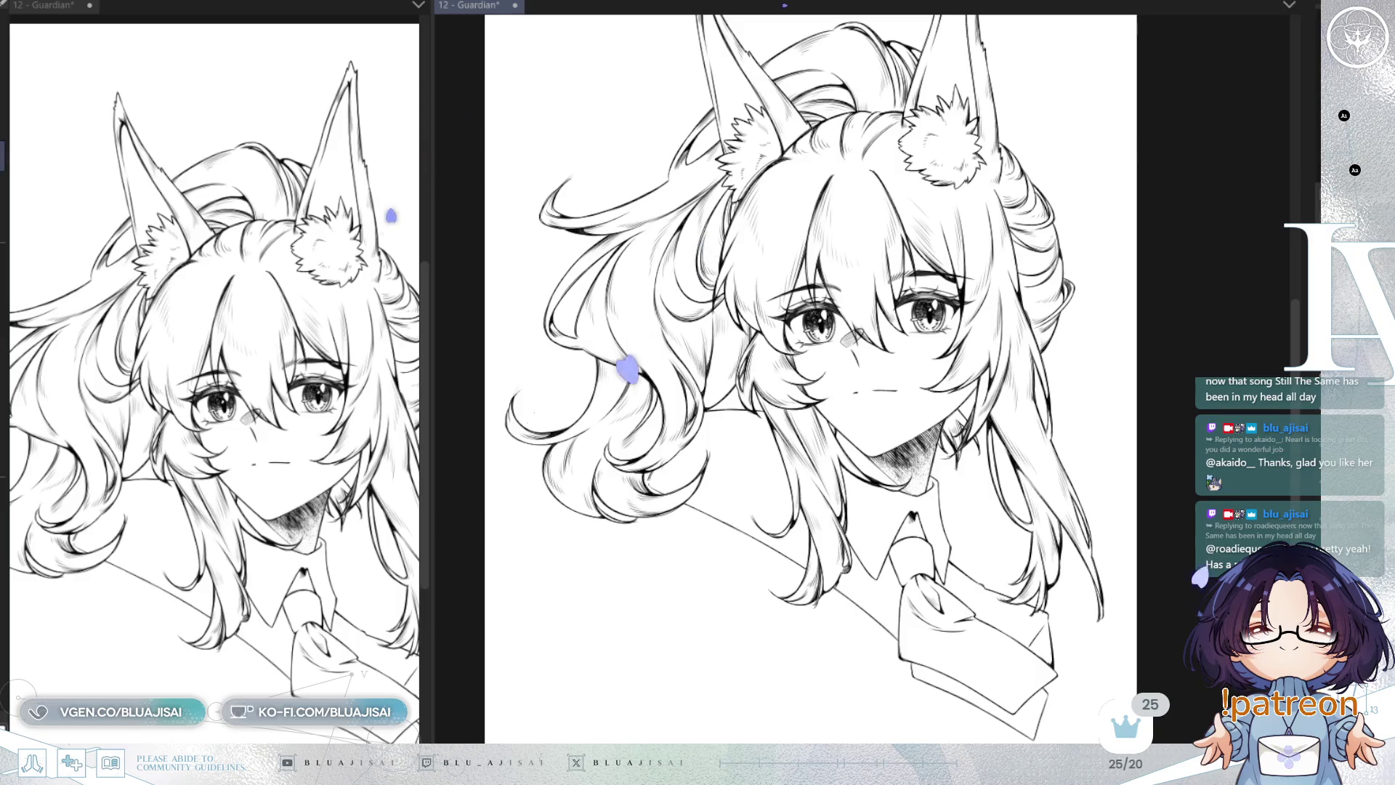
Step: Save the Guardian illustration, then mirror it and zoom toward the collar and tie
key(ctrl+s)
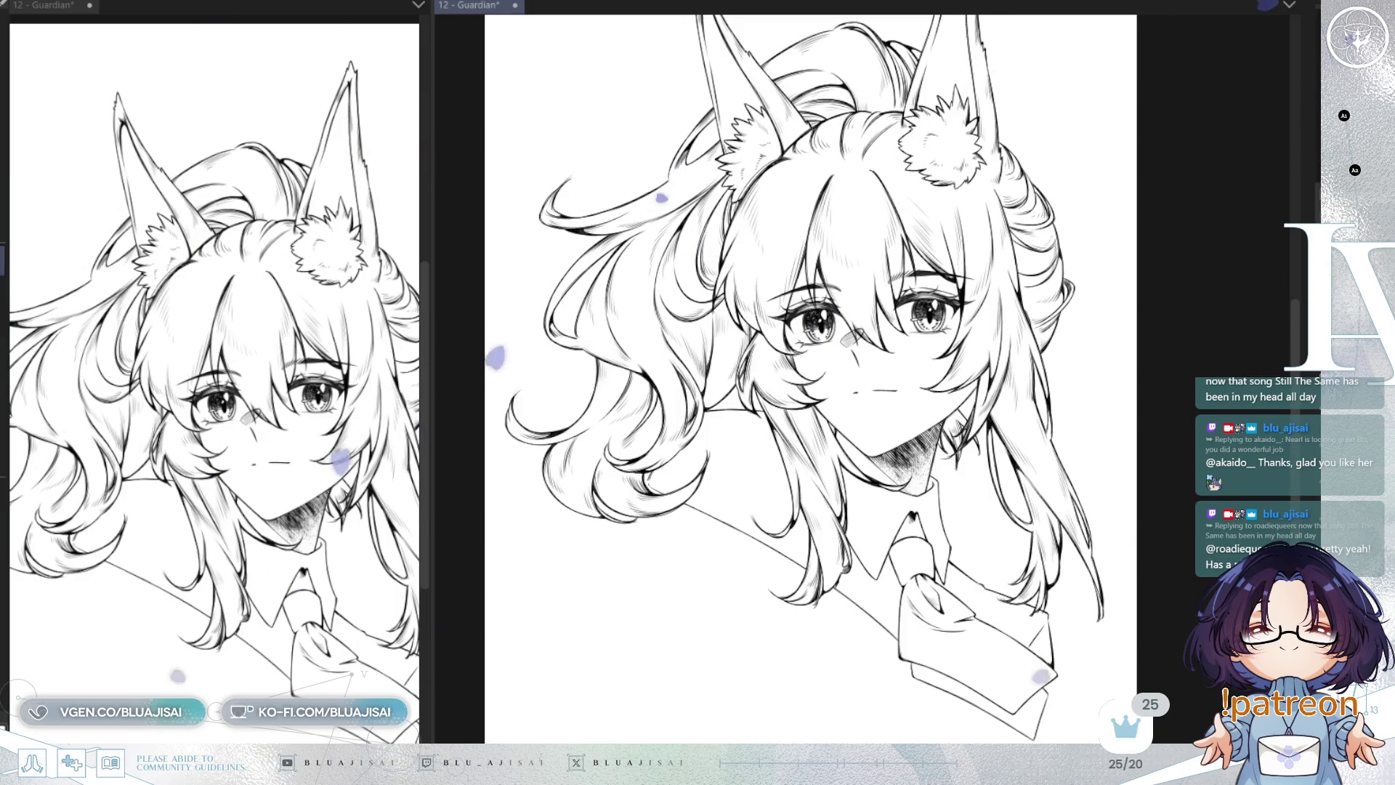
scroll(768, 468, up, 3)
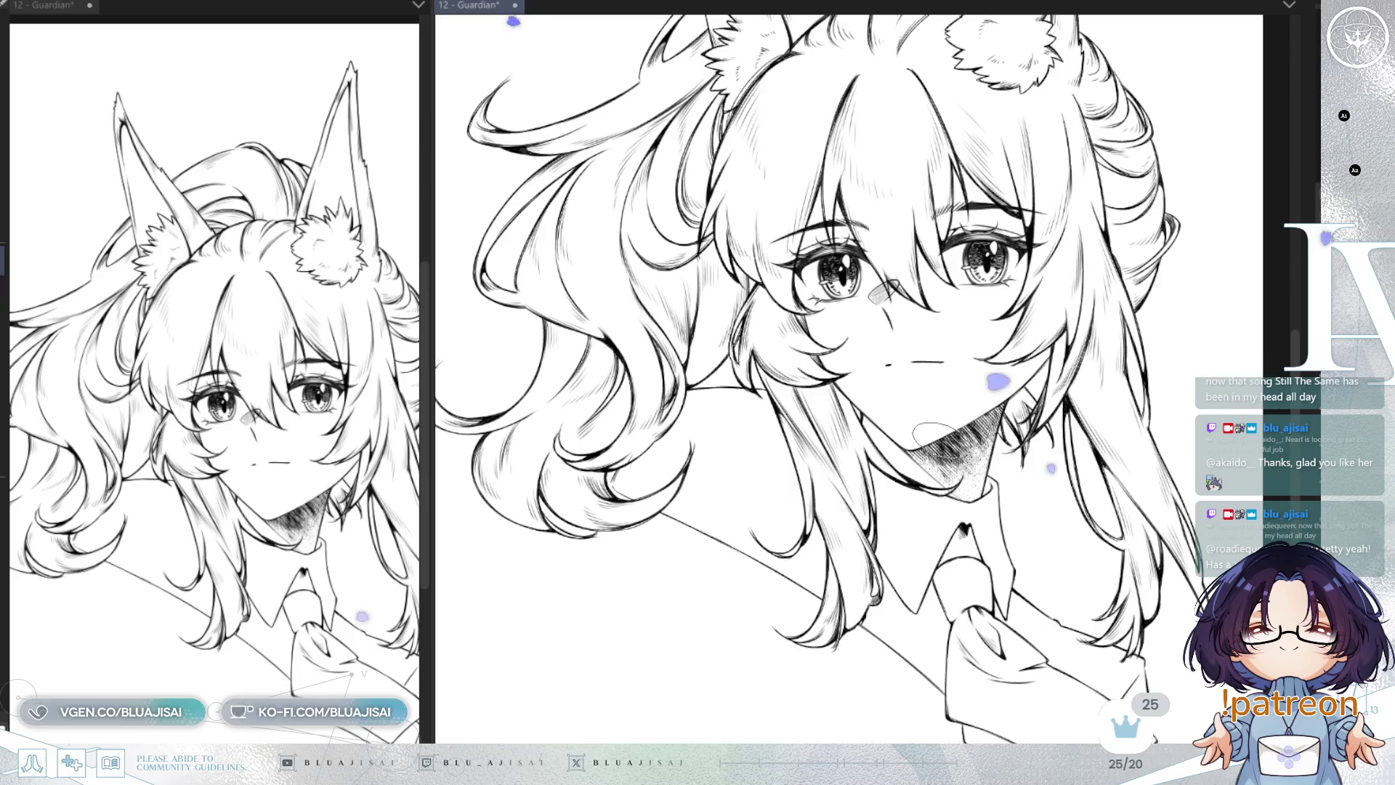
key(m)
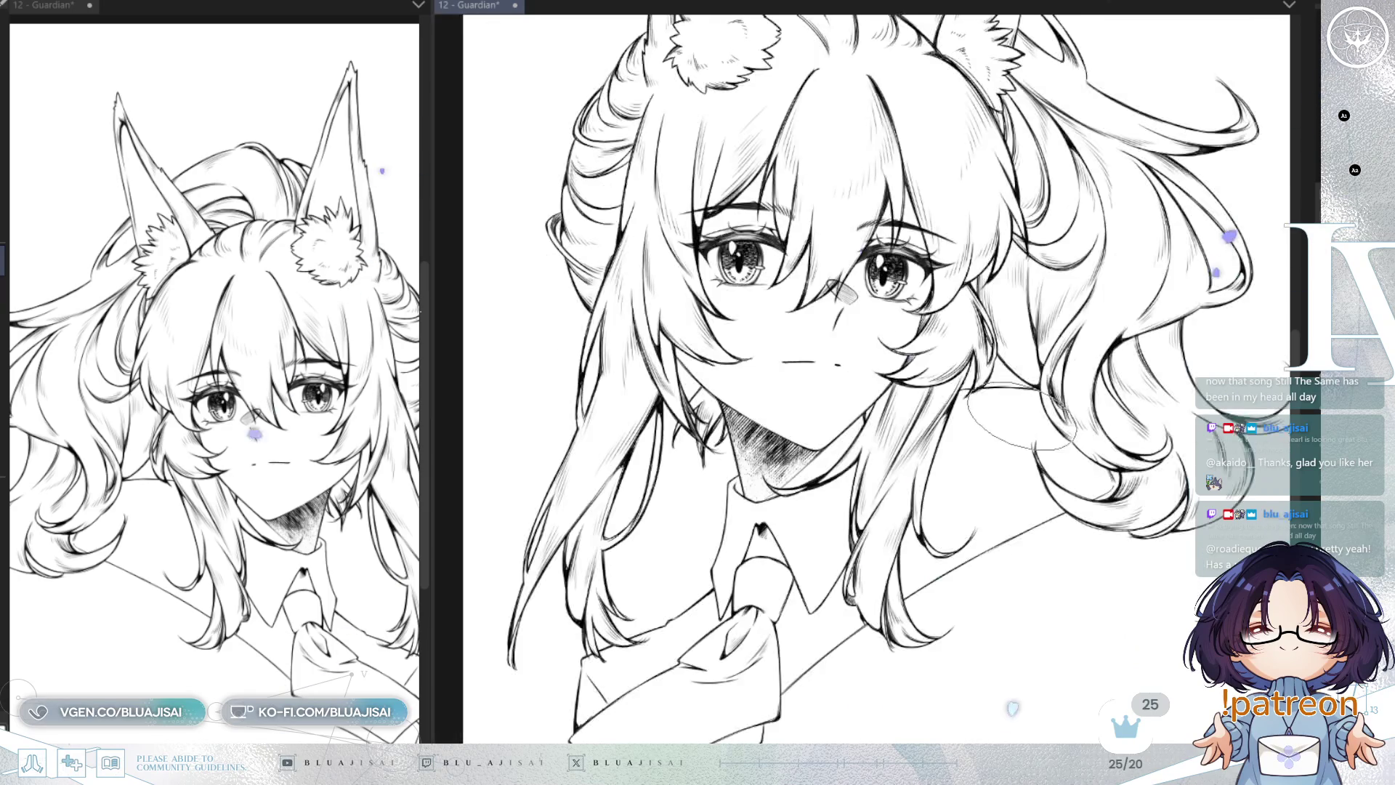
drag(946, 512, 1052, 436)
drag(875, 497, 910, 473)
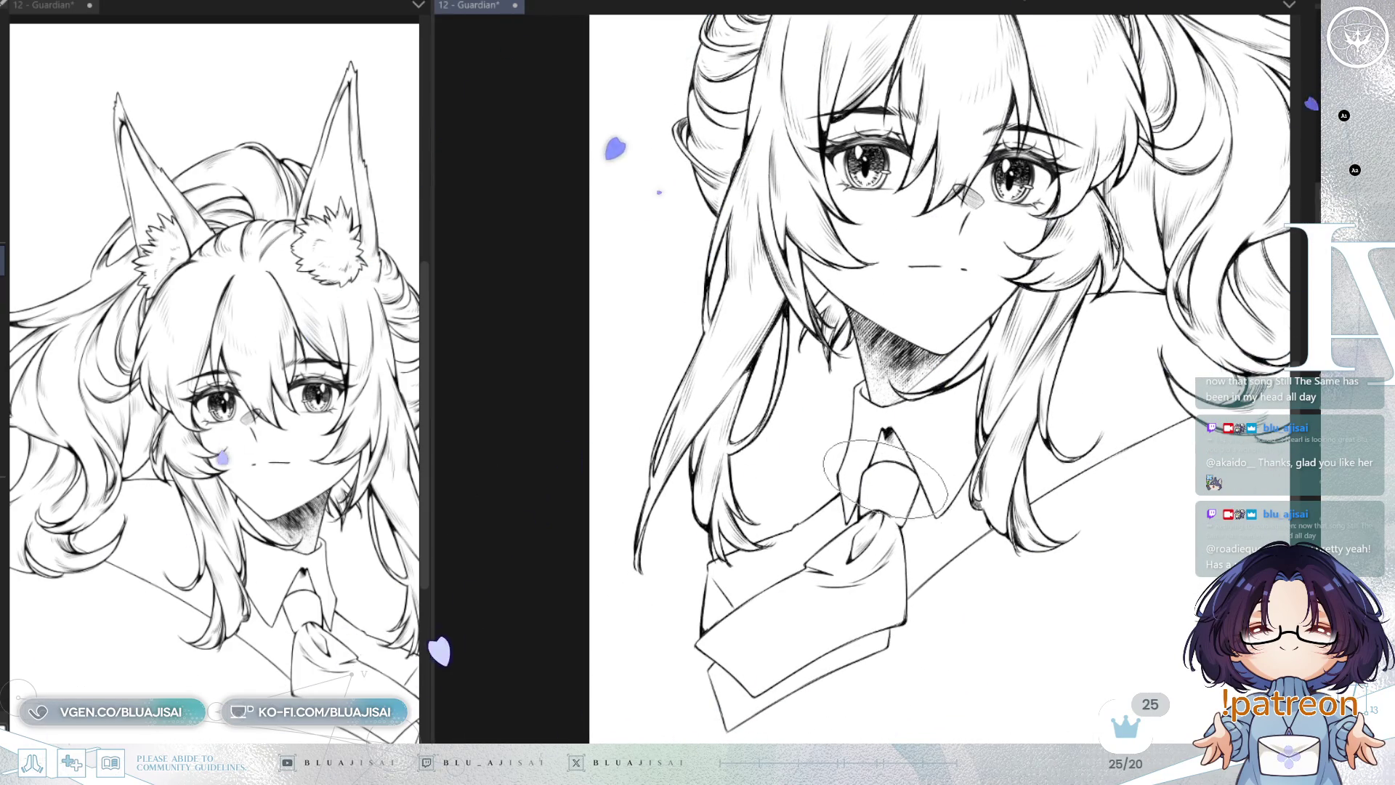
Step: Cross-hatch dark shading over the neck and the collar's left, centre, right and lower areas
mouse_move(868, 389)
mouse_down()
mouse_move(836, 411)
mouse_move(926, 403)
mouse_move(1003, 335)
mouse_move(973, 436)
mouse_move(944, 454)
mouse_move(943, 440)
mouse_move(915, 436)
mouse_move(858, 451)
mouse_move(836, 465)
mouse_move(848, 517)
mouse_up()
mouse_move(931, 481)
mouse_down()
mouse_move(999, 479)
mouse_move(994, 462)
mouse_up()
mouse_move(841, 393)
mouse_down()
mouse_move(836, 411)
mouse_move(865, 443)
mouse_move(828, 465)
mouse_move(951, 479)
mouse_move(937, 501)
mouse_move(994, 382)
mouse_up()
mouse_move(836, 422)
mouse_down()
mouse_move(770, 508)
mouse_move(803, 524)
mouse_move(814, 509)
mouse_move(748, 537)
mouse_move(719, 578)
mouse_move(792, 552)
mouse_move(813, 567)
mouse_move(726, 553)
mouse_move(698, 574)
mouse_move(763, 508)
mouse_move(958, 472)
mouse_move(901, 523)
mouse_move(912, 563)
mouse_up()
mouse_move(954, 483)
mouse_down()
mouse_move(973, 494)
mouse_move(1003, 479)
mouse_move(988, 501)
mouse_up()
mouse_move(1046, 399)
mouse_down()
mouse_move(966, 472)
mouse_move(992, 530)
mouse_up()
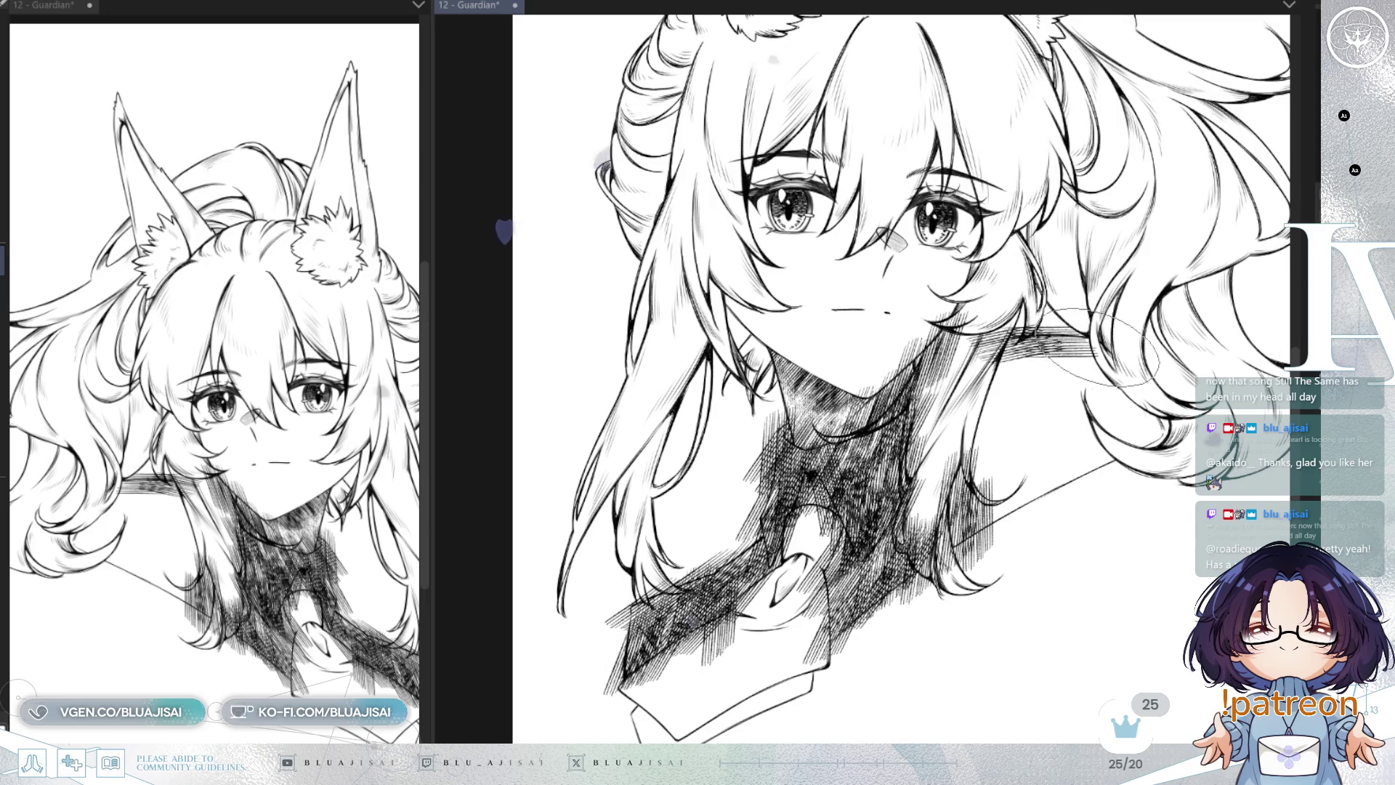
Step: Unflip the canvas and tilt it, layer diagonal and horizontal hatching over the jacket, then straighten it
key(h)
mouse_move(894, 380)
mouse_down()
mouse_move(792, 398)
mouse_move(756, 465)
mouse_move(770, 502)
mouse_move(836, 385)
mouse_move(892, 366)
mouse_move(814, 414)
mouse_move(887, 385)
mouse_up()
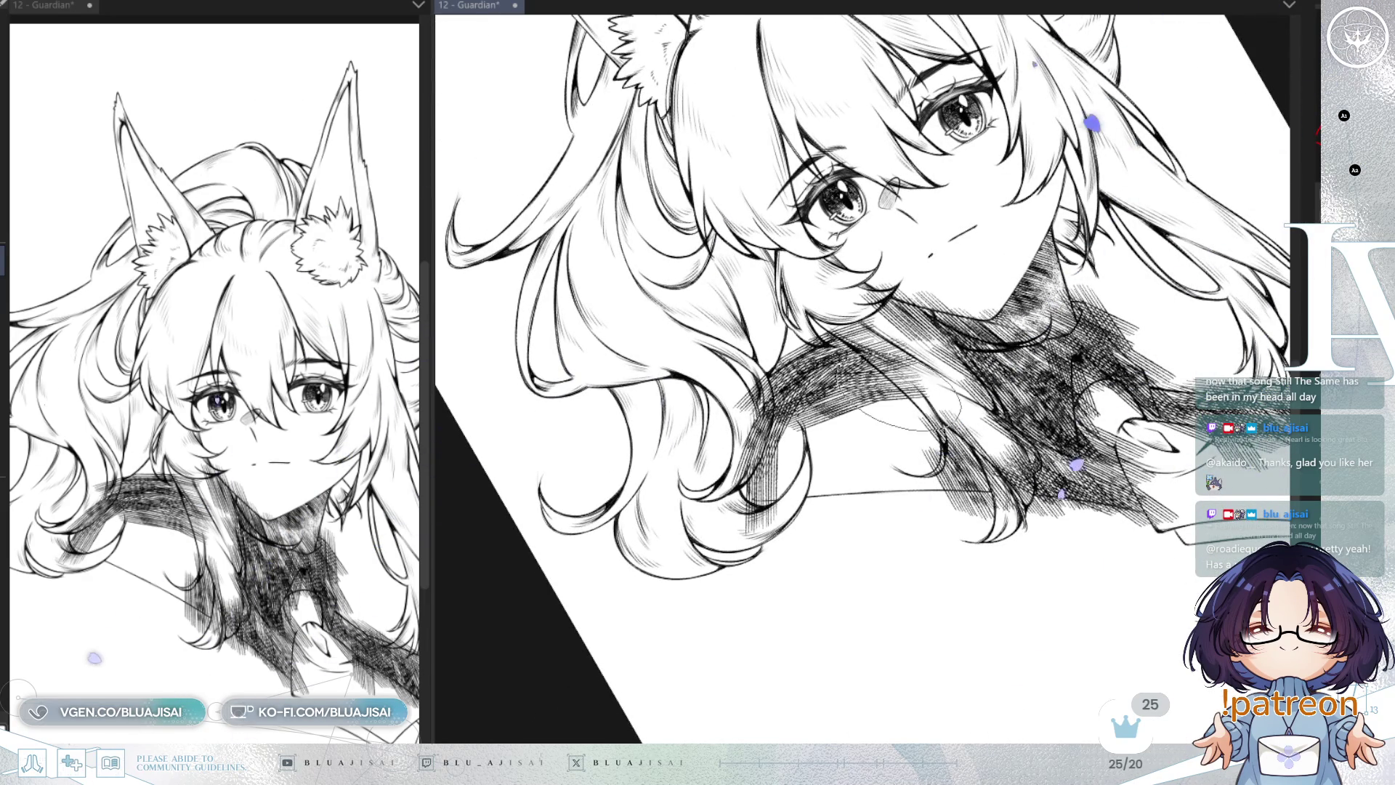
drag(841, 340, 757, 462)
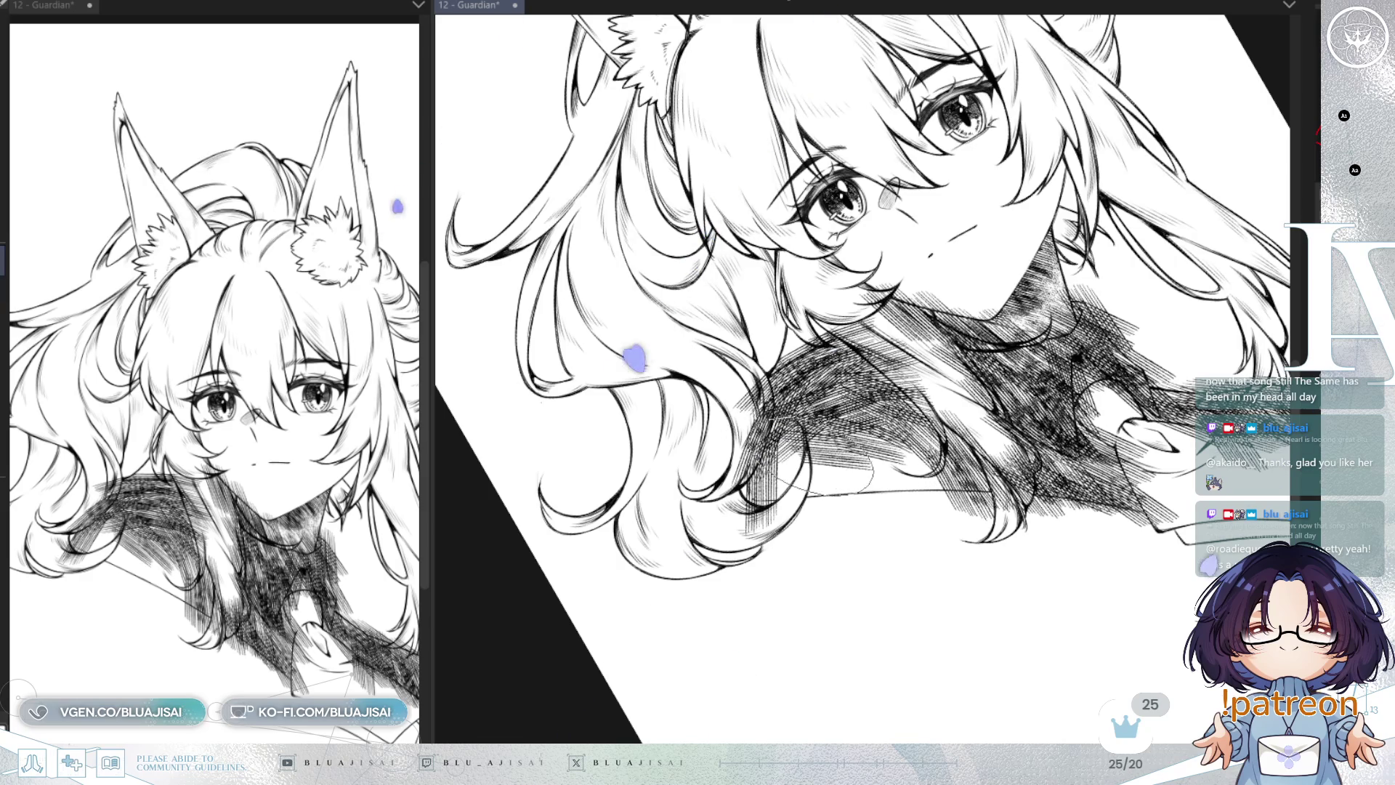
drag(803, 465, 715, 476)
drag(865, 494, 908, 488)
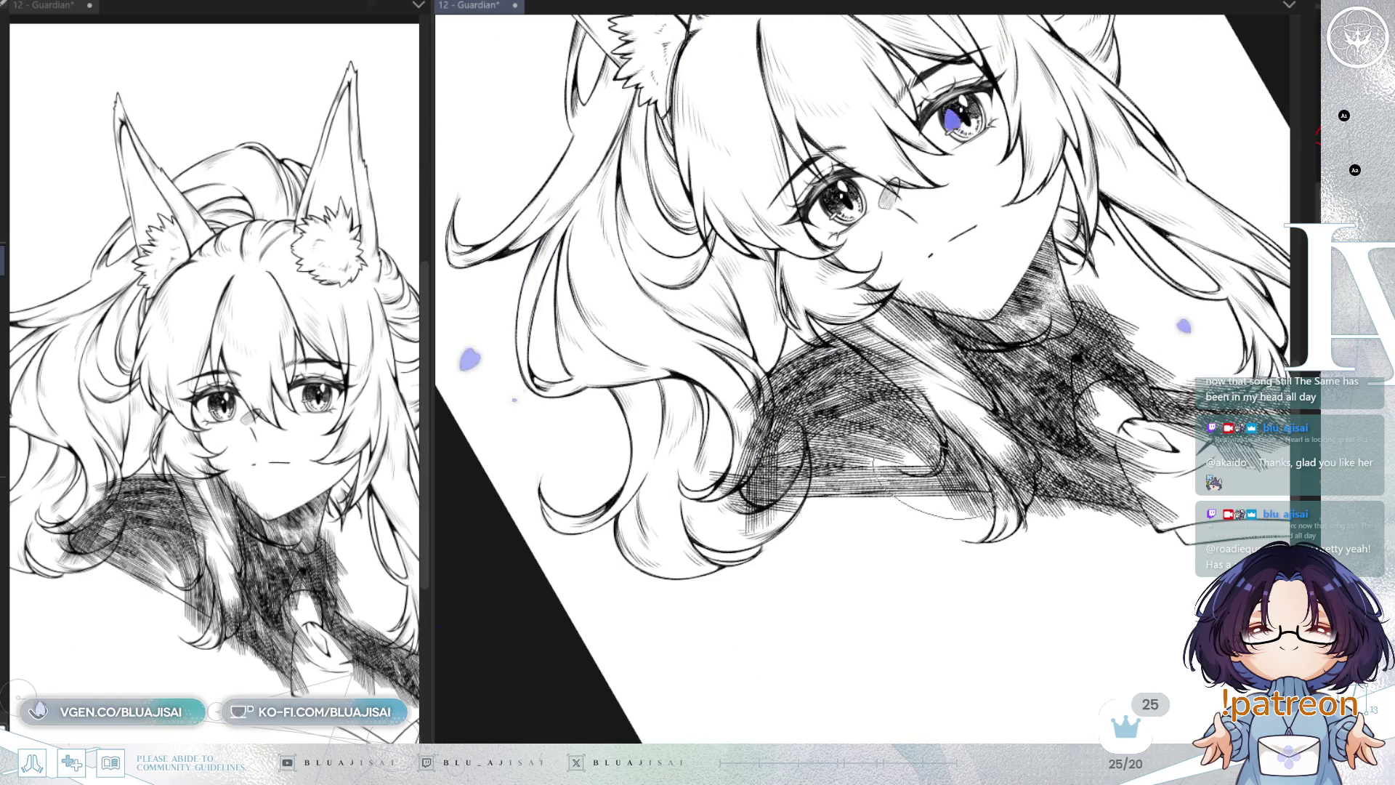
drag(814, 476, 966, 483)
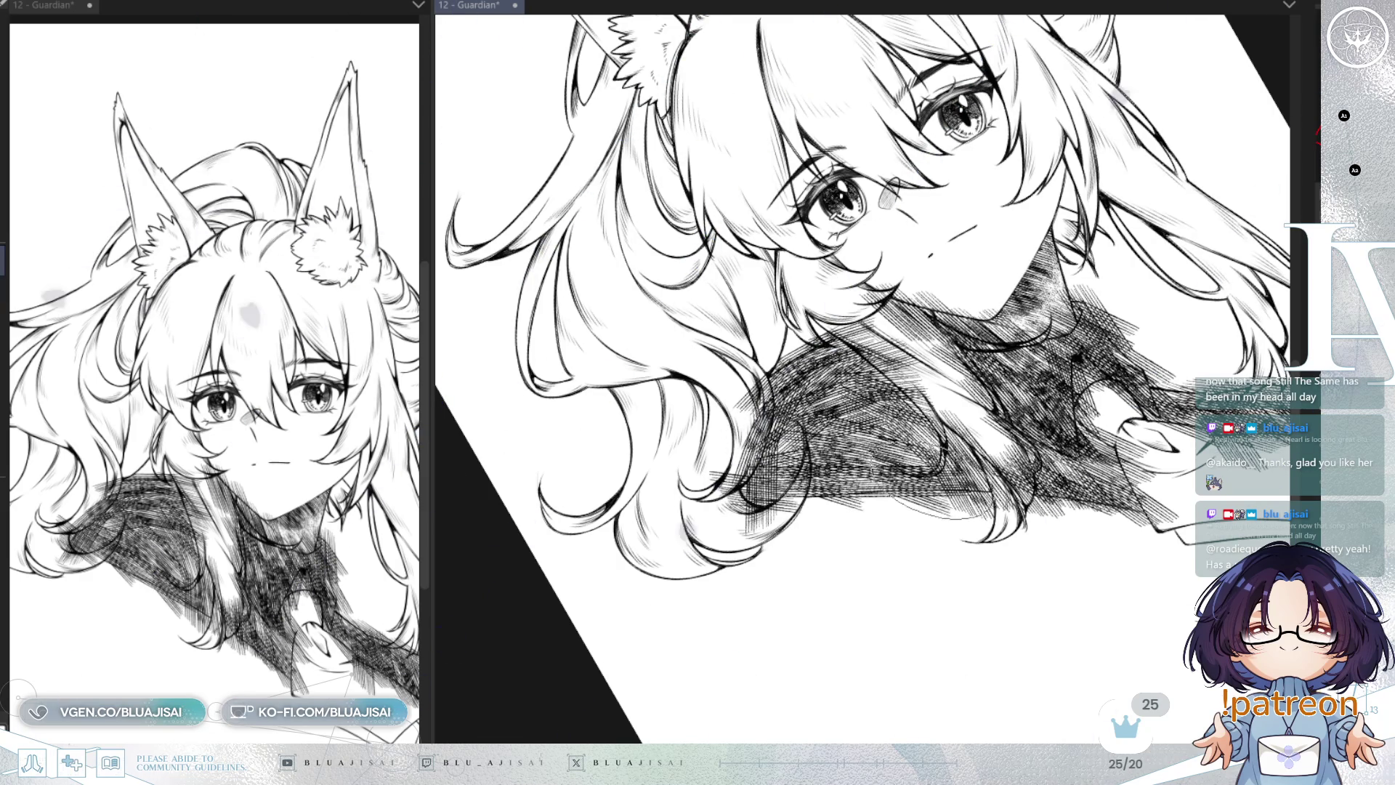
mouse_move(857, 392)
mouse_down()
mouse_move(741, 334)
mouse_move(890, 327)
mouse_up()
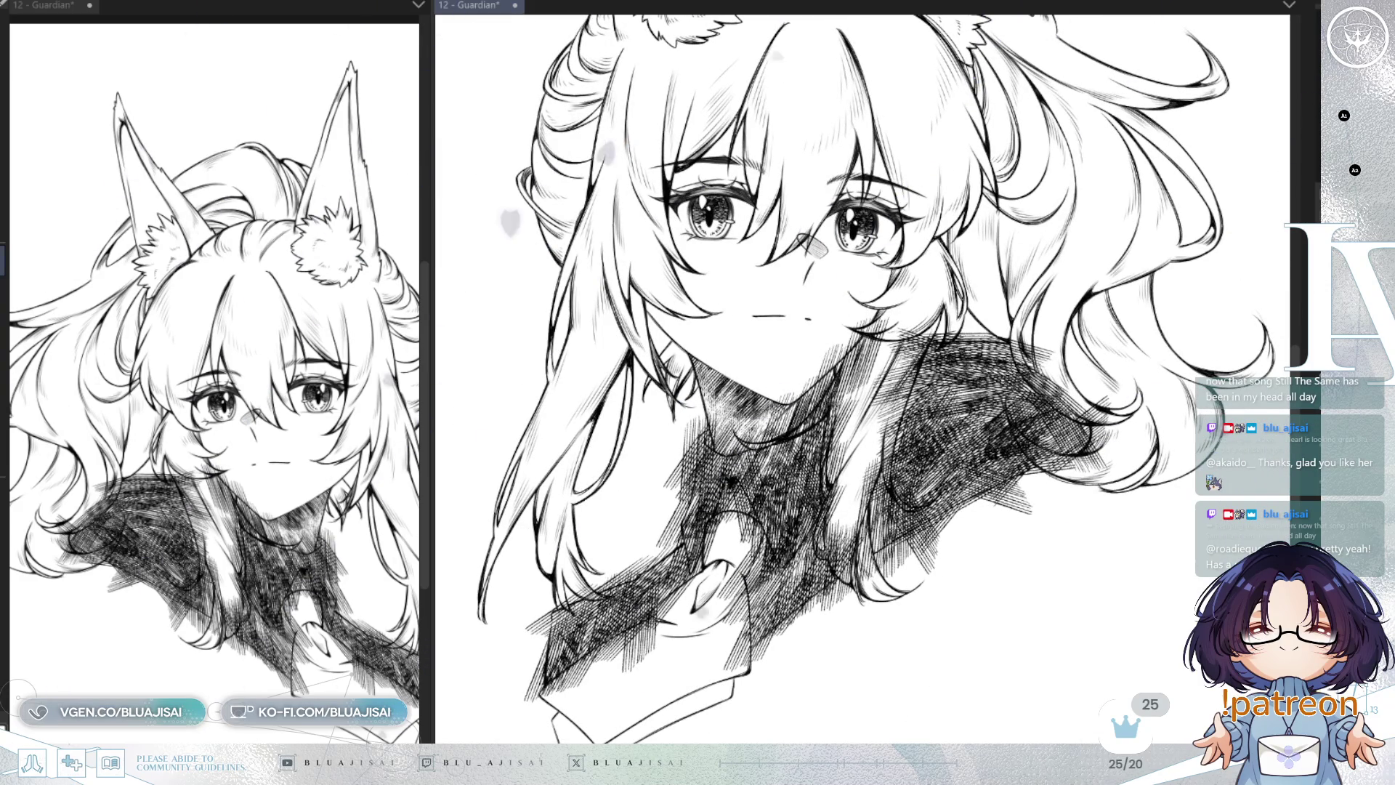
Step: Soften the dark hatched shading to grey and zoom in on the collar
key(ctrl+z)
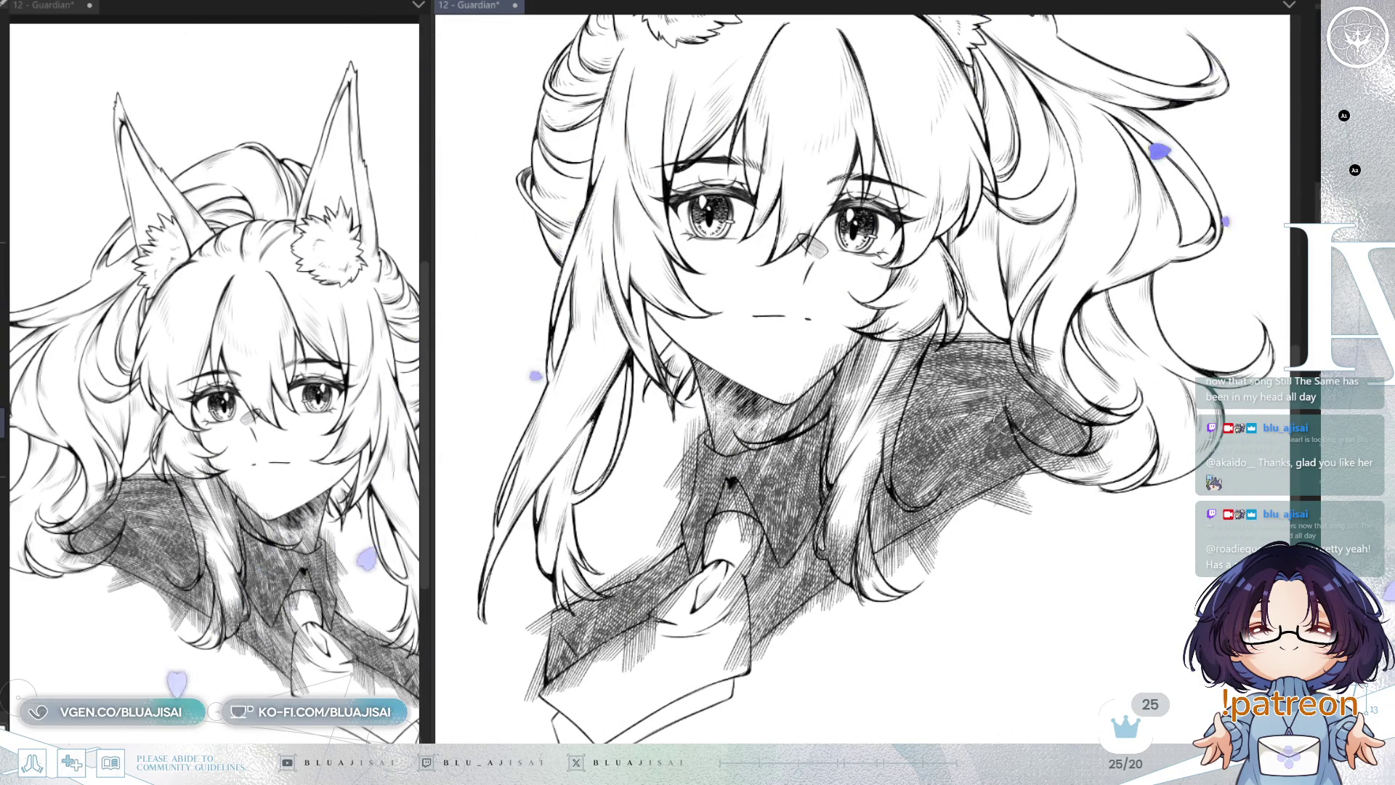
scroll(904, 483, up, 2)
scroll(907, 483, up, 2)
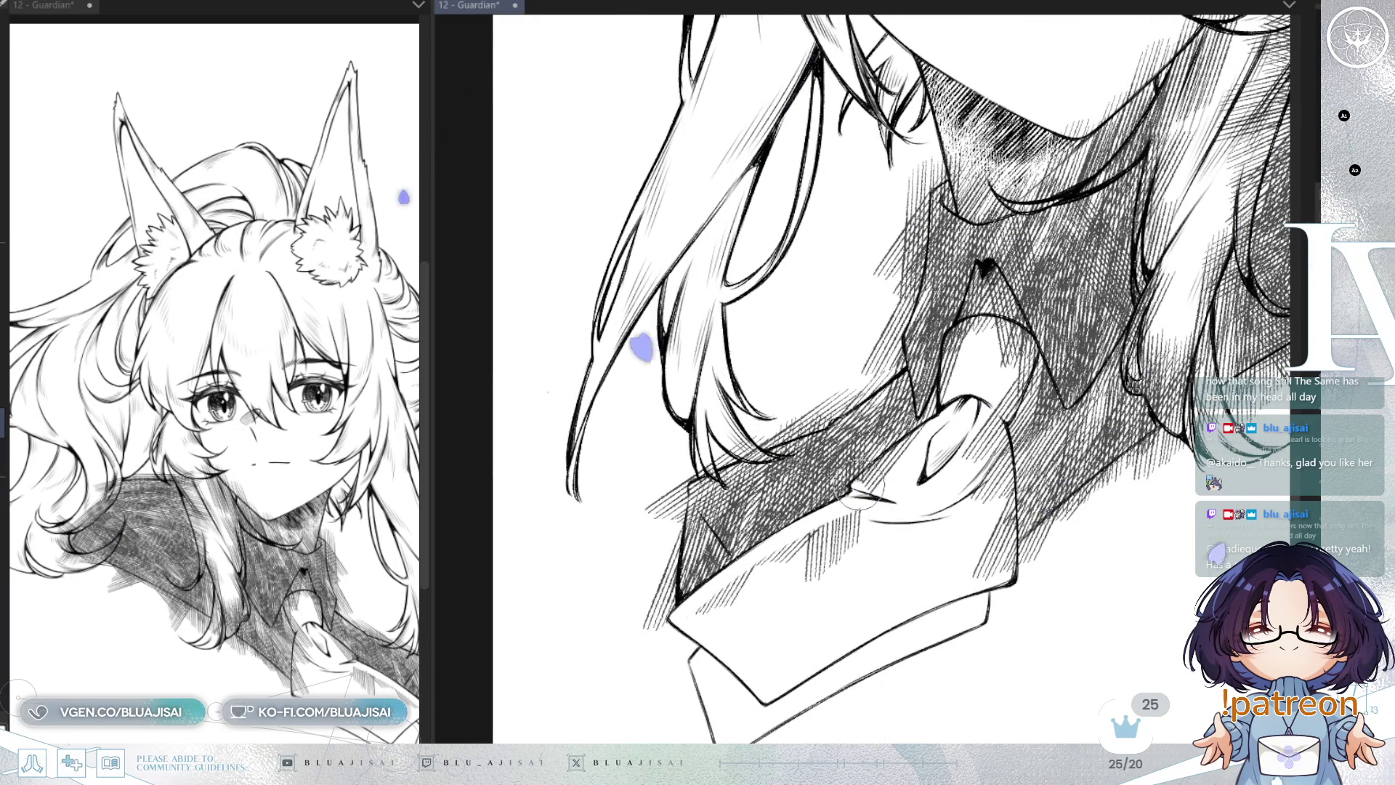
Step: Erase stray hatching from the white collar, the shading's left edge and above the tie
mouse_move(824, 559)
mouse_down()
mouse_move(844, 541)
mouse_move(803, 517)
mouse_move(760, 568)
mouse_up()
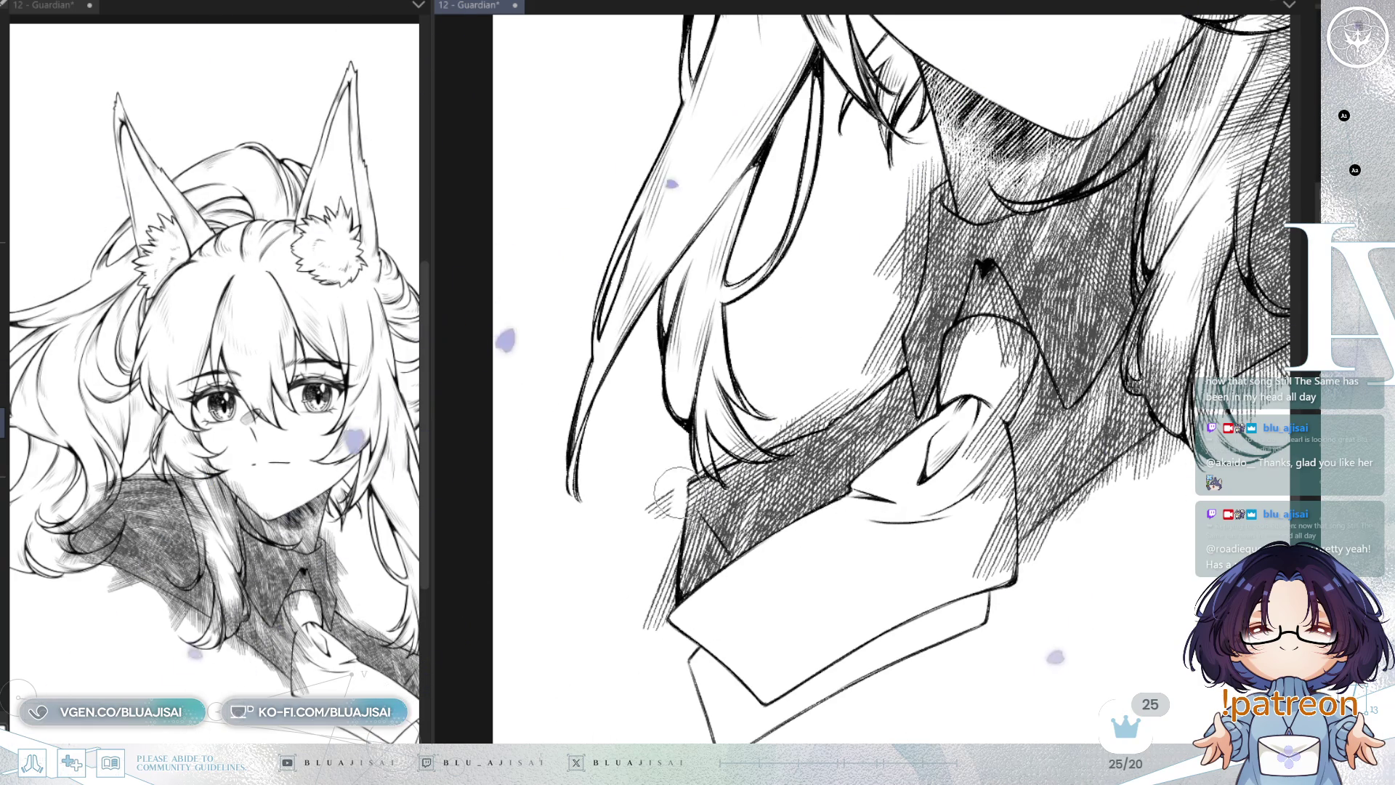
drag(664, 523, 649, 638)
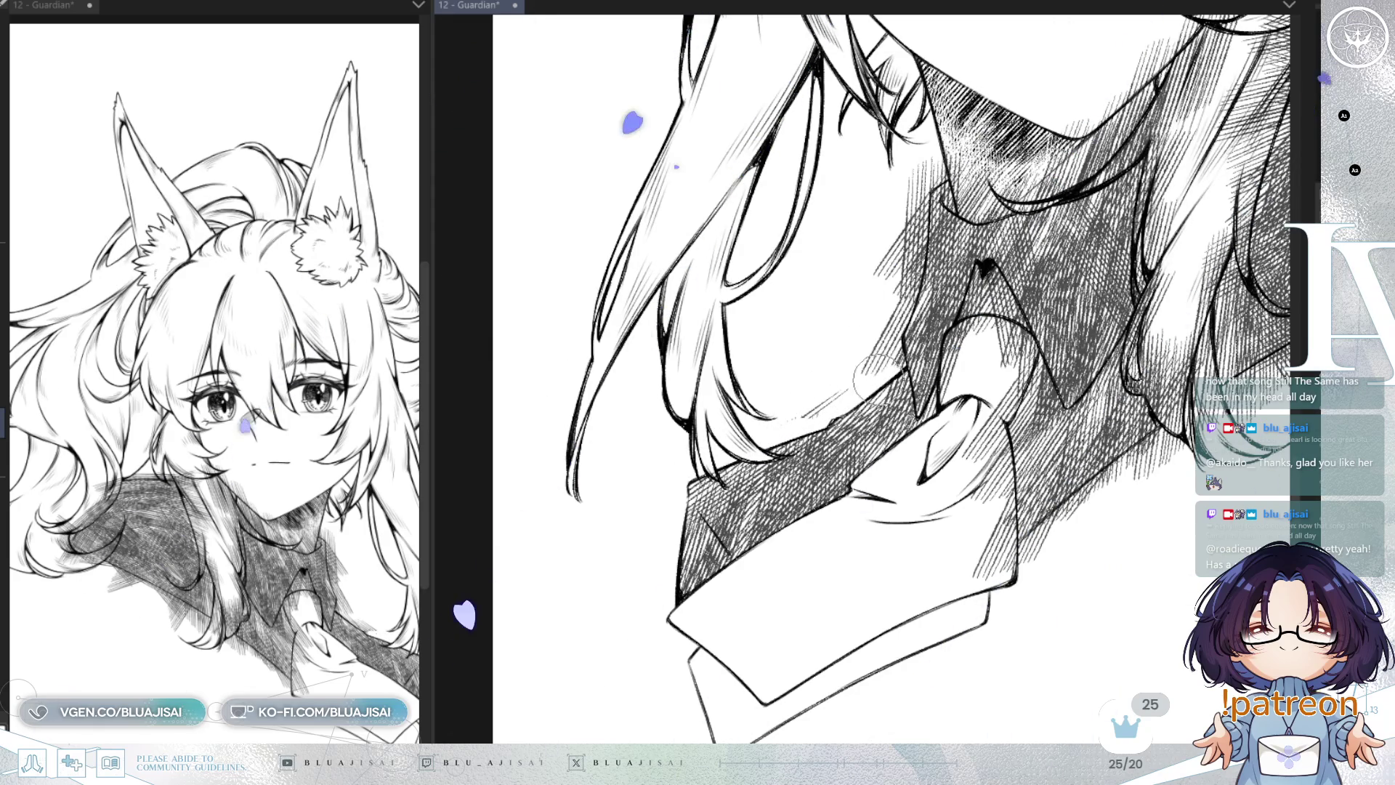
drag(843, 392, 803, 530)
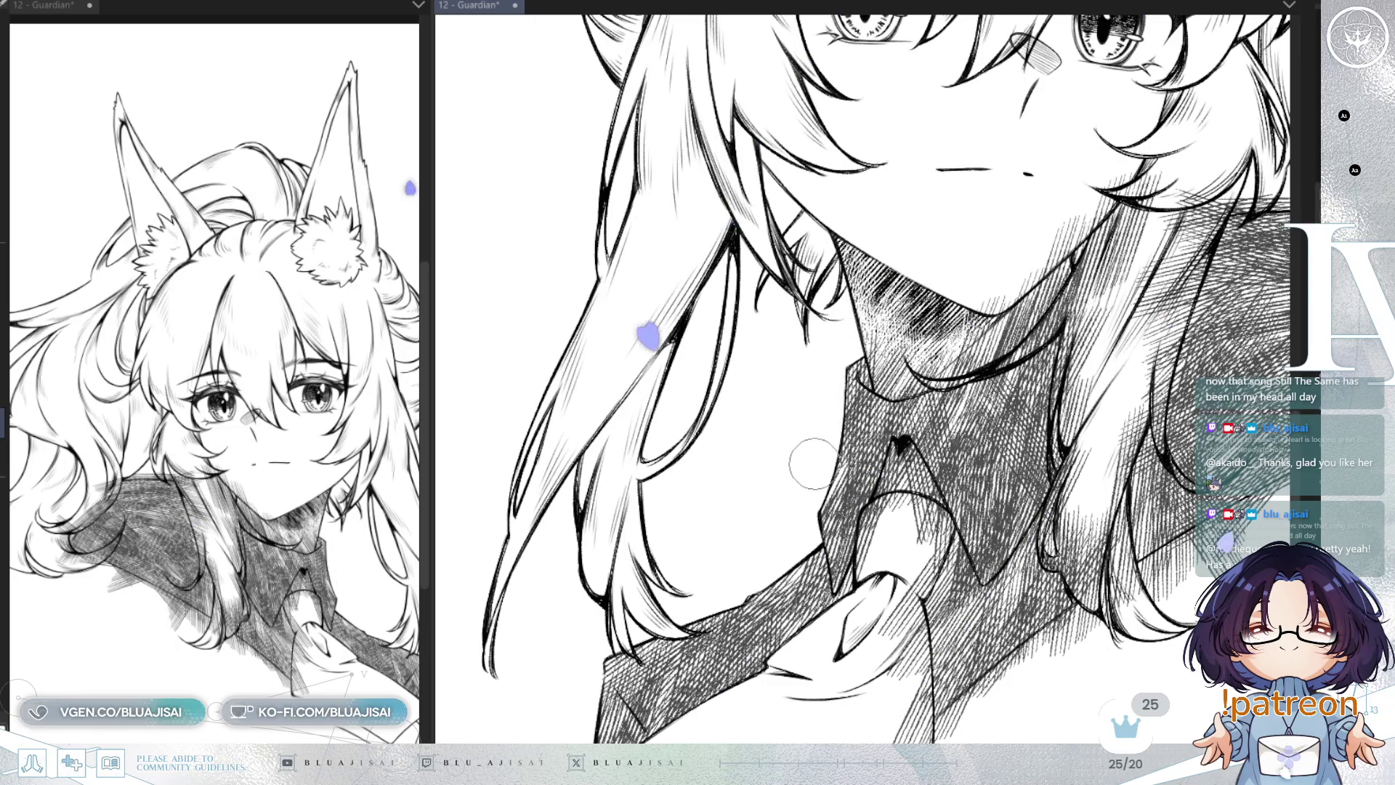
drag(799, 489, 757, 532)
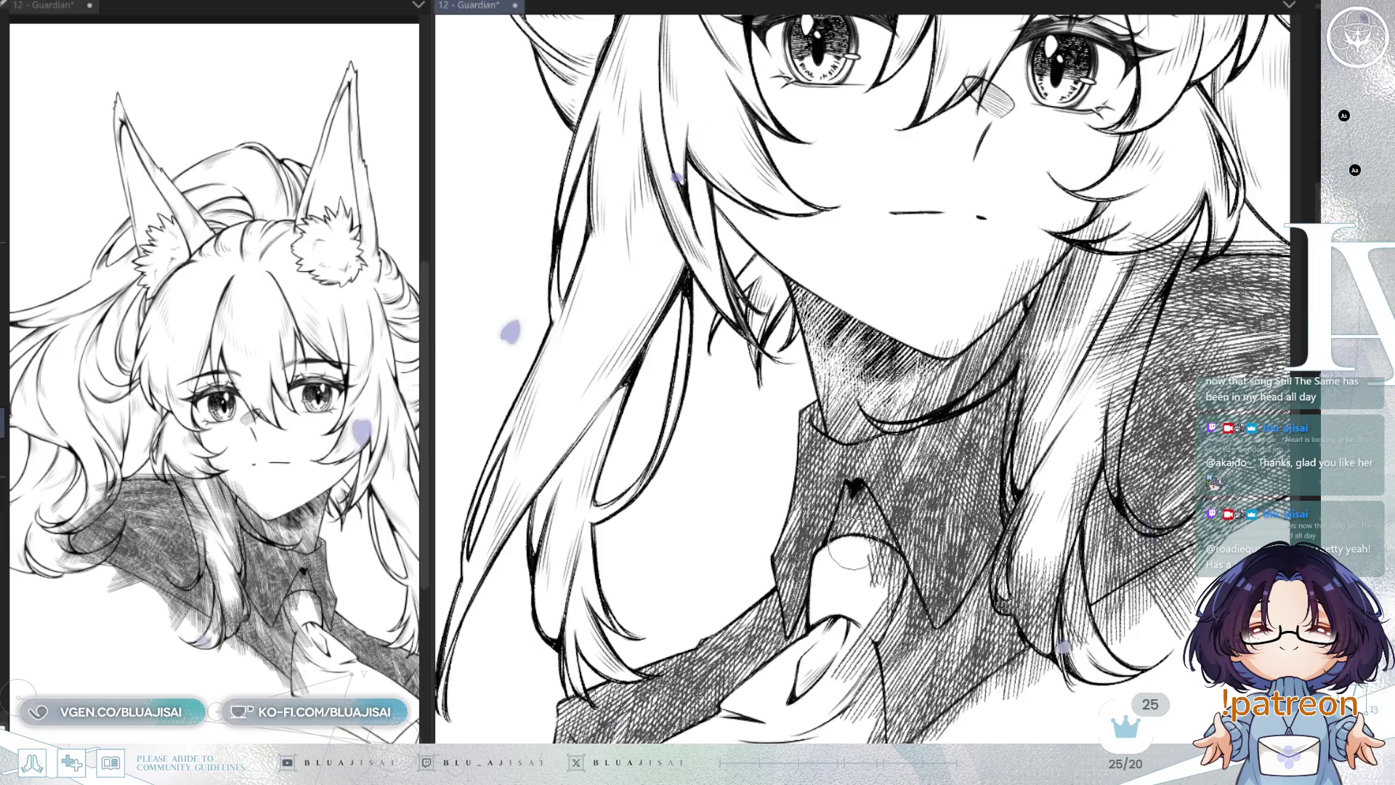
drag(857, 553, 857, 520)
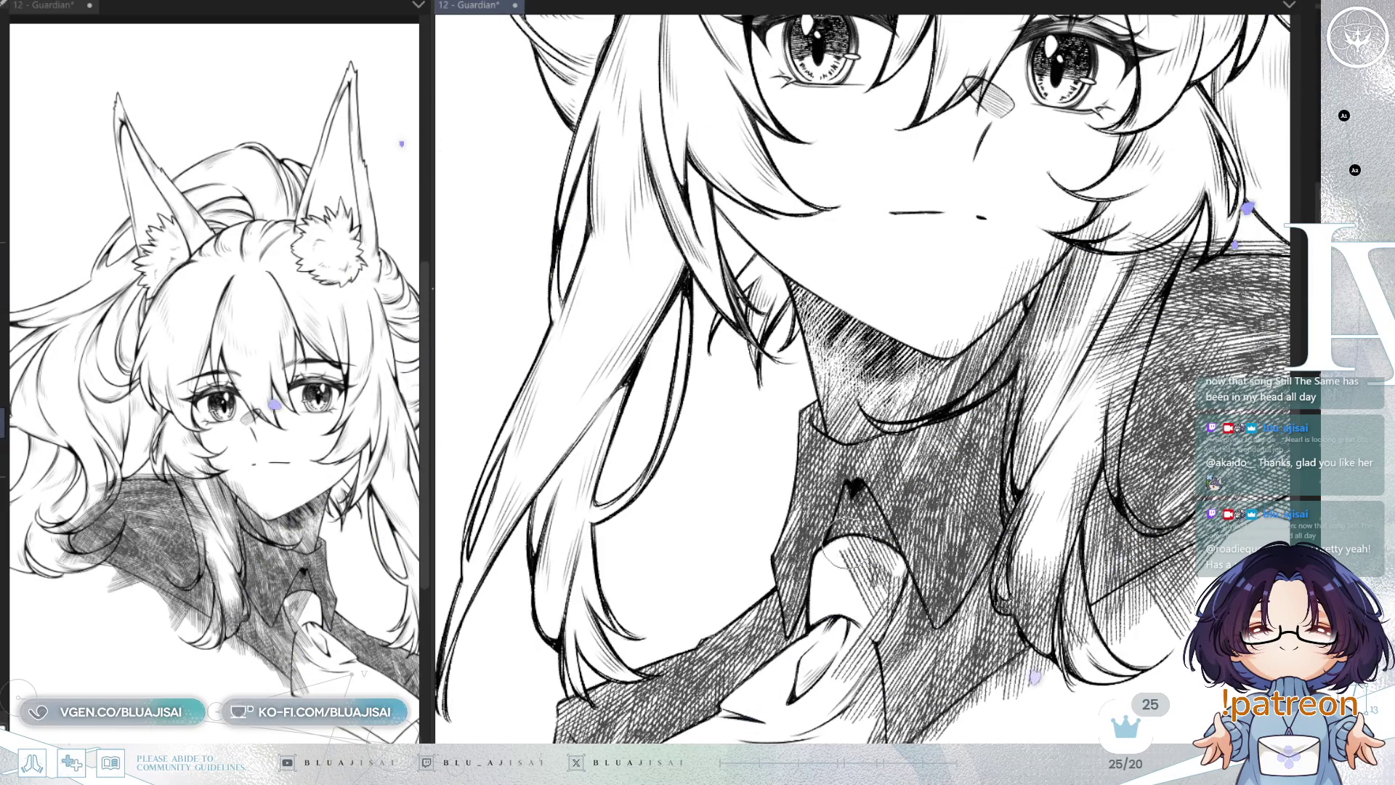
Step: Straighten the tilted view and undo the latest shoulder hatching strokes
mouse_move(1097, 434)
mouse_down()
mouse_move(752, 560)
mouse_move(879, 465)
mouse_up()
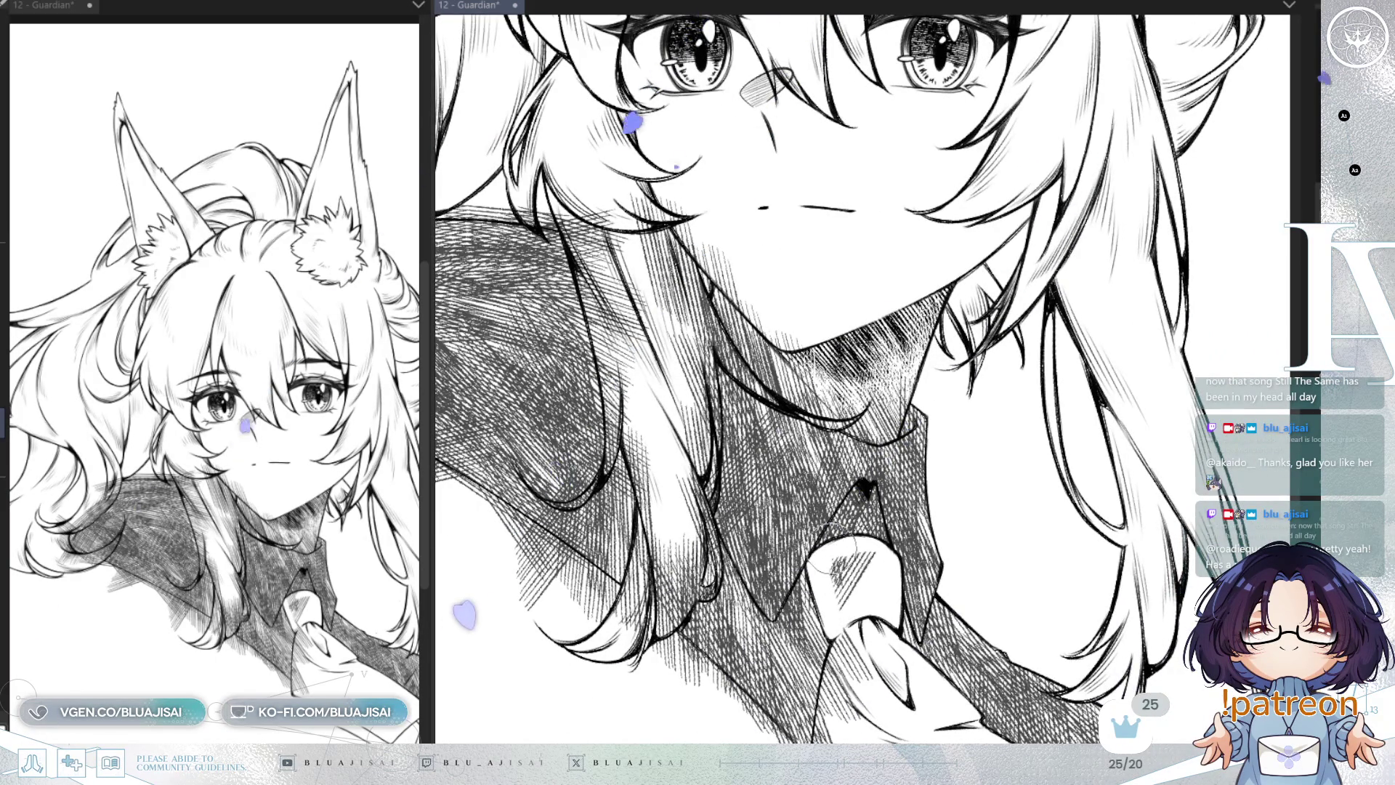
scroll(874, 564, down, 4)
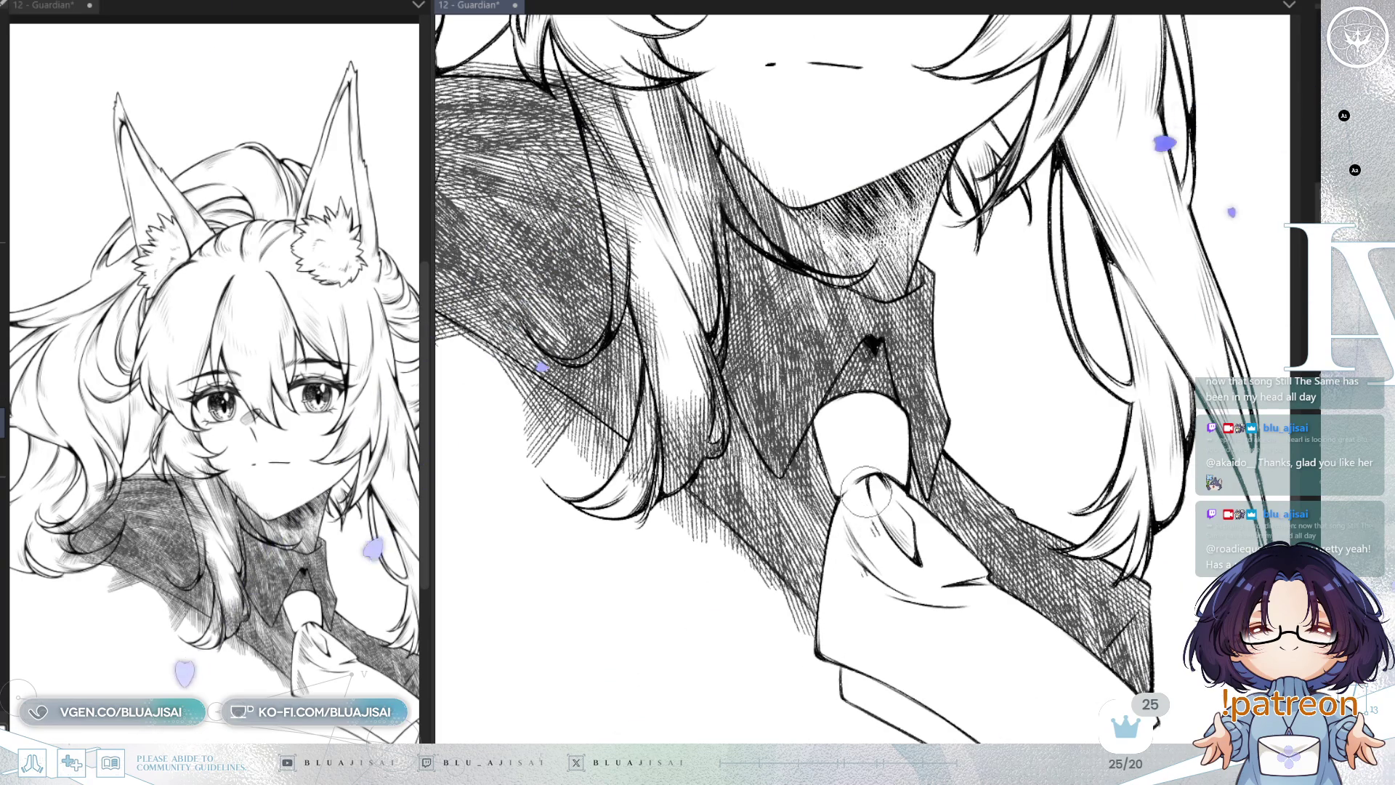
scroll(881, 509, down, 3)
scroll(904, 667, up, 3)
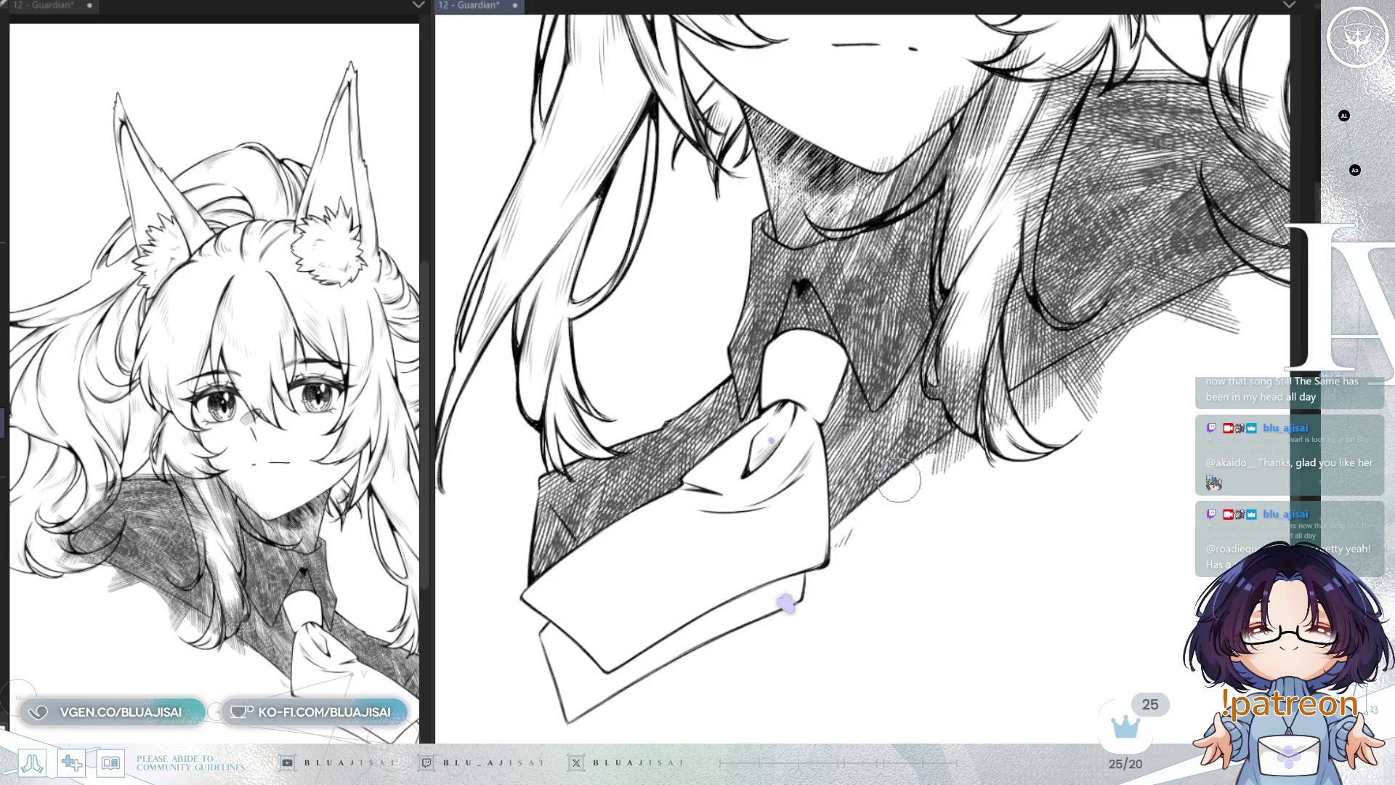
key(ctrl+z)
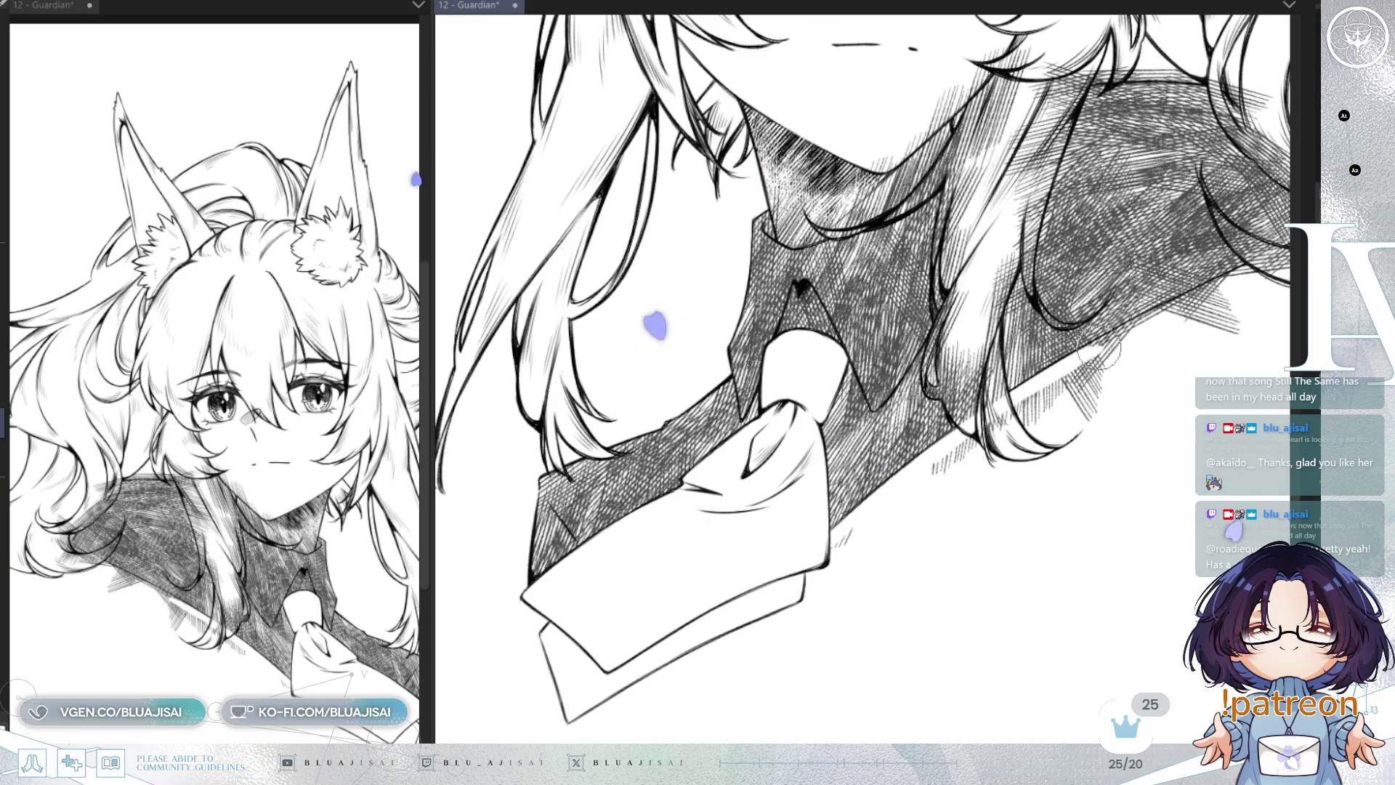
Step: Undo the unwanted faint hatching on the shoulder edge, moving toward the hair
key(ctrl+z)
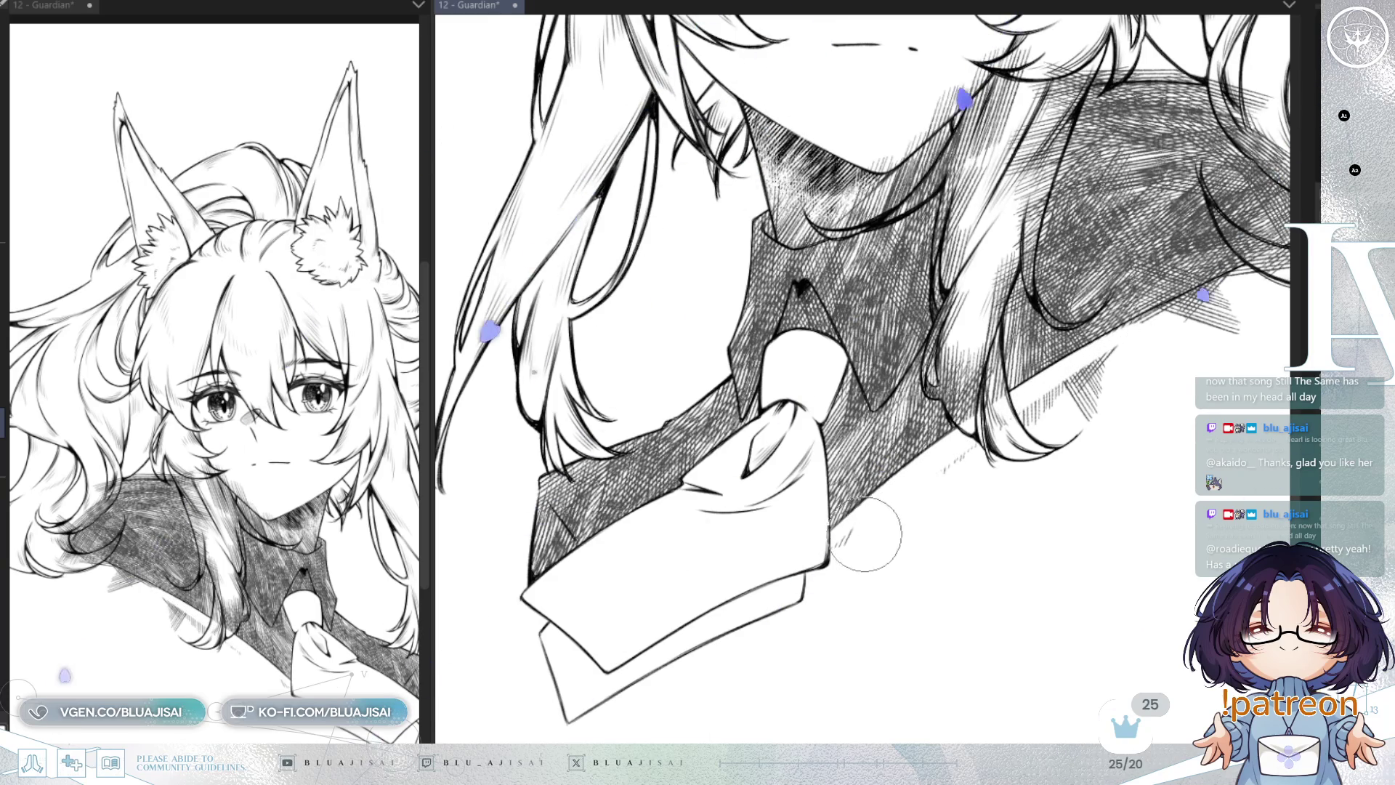
scroll(868, 534, up, 2)
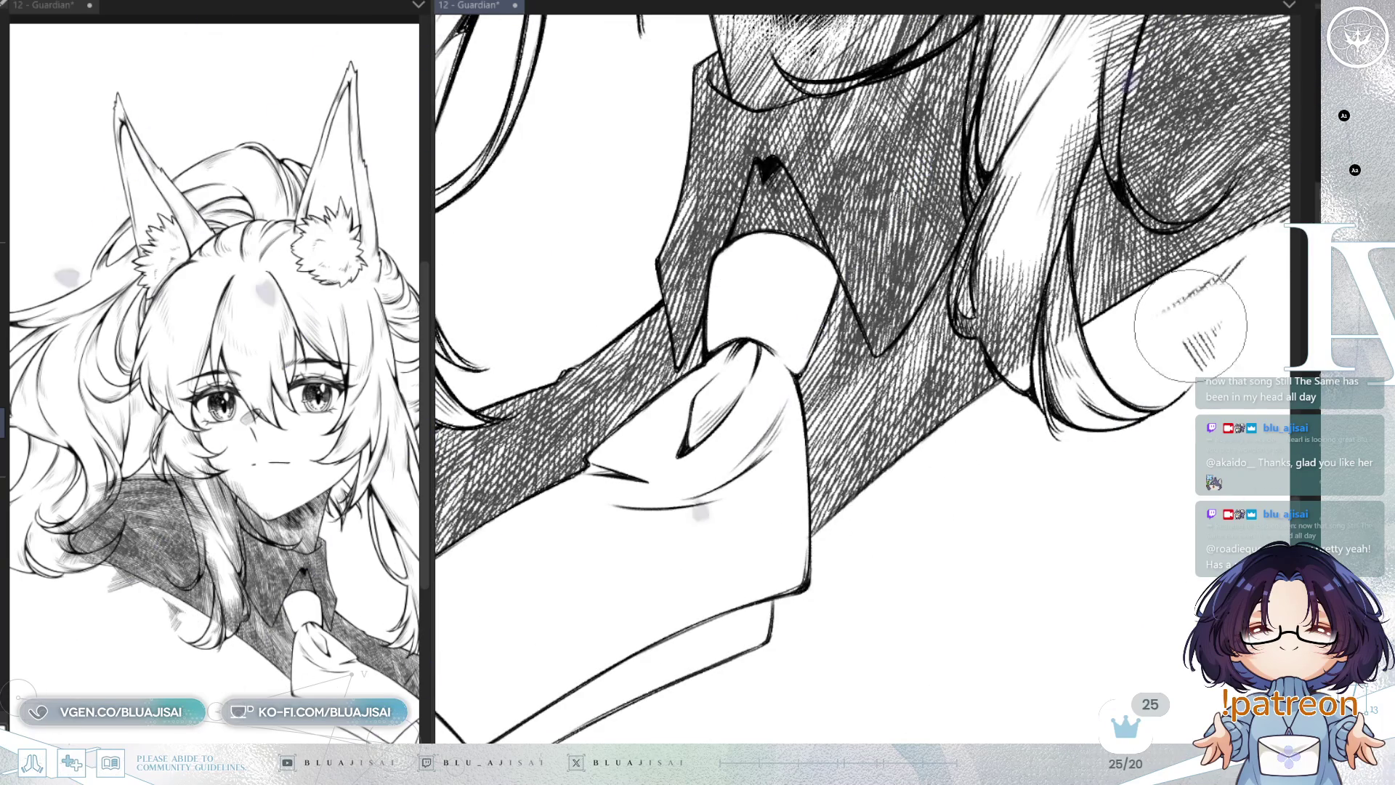
drag(1184, 332, 945, 477)
key(ctrl+z)
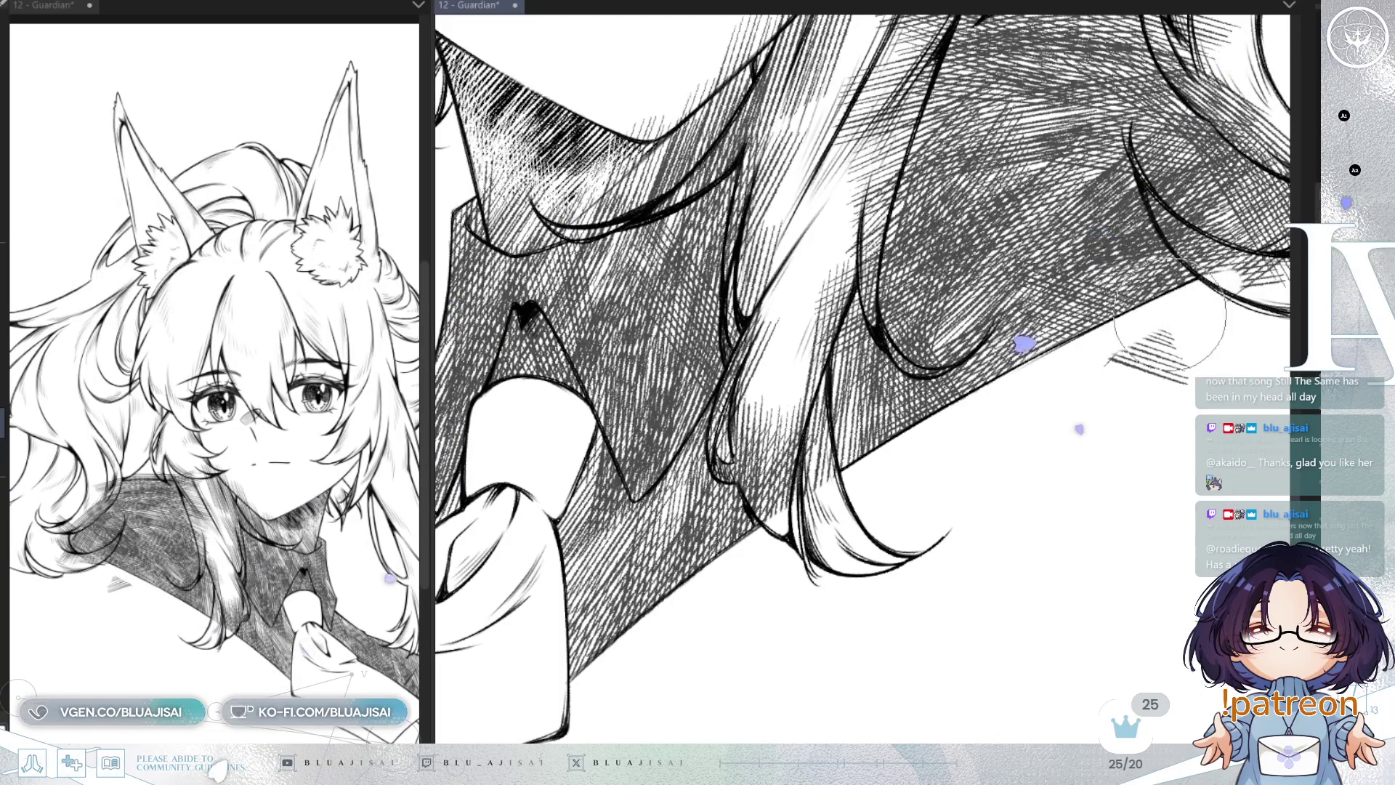
drag(1127, 423, 902, 554)
Step: Add faint hatching to the hair tip over the shoulder, then reset the view to the face
mouse_move(959, 479)
mouse_down()
mouse_move(1046, 421)
mouse_move(1032, 392)
mouse_up()
mouse_move(1003, 450)
mouse_down()
mouse_move(1090, 400)
mouse_move(1061, 378)
mouse_move(1106, 396)
mouse_up()
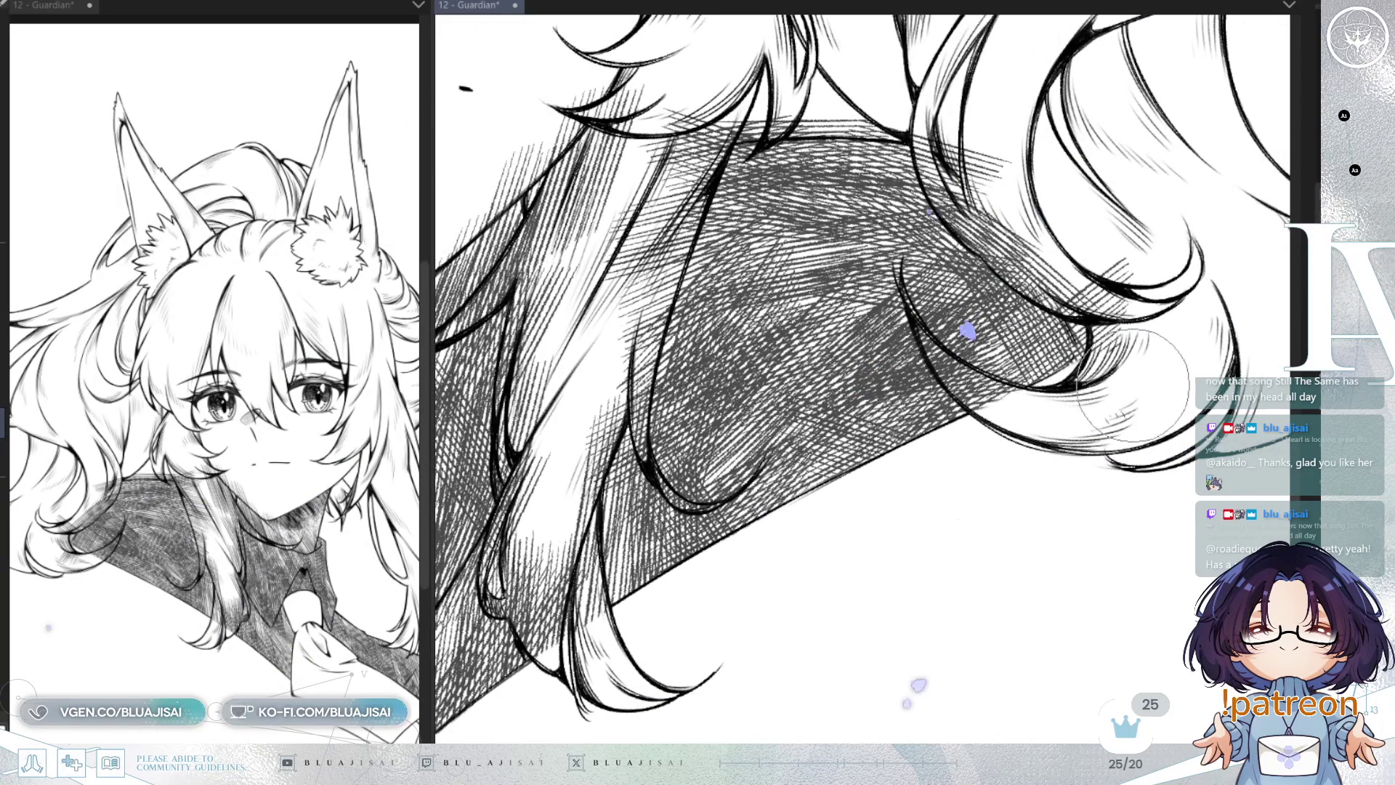
drag(1086, 454, 1072, 450)
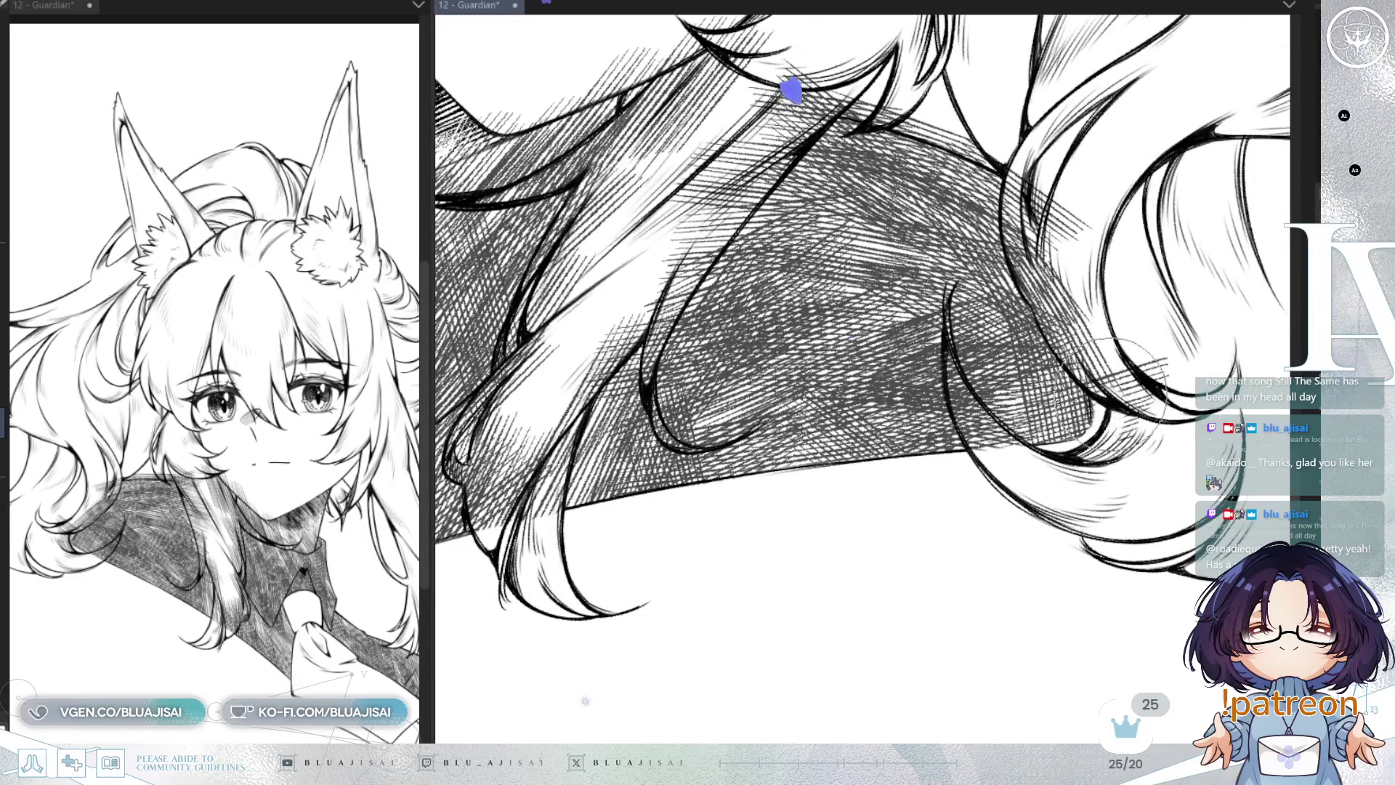
key(ctrl+@)
drag(1156, 392, 1138, 575)
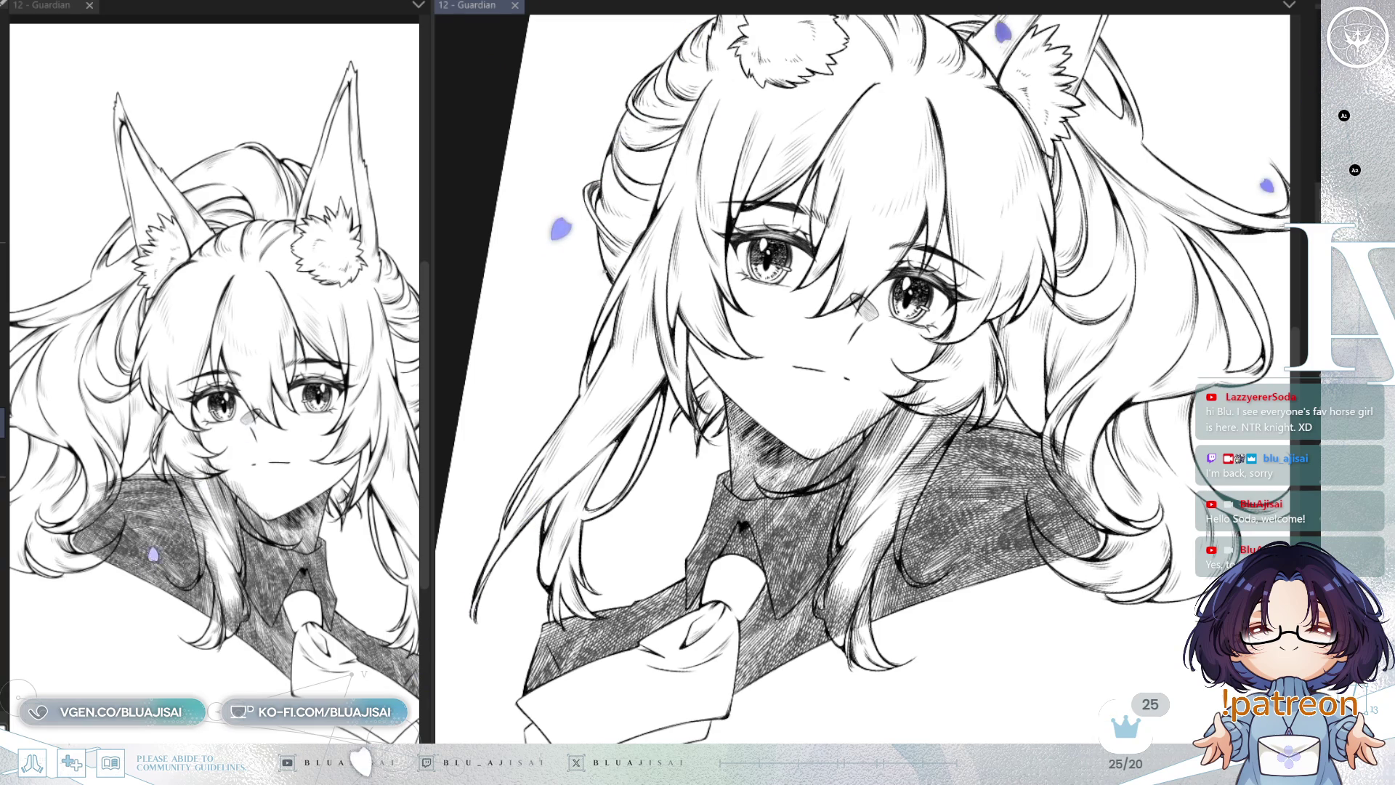
Step: Scroll down over the cross-hatched jacket shading
scroll(974, 501, down, 10)
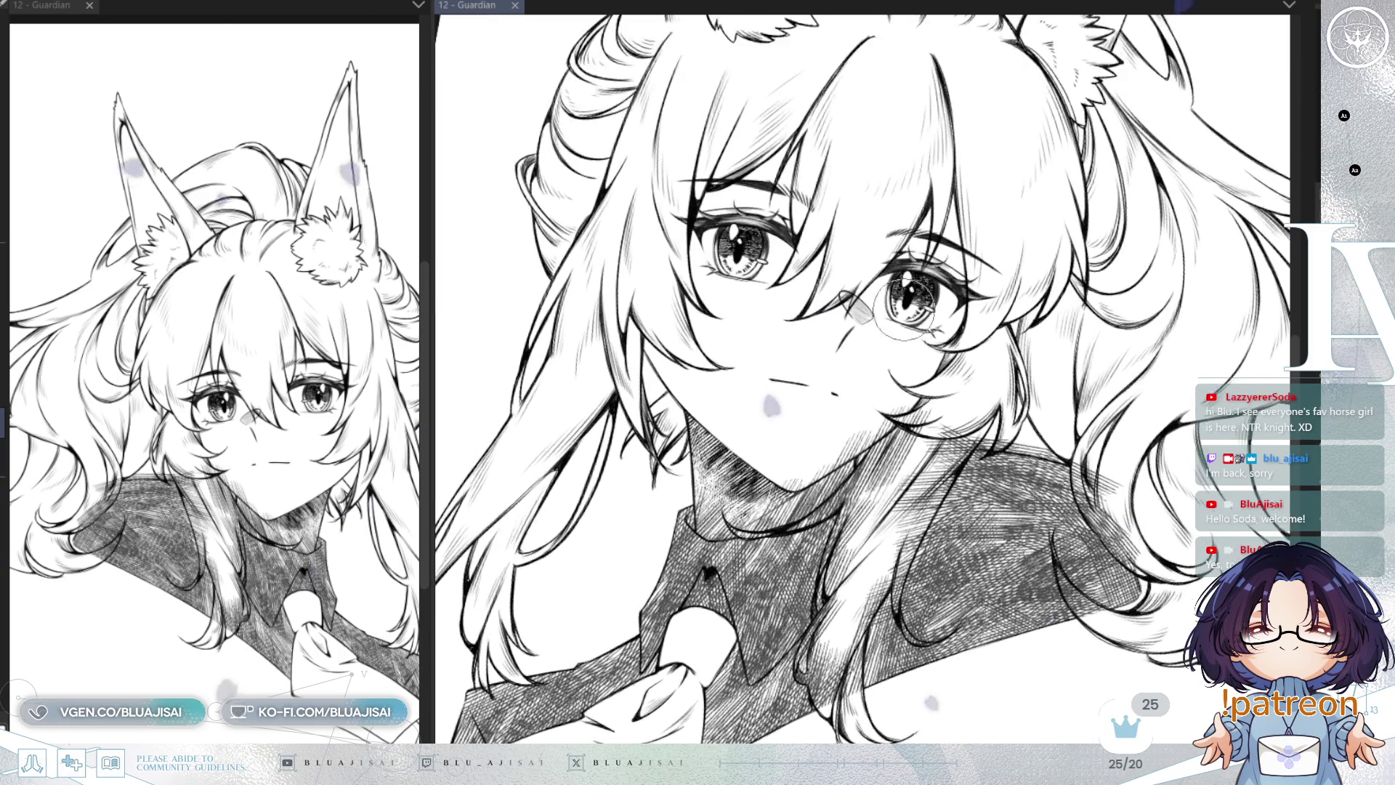
Step: Paint white highlights along the hair strands, lightening the hatching over the lower strand
scroll(974, 501, down, 3)
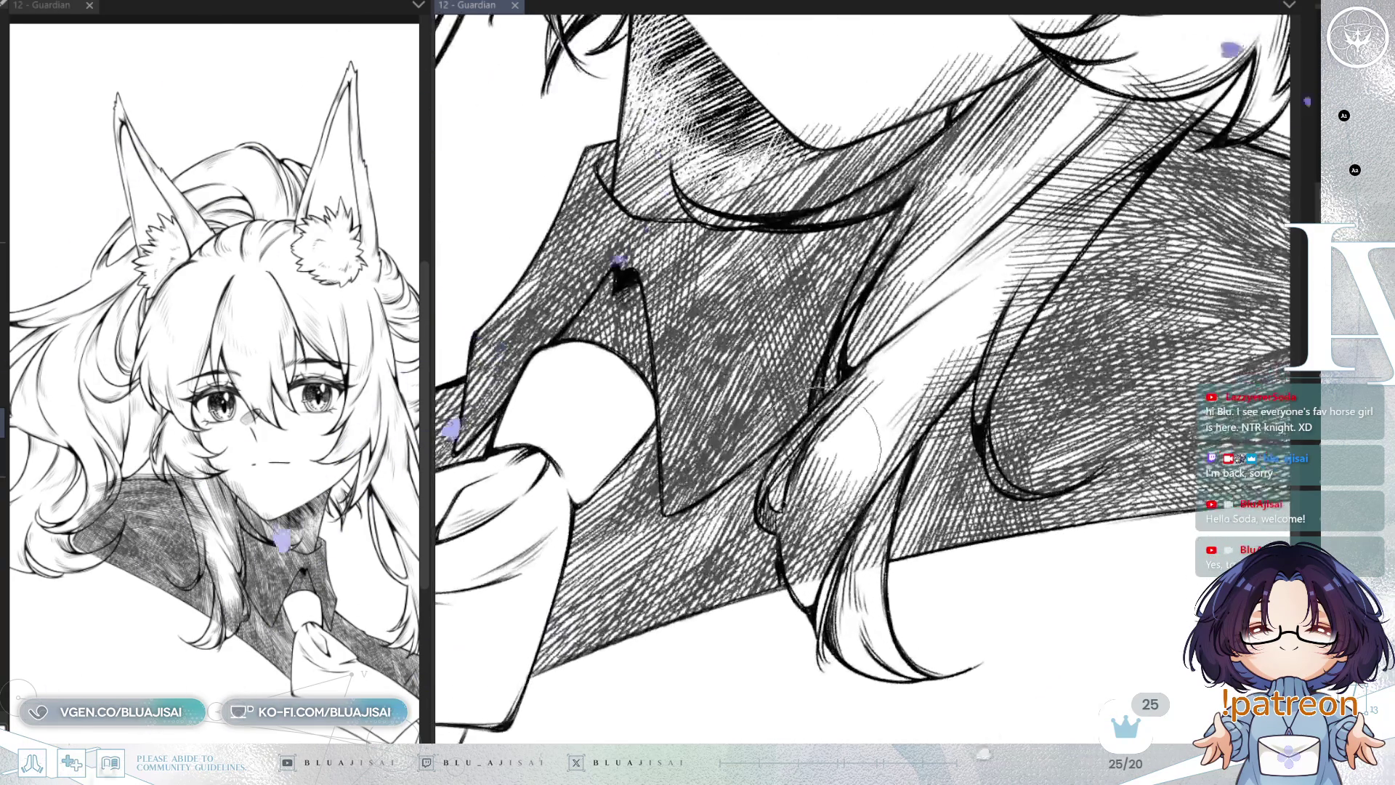
mouse_move(817, 454)
mouse_down()
mouse_move(800, 531)
mouse_move(813, 523)
mouse_move(777, 552)
mouse_move(821, 472)
mouse_move(848, 538)
mouse_move(857, 502)
mouse_up()
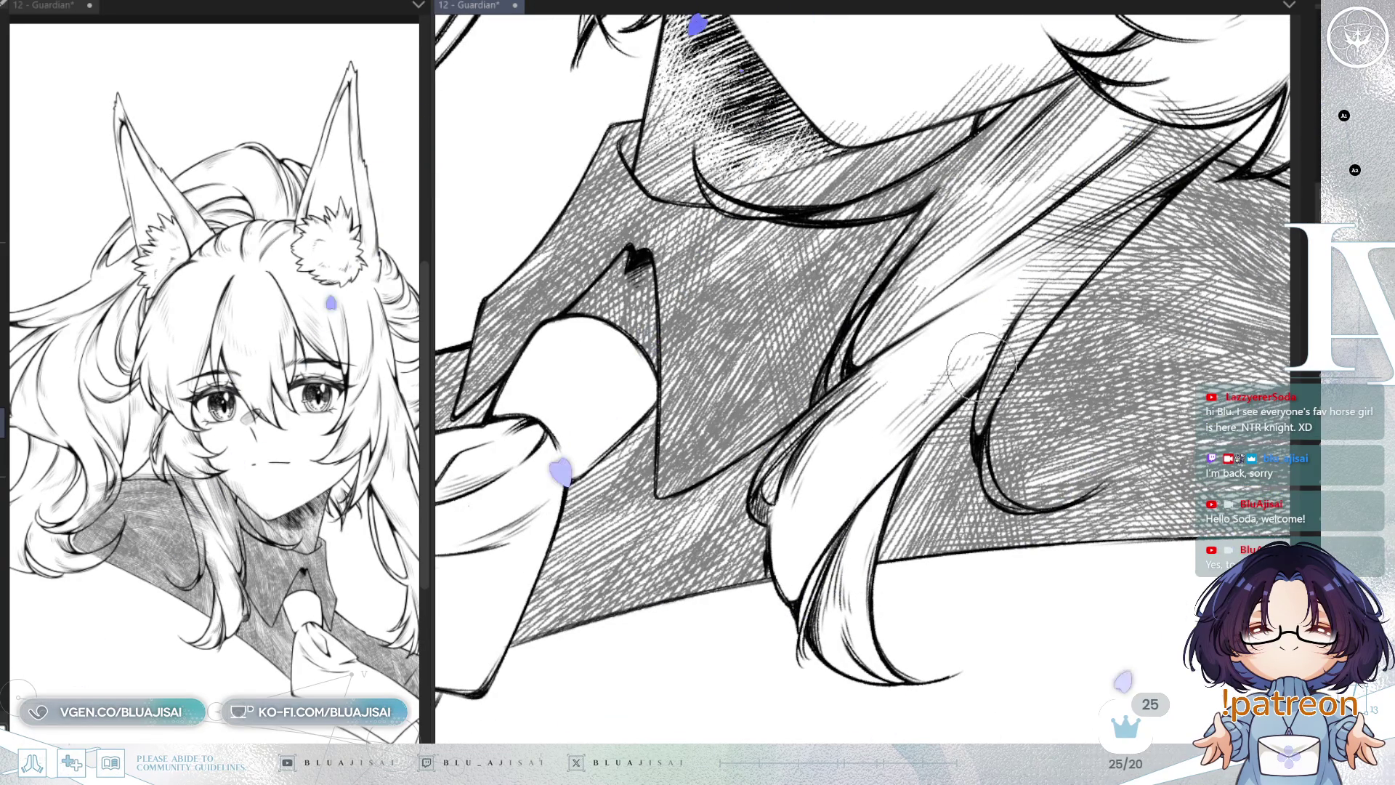
mouse_move(865, 509)
mouse_down()
mouse_move(814, 483)
mouse_move(856, 398)
mouse_move(755, 465)
mouse_move(767, 472)
mouse_move(839, 393)
mouse_move(821, 371)
mouse_move(817, 403)
mouse_move(861, 349)
mouse_move(872, 305)
mouse_move(975, 246)
mouse_move(894, 363)
mouse_up()
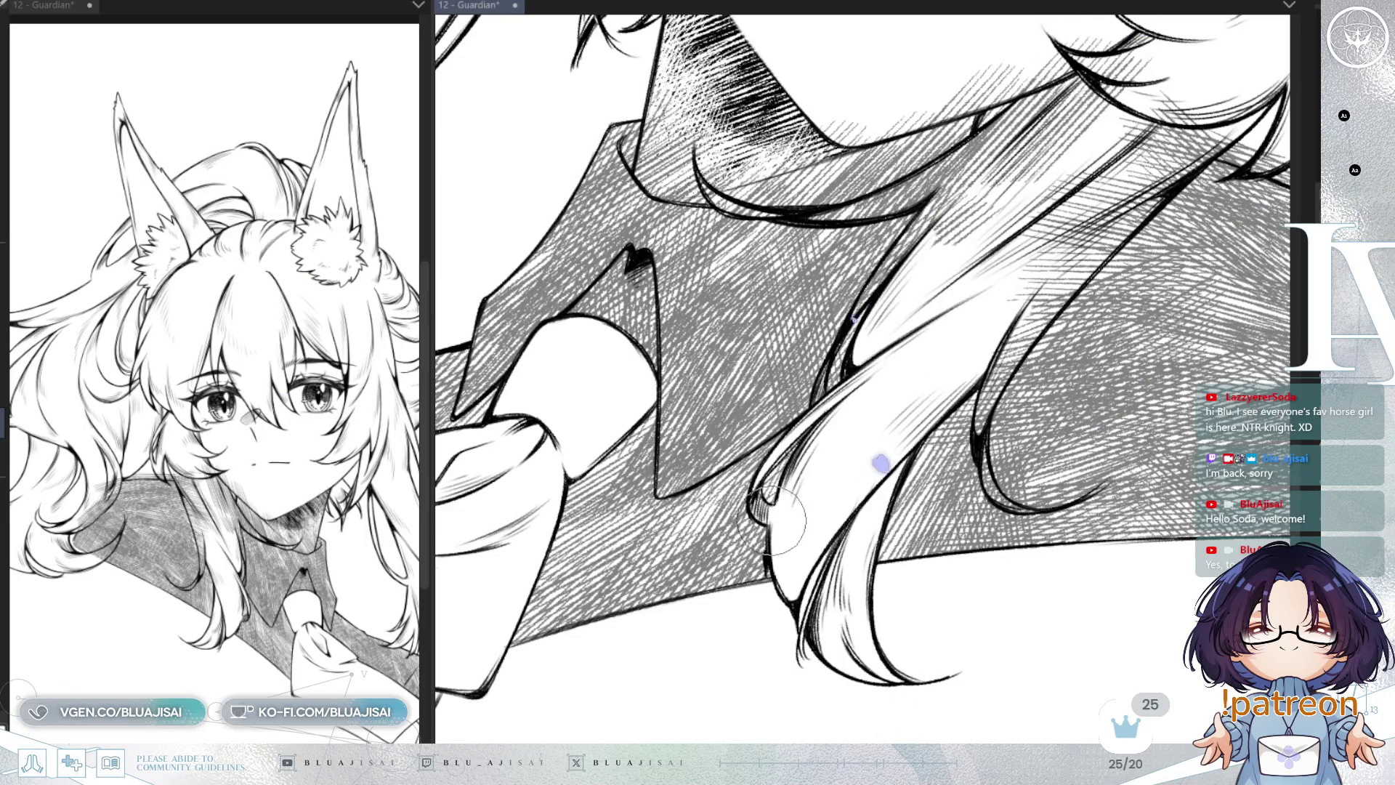
drag(819, 443, 811, 507)
Step: Whiten the hatching along the hair strand and the chin line, then move toward the neck and collar
mouse_move(817, 411)
mouse_down()
mouse_move(876, 312)
mouse_move(850, 378)
mouse_move(930, 312)
mouse_up()
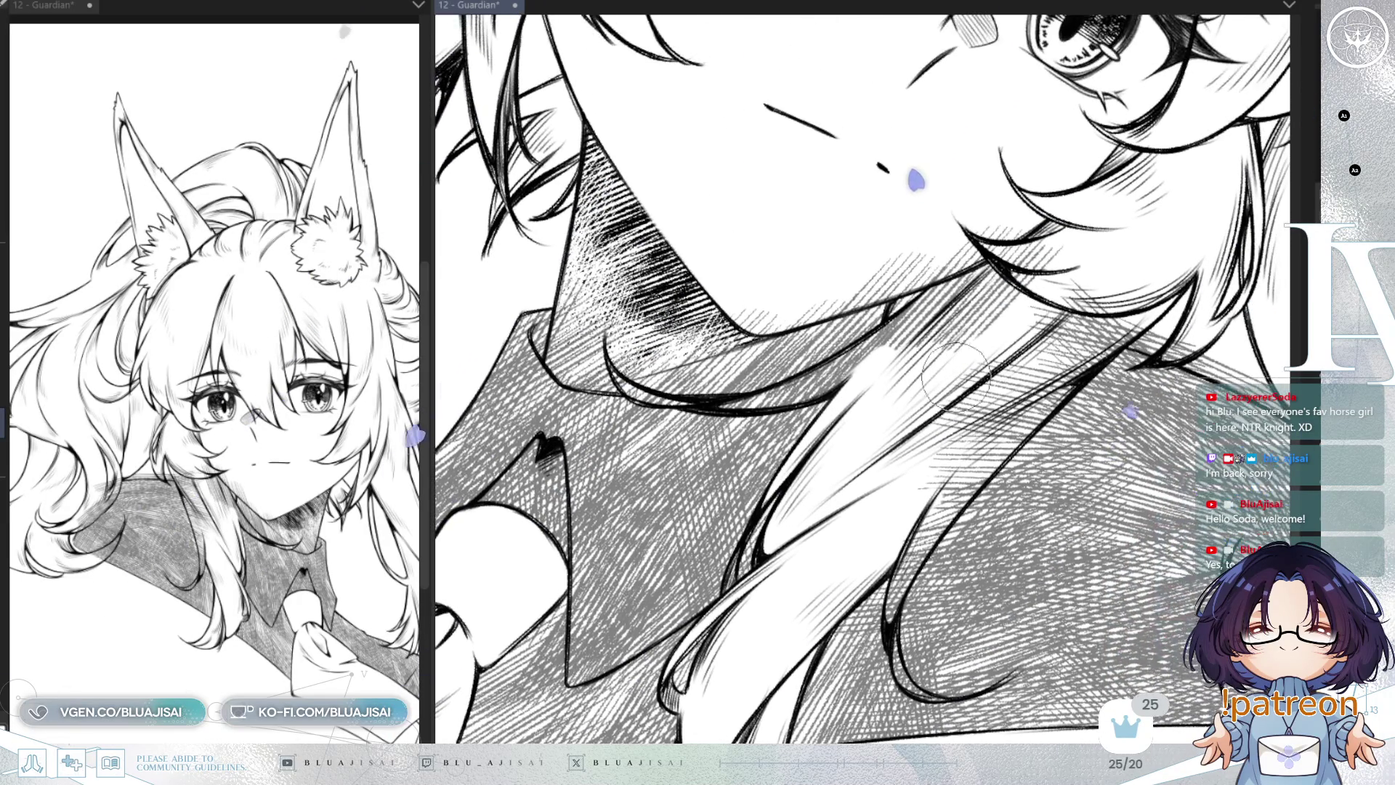
drag(957, 96, 917, 180)
mouse_move(775, 314)
mouse_down()
mouse_move(712, 342)
mouse_move(959, 251)
mouse_move(899, 305)
mouse_move(1017, 203)
mouse_move(973, 327)
mouse_move(1075, 210)
mouse_move(1009, 343)
mouse_up()
drag(1049, 196, 887, 452)
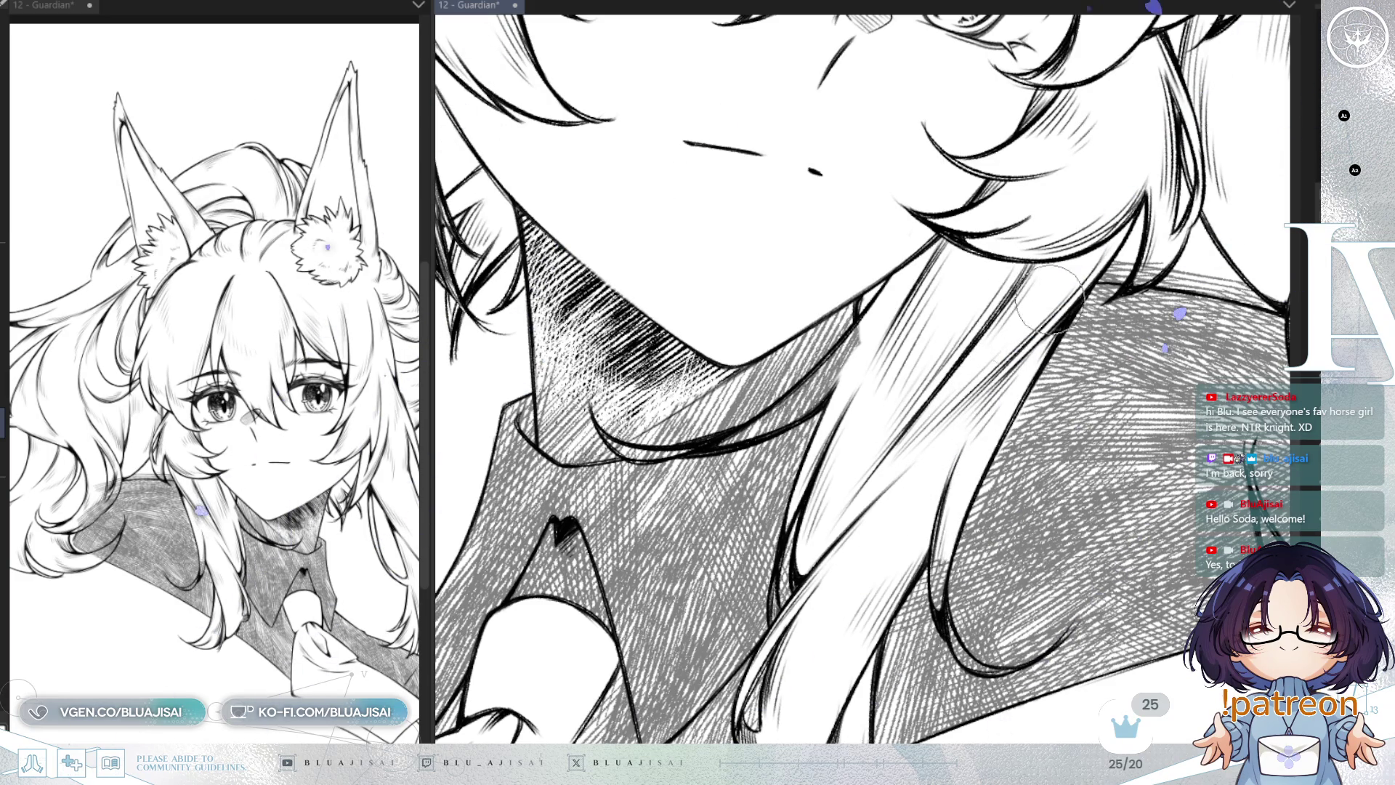
drag(863, 331, 807, 407)
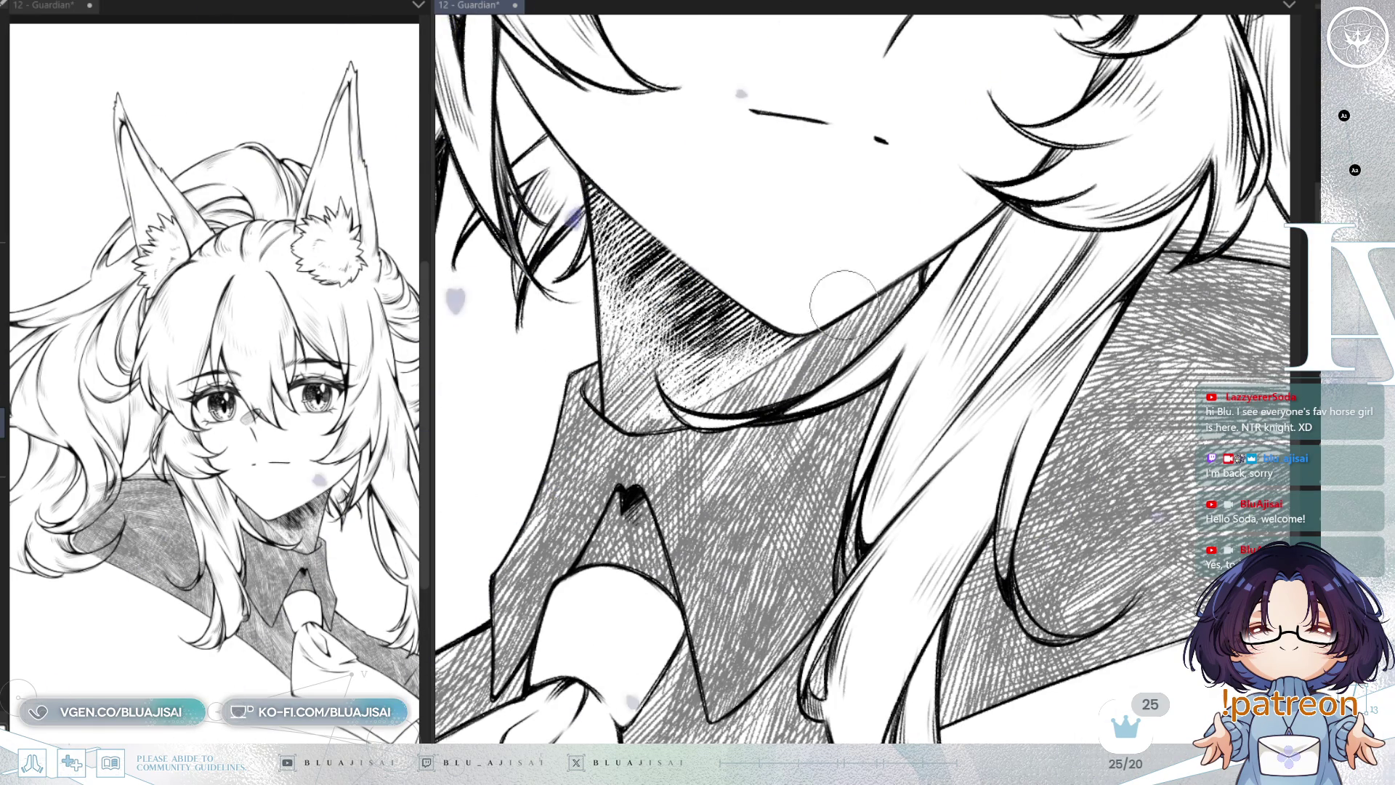
Step: Mirror the canvas to check the drawing, then rotate the view onto the hair over the jacket
key(h)
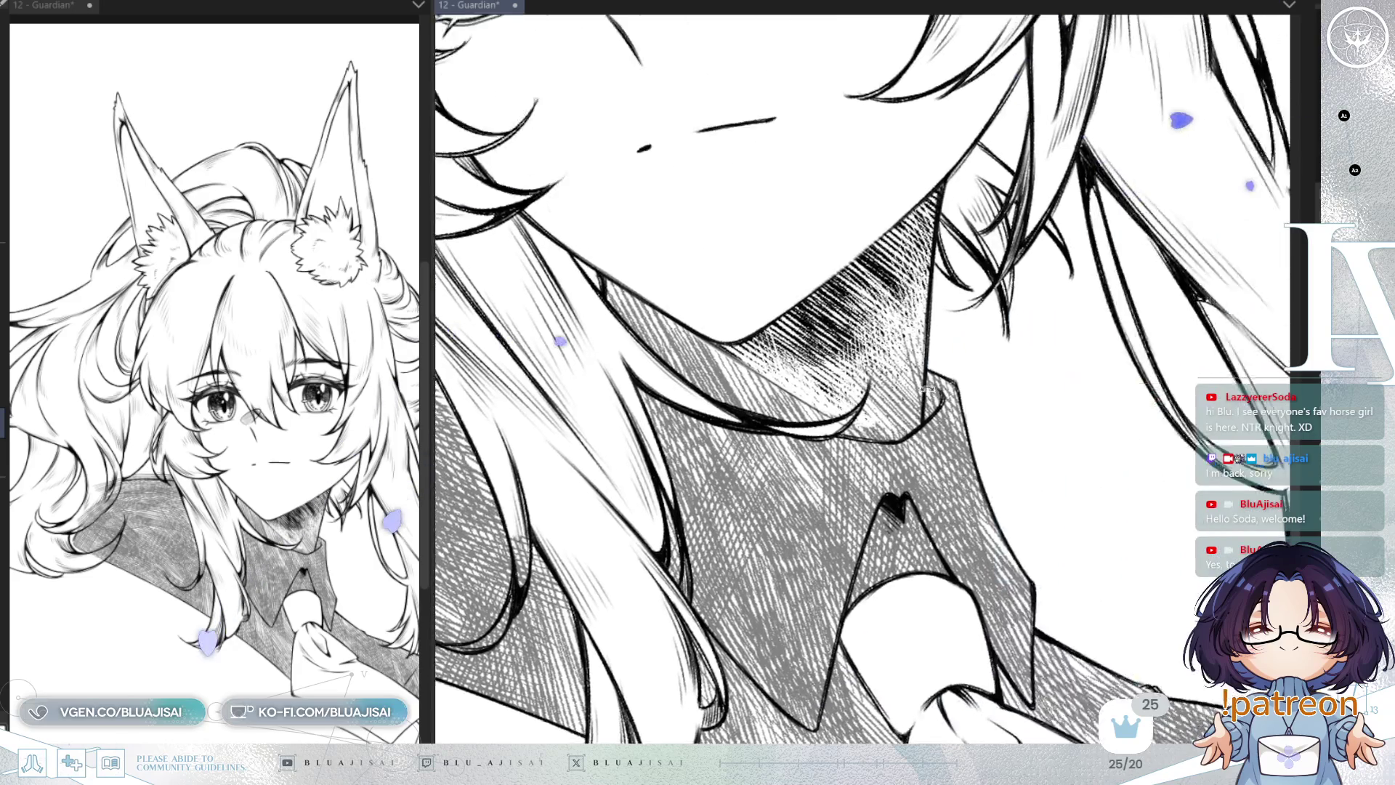
drag(927, 388, 894, 421)
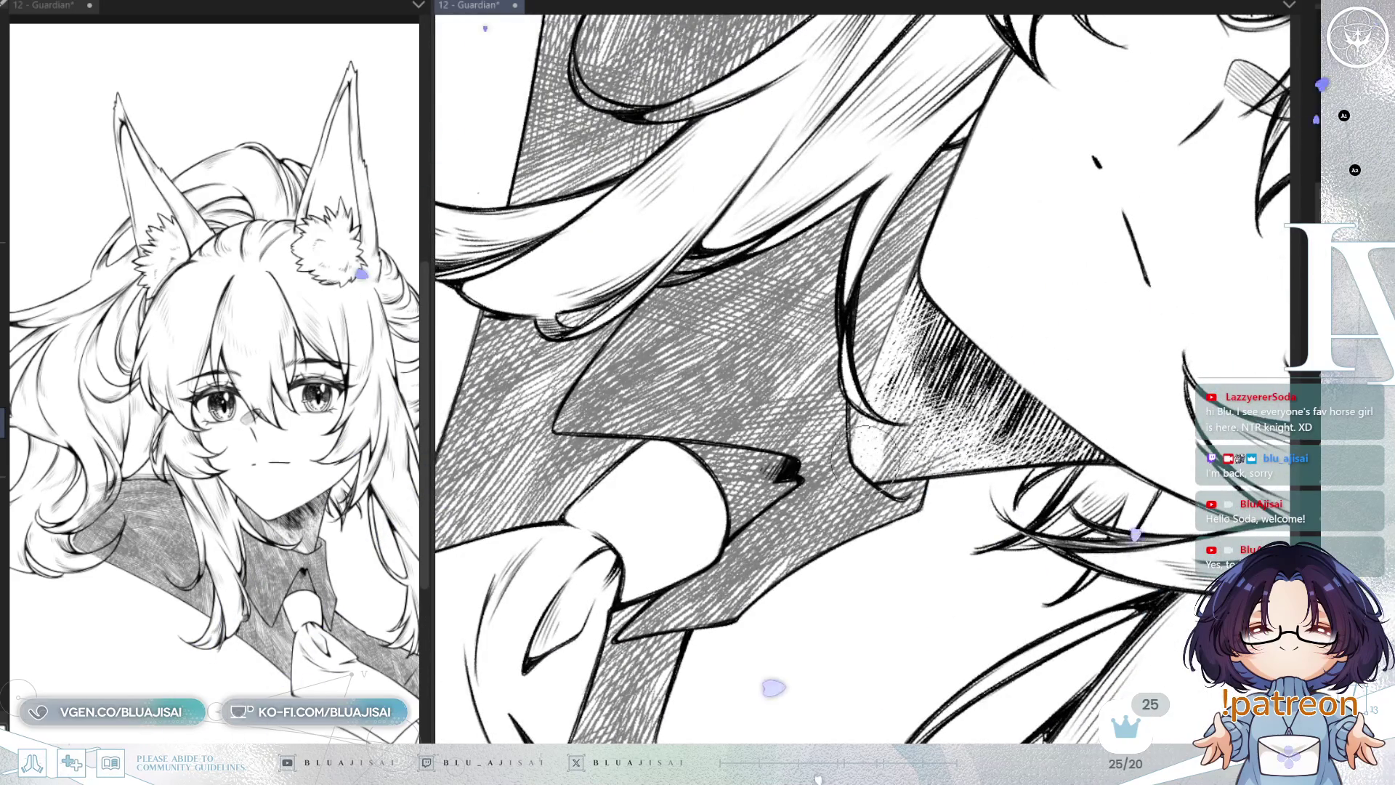
drag(901, 433, 904, 470)
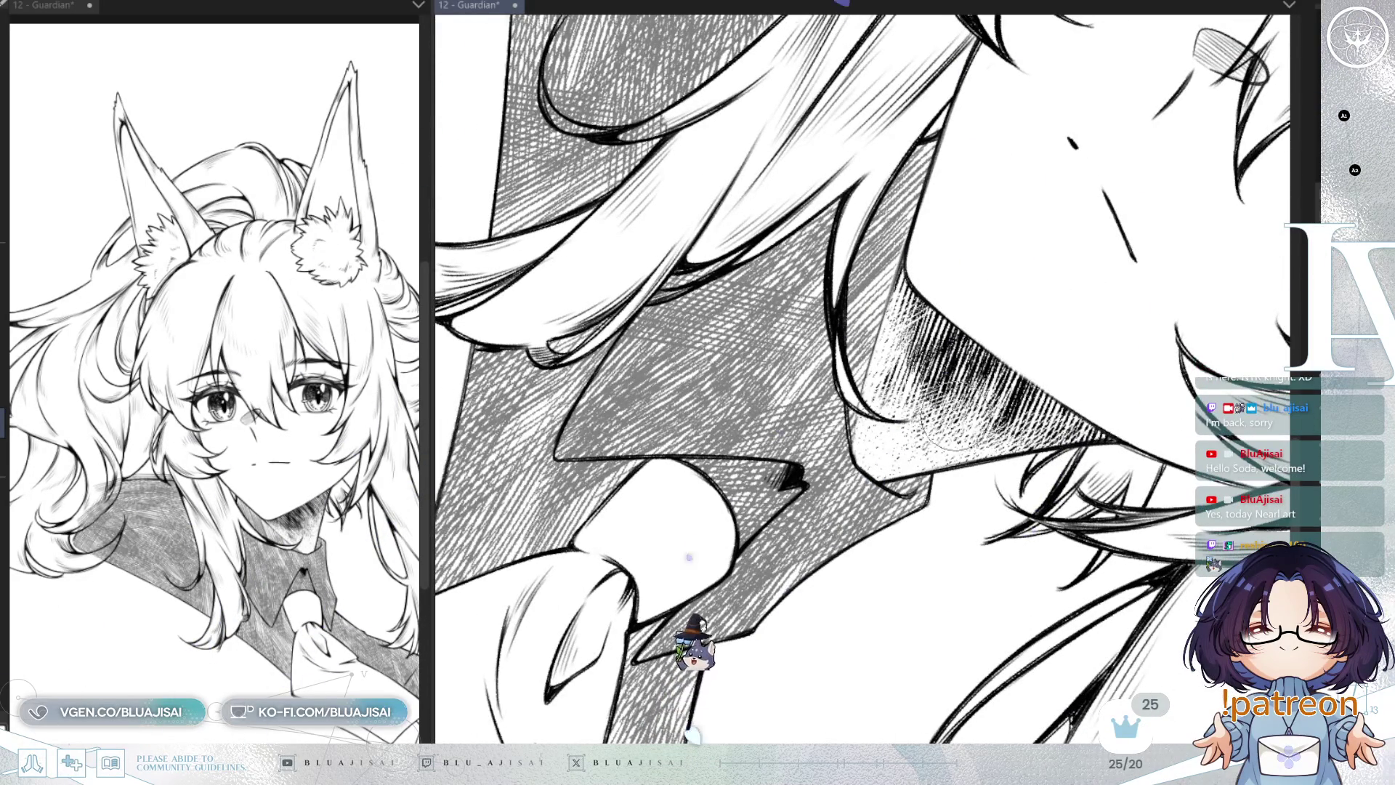
drag(676, 225, 687, 334)
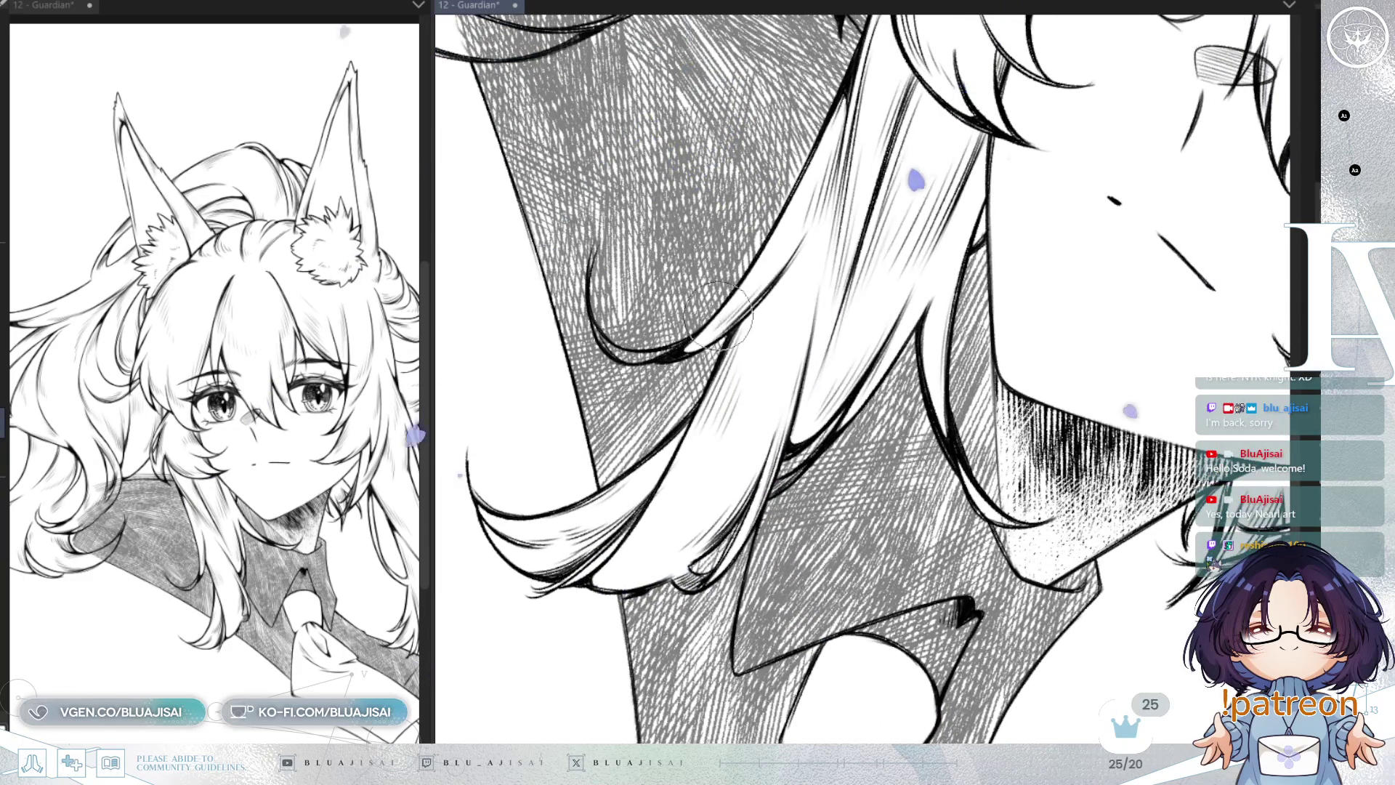
key(h)
drag(907, 268, 834, 425)
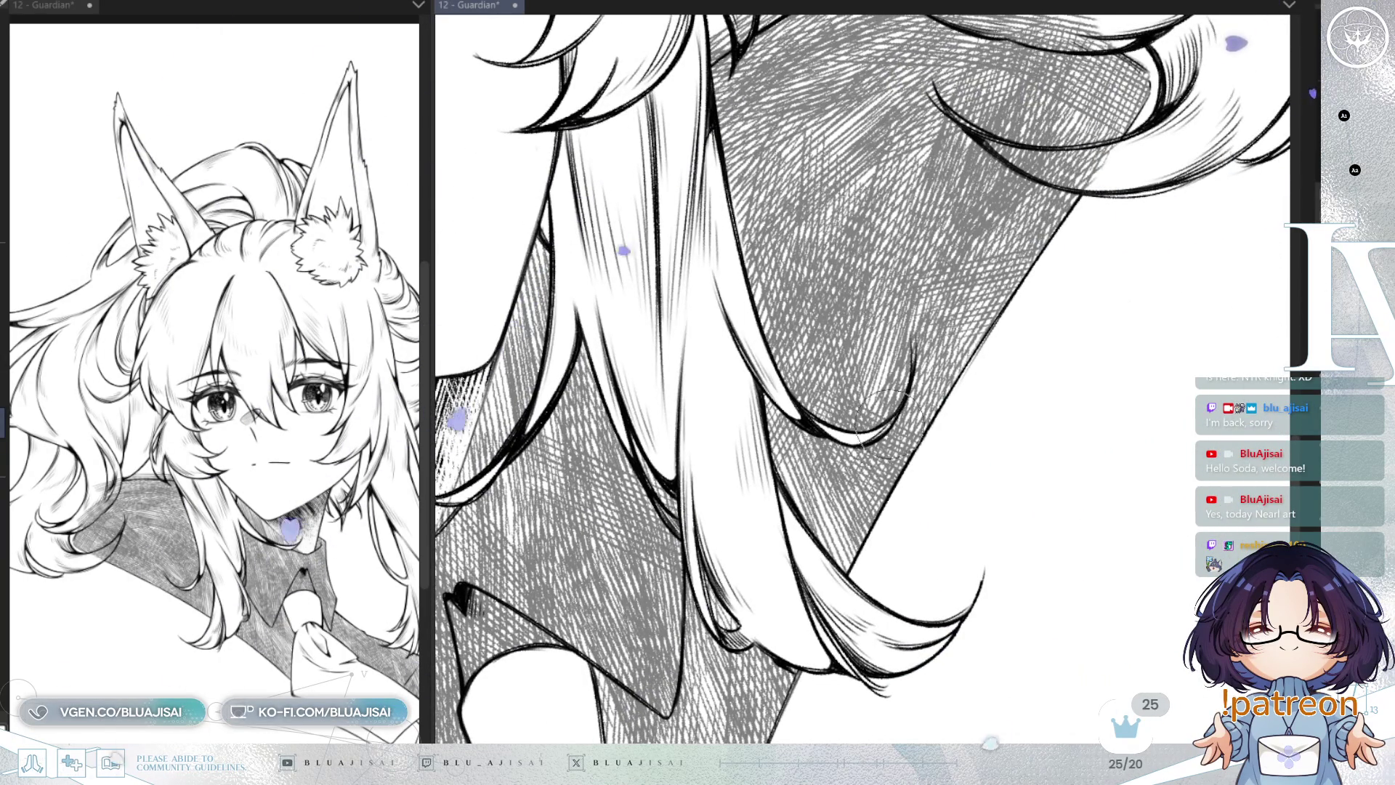
mouse_move(857, 439)
mouse_down()
mouse_move(903, 460)
mouse_move(957, 439)
mouse_move(937, 451)
mouse_move(948, 473)
mouse_move(813, 403)
mouse_up()
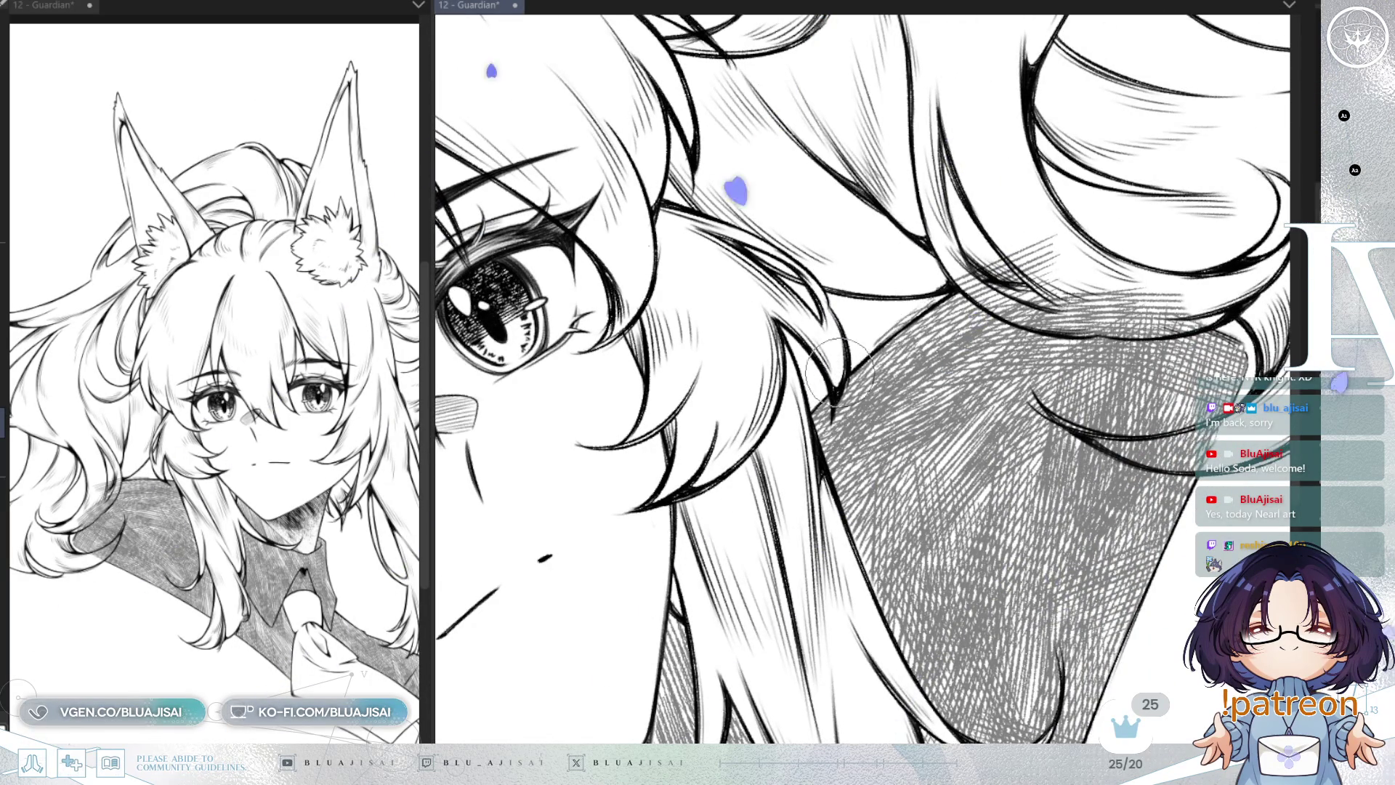
mouse_move(948, 283)
mouse_down()
mouse_move(1082, 239)
mouse_move(836, 396)
mouse_move(807, 480)
mouse_up()
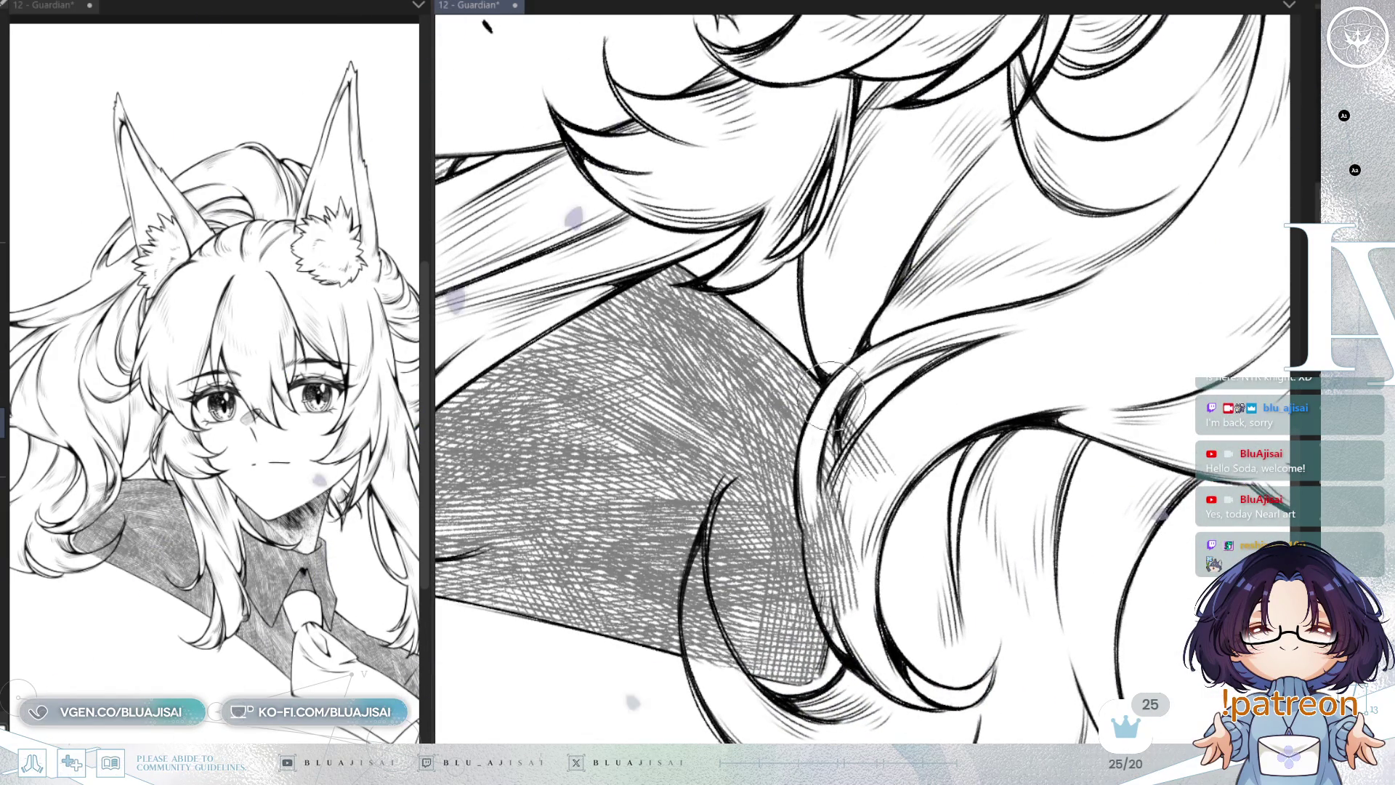
Step: Whiten the hatching along the hair curl edge and between two hair strands
mouse_move(851, 458)
mouse_down()
mouse_move(850, 479)
mouse_move(883, 481)
mouse_move(865, 461)
mouse_move(825, 521)
mouse_move(817, 507)
mouse_move(815, 587)
mouse_move(836, 523)
mouse_move(862, 625)
mouse_move(913, 436)
mouse_up()
mouse_move(731, 420)
mouse_down()
mouse_move(730, 469)
mouse_move(765, 441)
mouse_move(734, 518)
mouse_up()
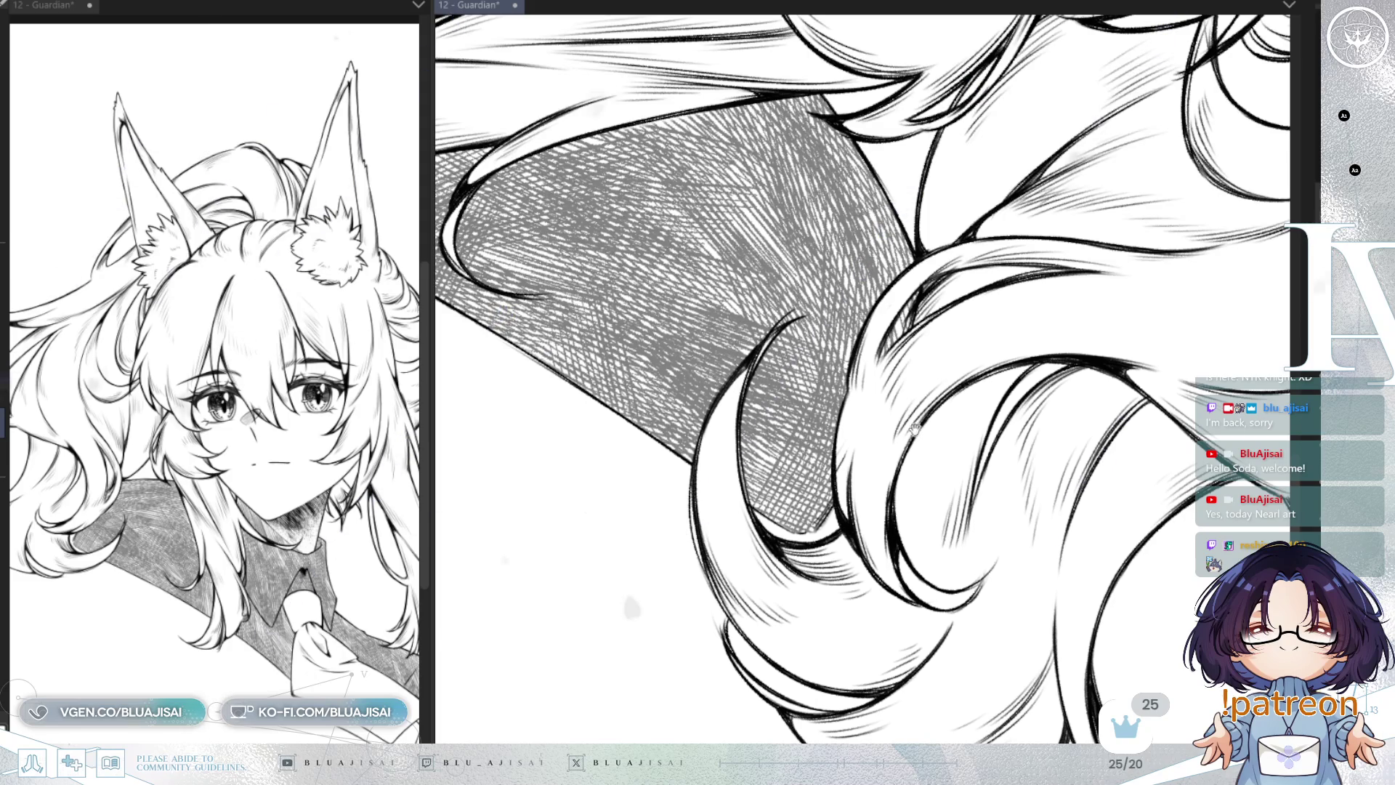
scroll(814, 392, down, 3)
scroll(864, 436, down, 5)
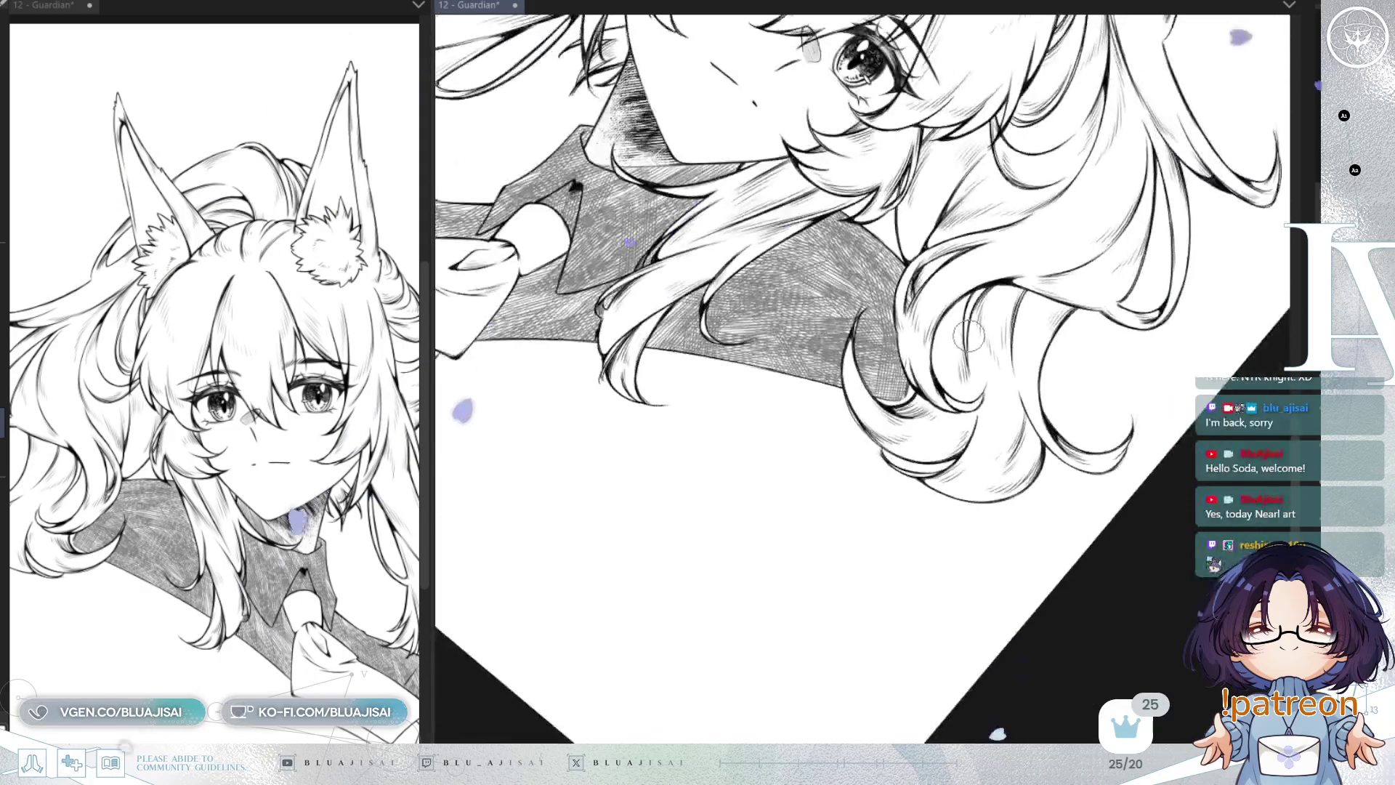
Step: Level the view over the face and collar, then darken the jacket's cross-hatching to near-black
mouse_move(882, 429)
mouse_down()
mouse_move(966, 407)
mouse_move(998, 381)
mouse_up()
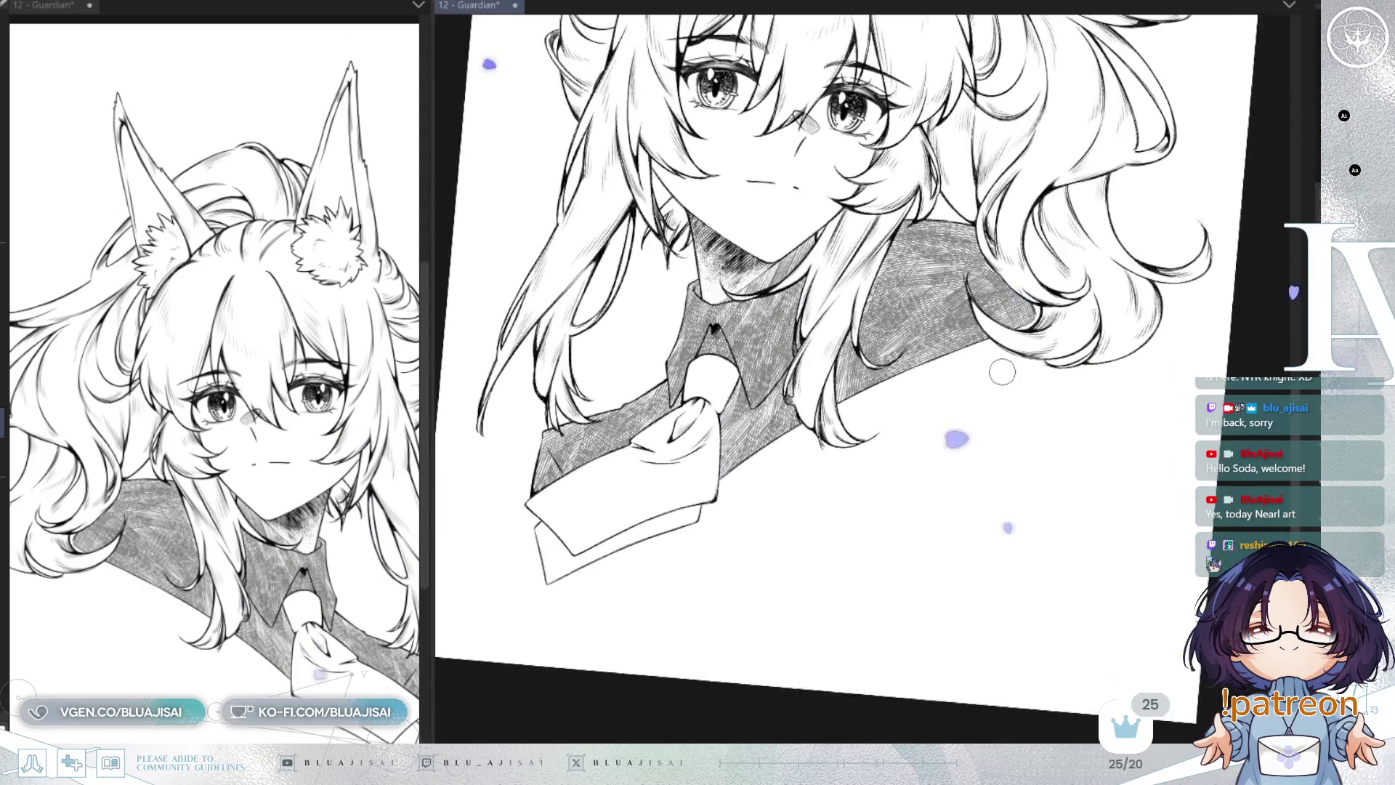
drag(913, 498, 1132, 311)
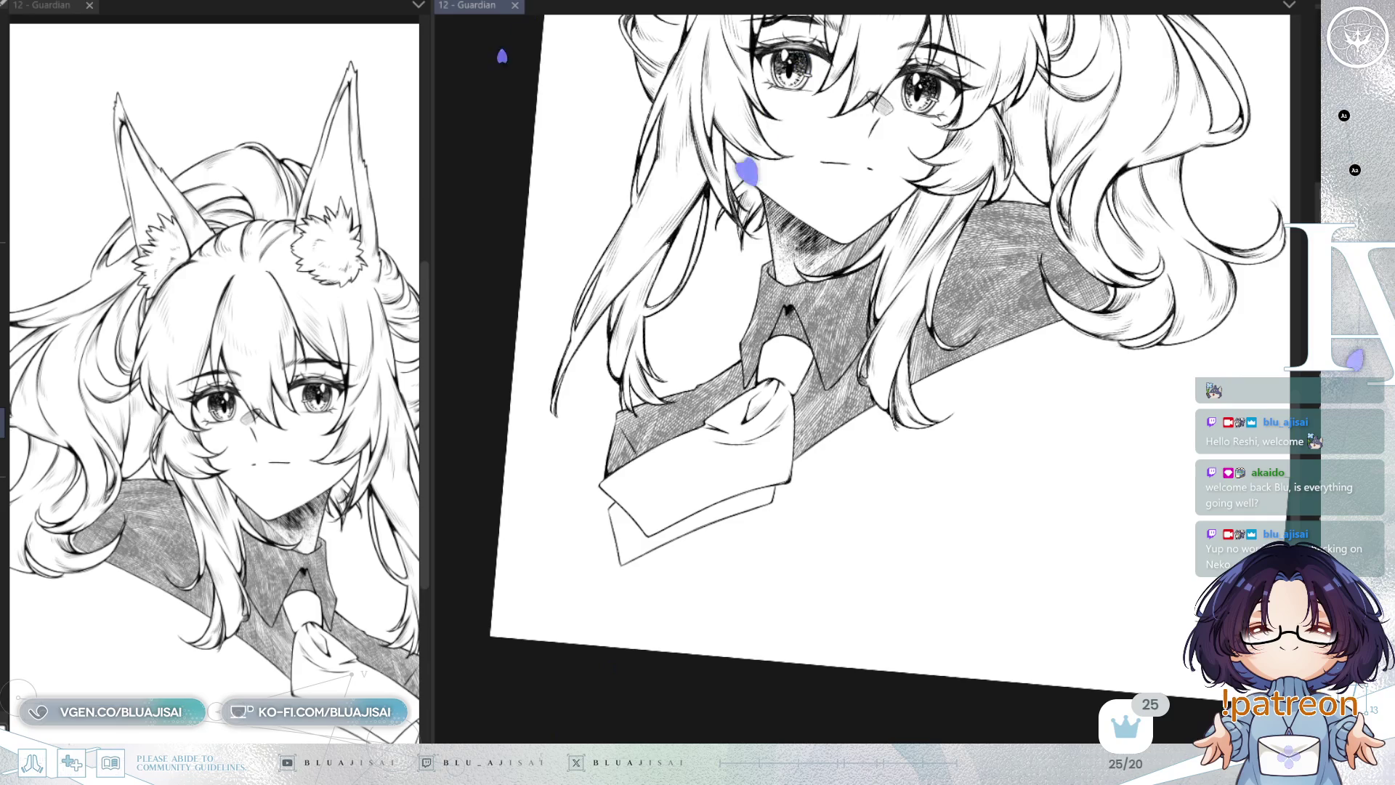
drag(836, 407, 855, 411)
drag(943, 475, 912, 508)
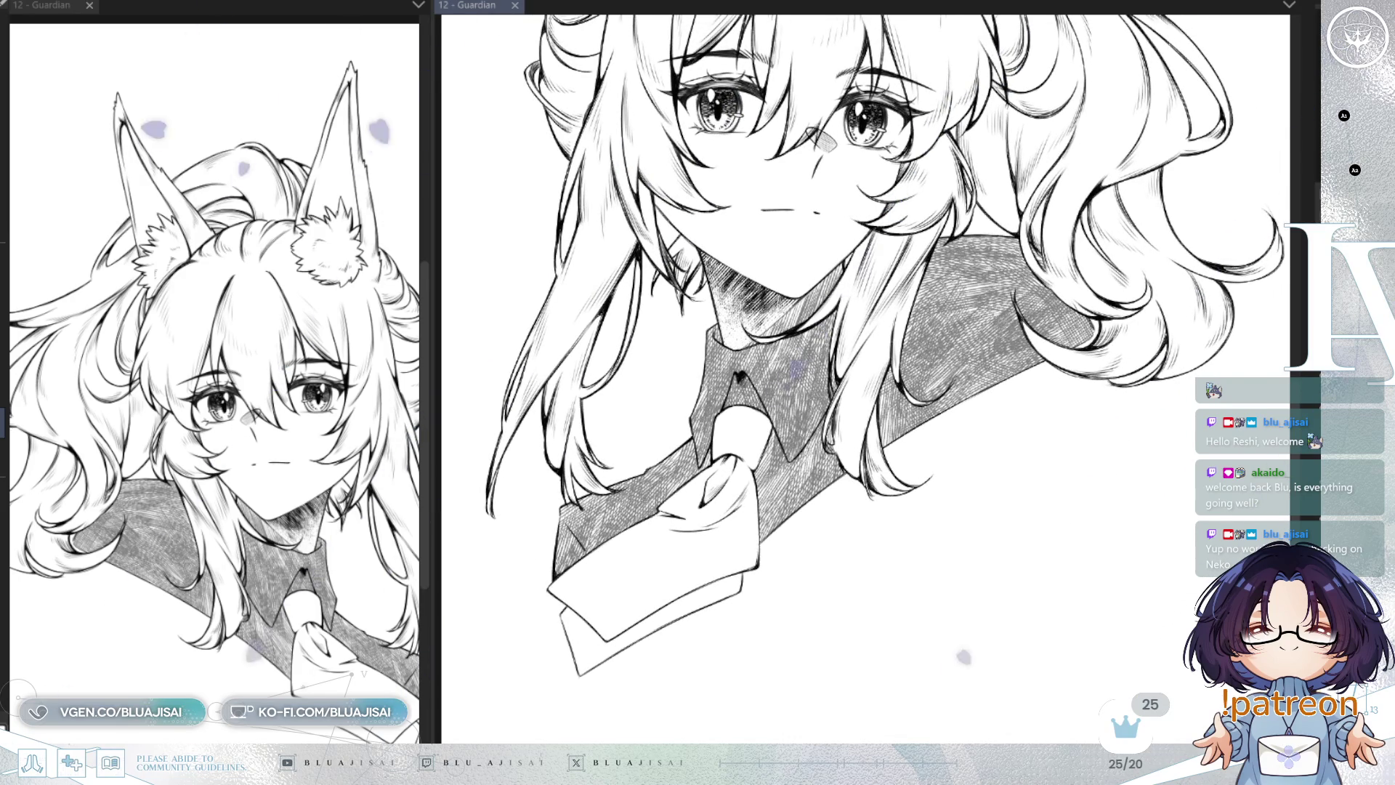
key(ctrl+z)
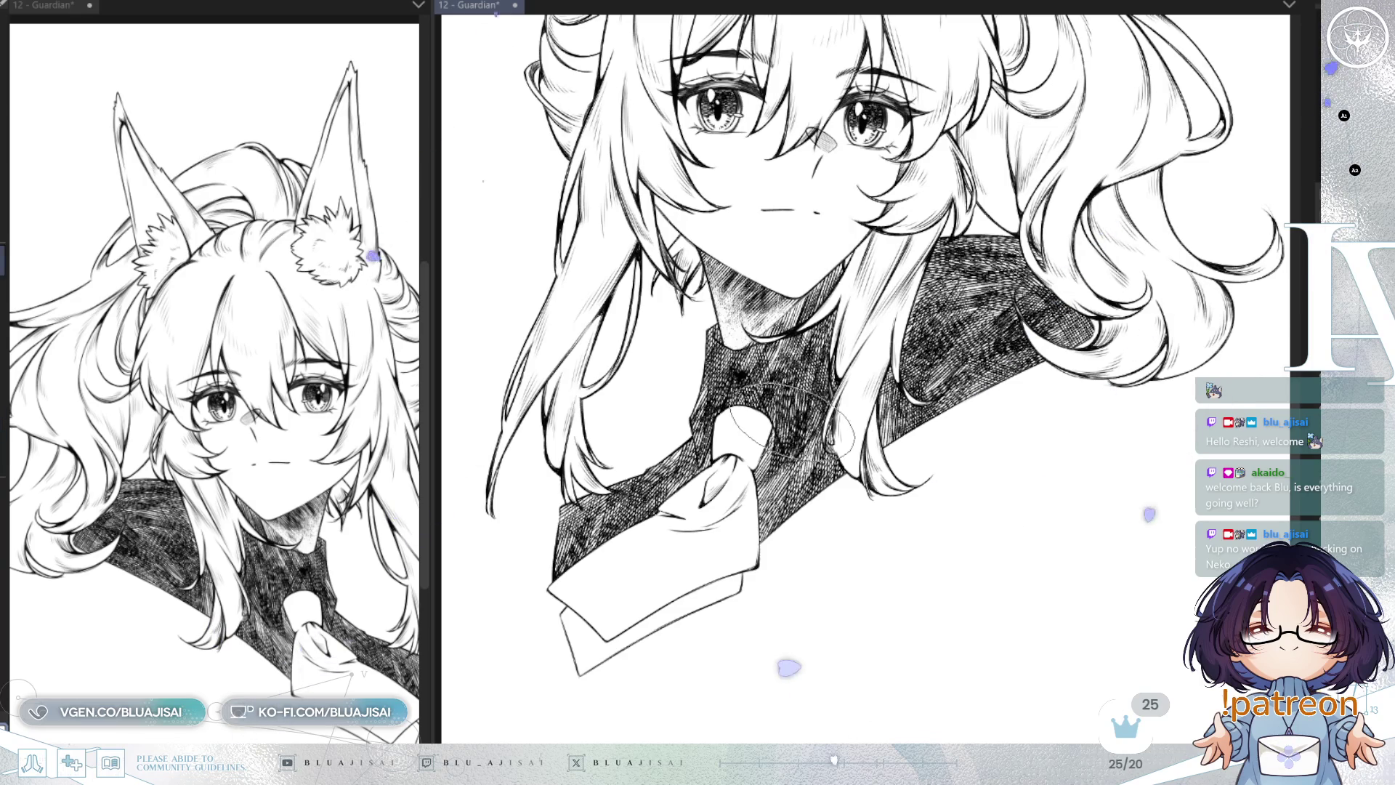
Step: Use a smaller brush to paint darker mottled shading on the collar around the tie
drag(872, 364, 844, 417)
drag(748, 345, 751, 335)
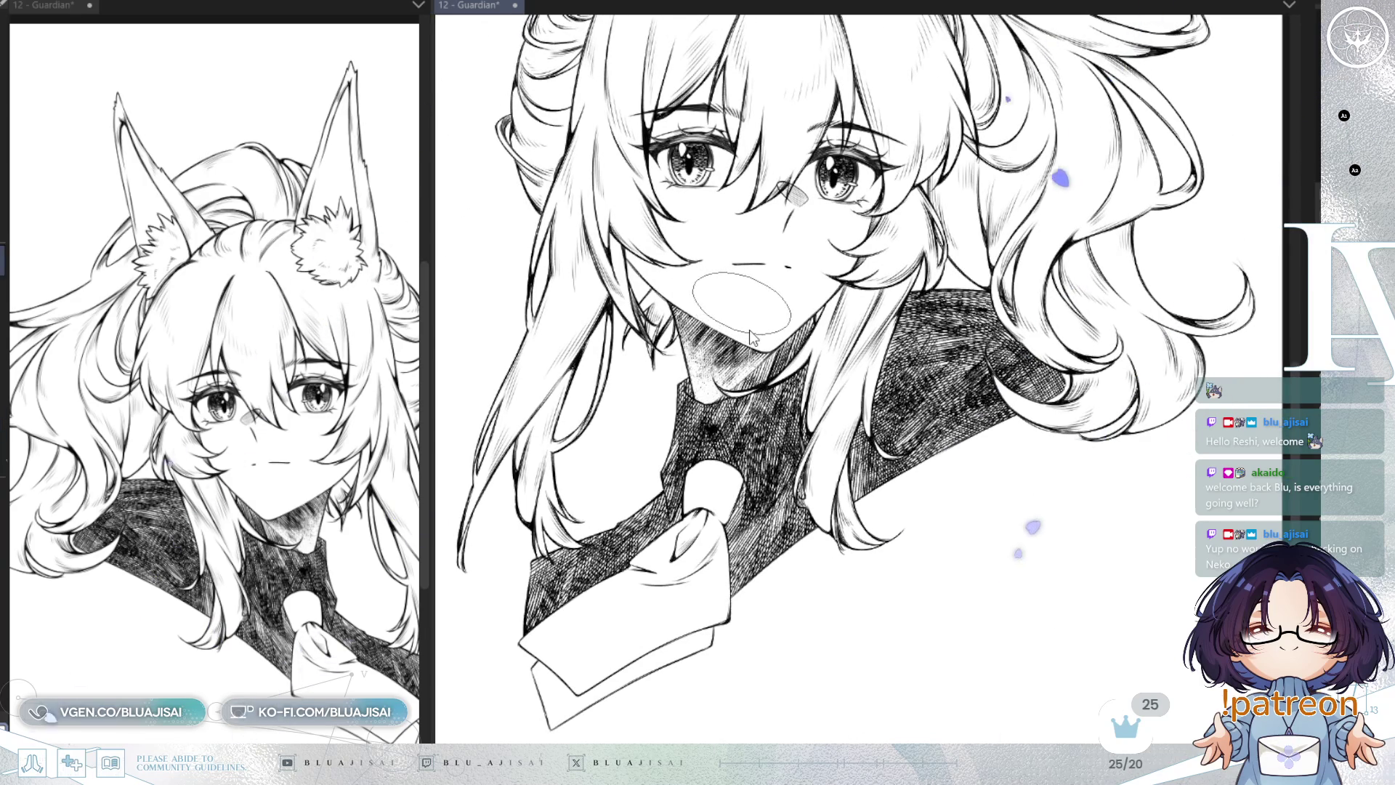
scroll(748, 342, down, 1)
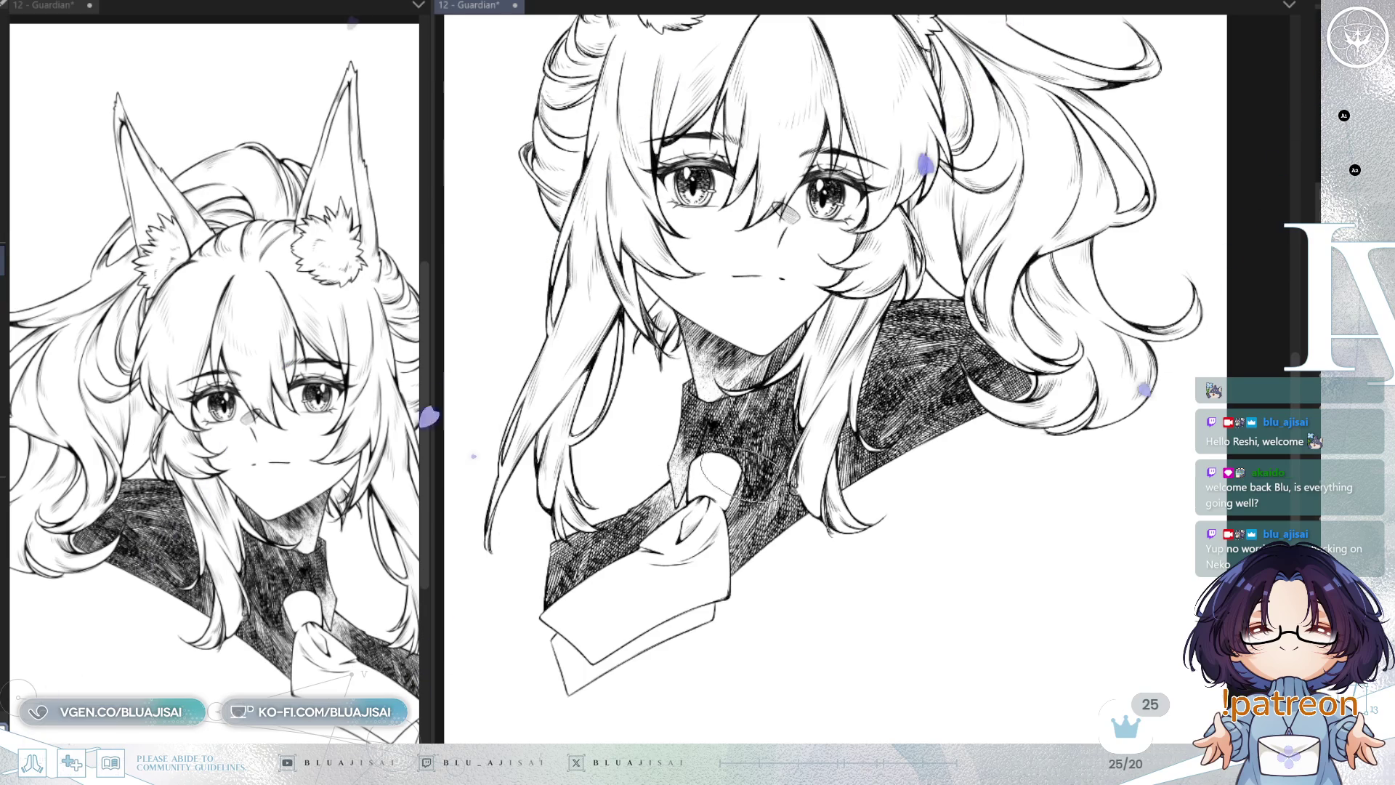
drag(782, 459, 777, 464)
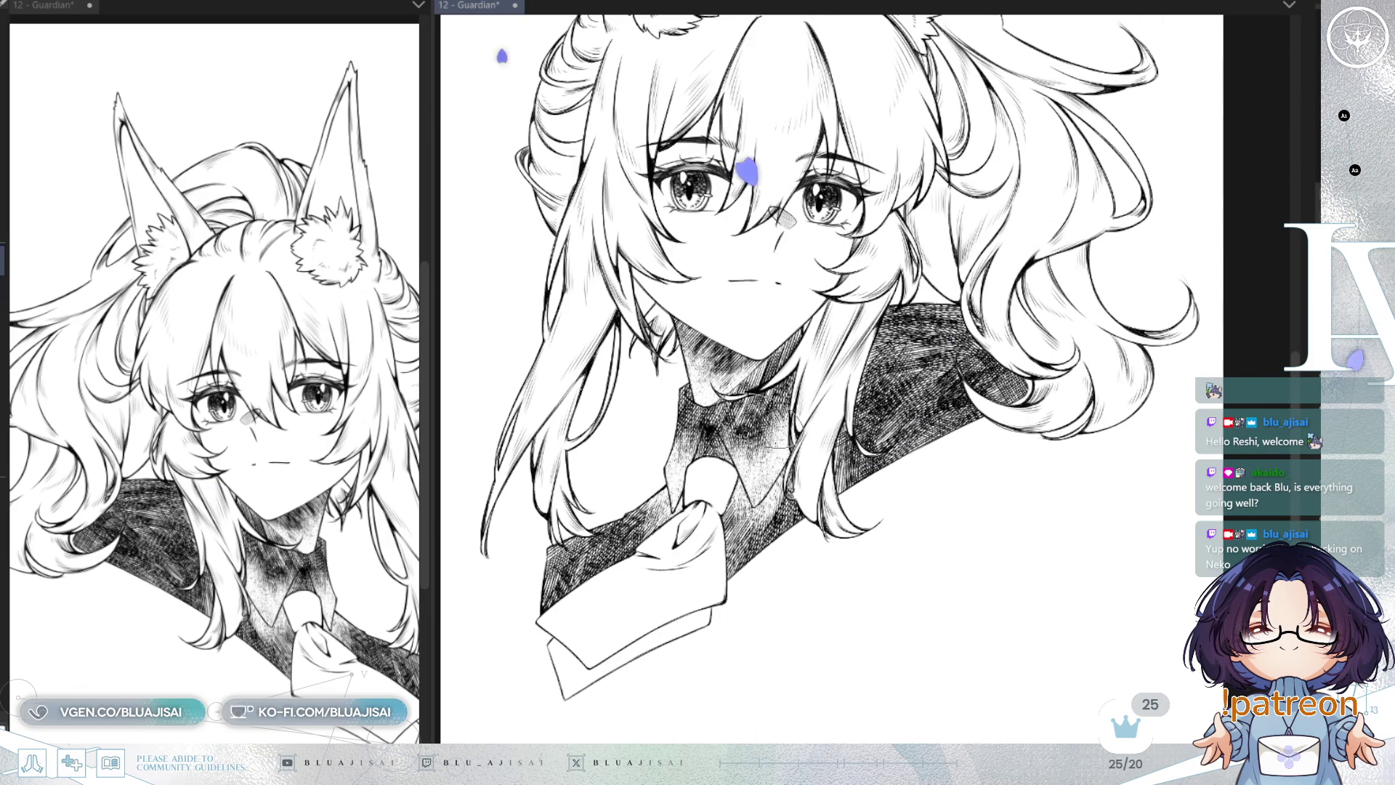
scroll(795, 428, up, 1)
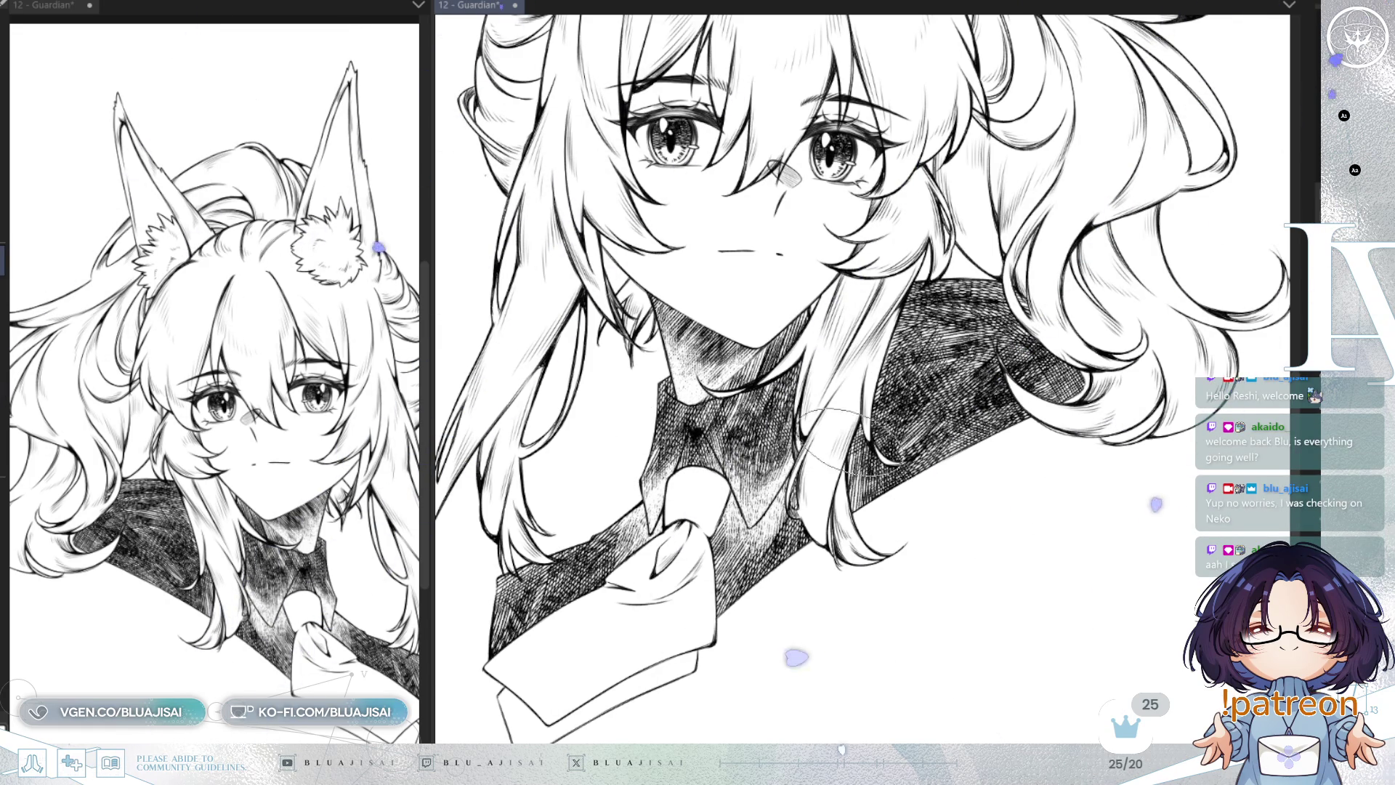
scroll(780, 511, up, 2)
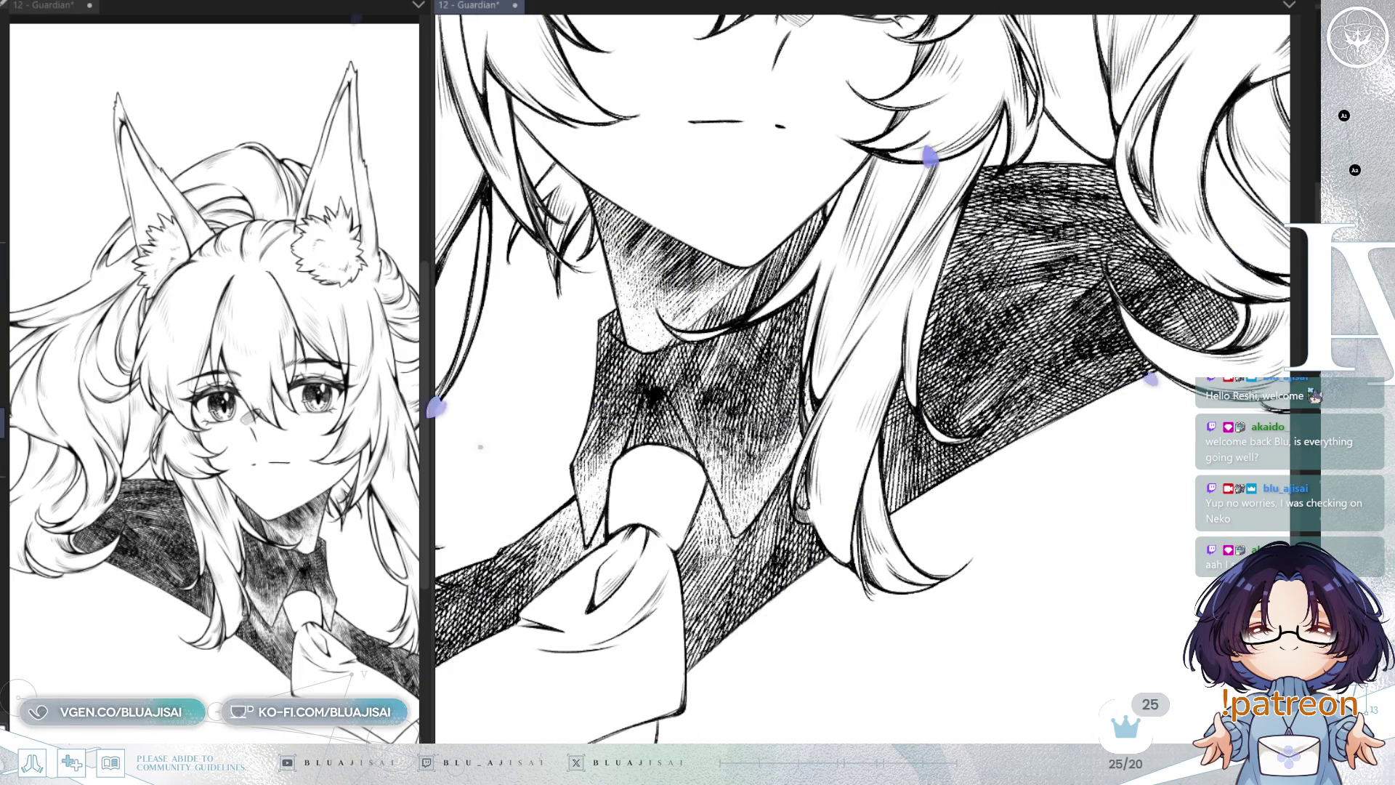
Step: Check the collar shading in a mirrored view, restore the normal view, and zoom out
key(h)
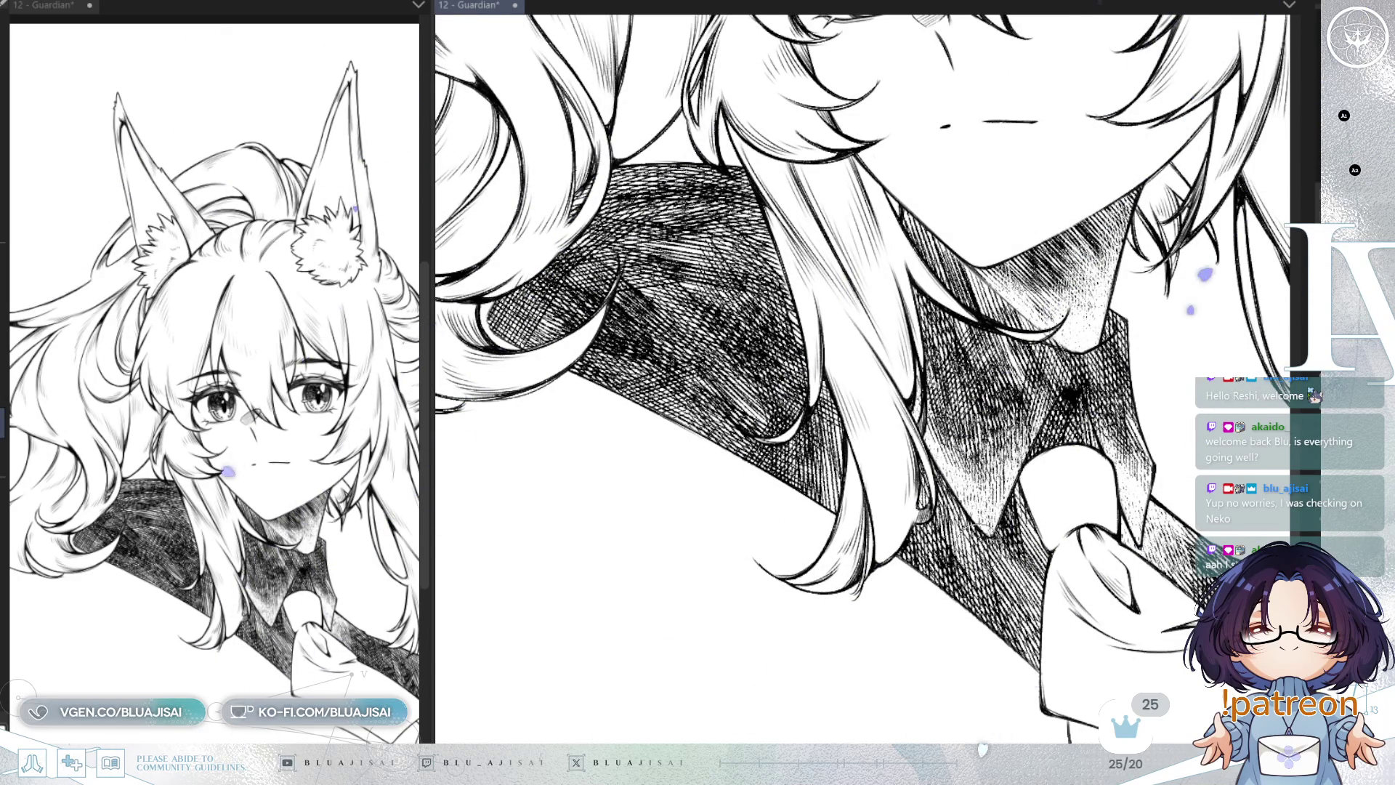
key(h)
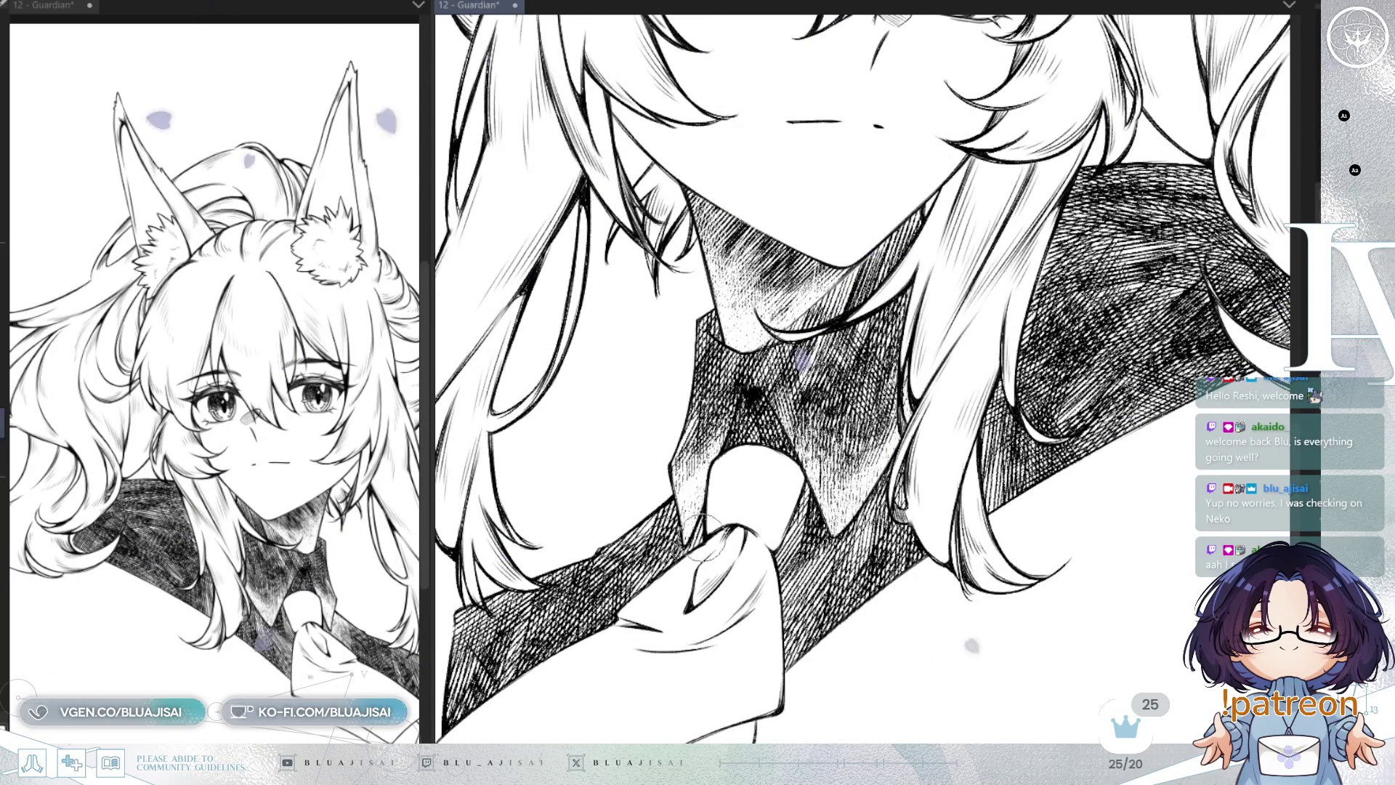
scroll(674, 585, down, 2)
scroll(981, 451, down, 1)
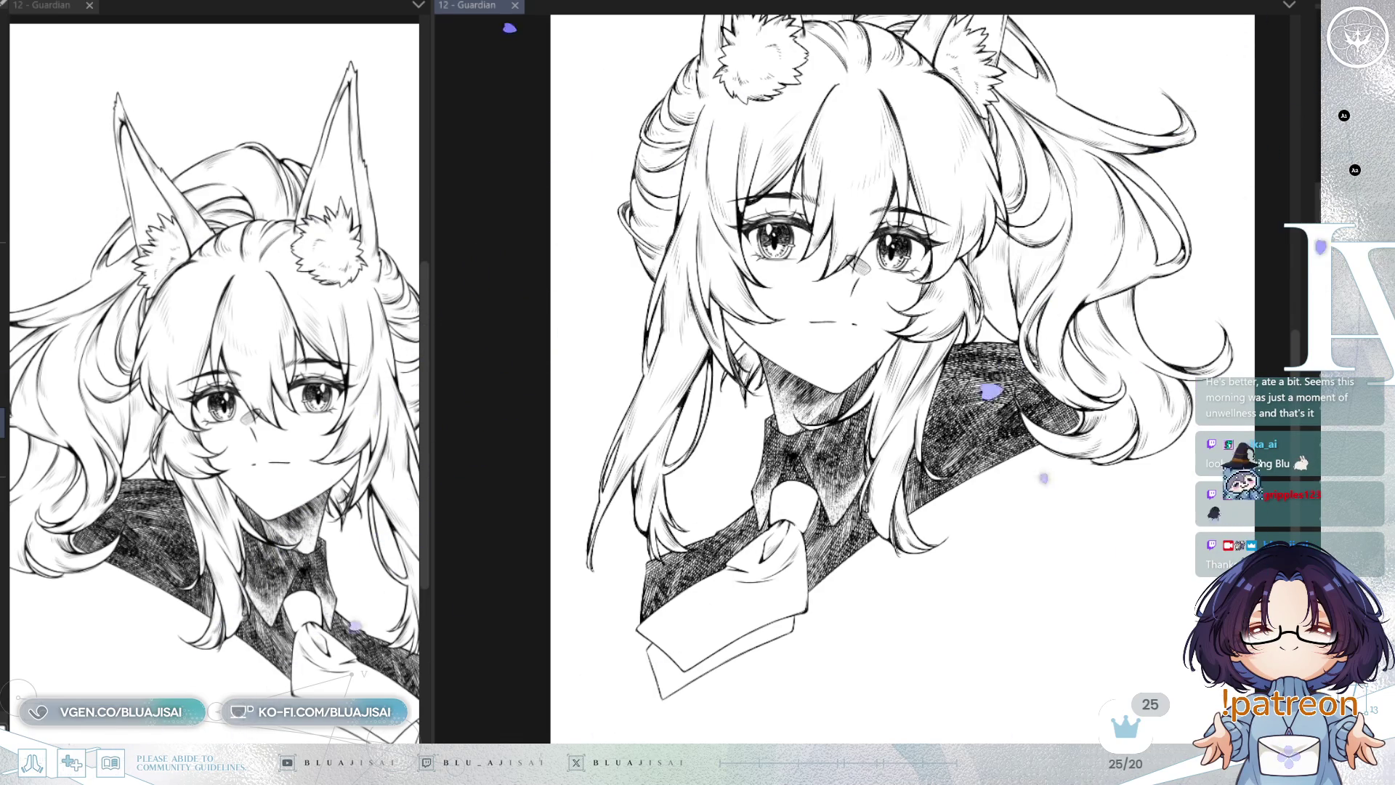
Step: Paint white over the hatching left of the collar and across the top of the collar hatching
scroll(901, 378, up, 2)
scroll(901, 378, down, 3)
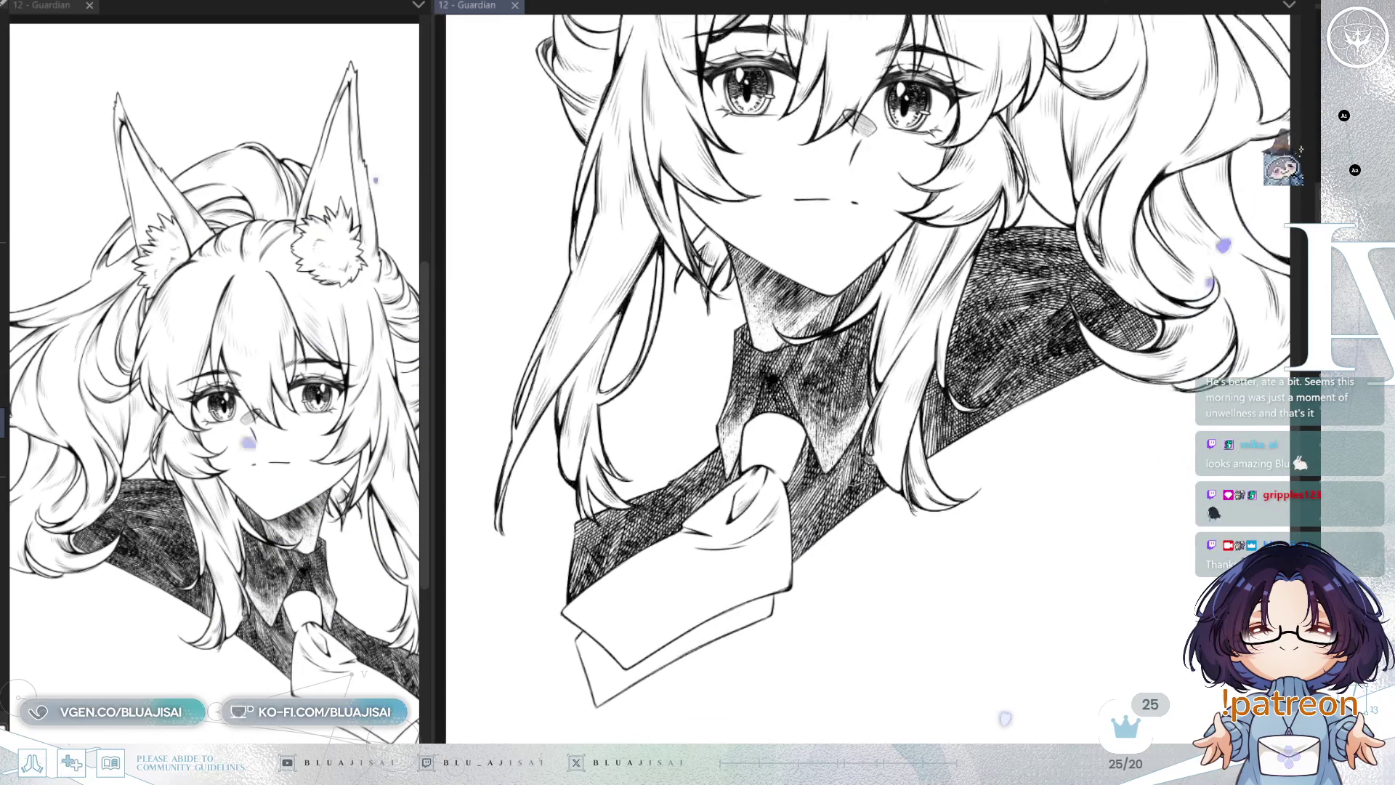
scroll(847, 476, down, 1)
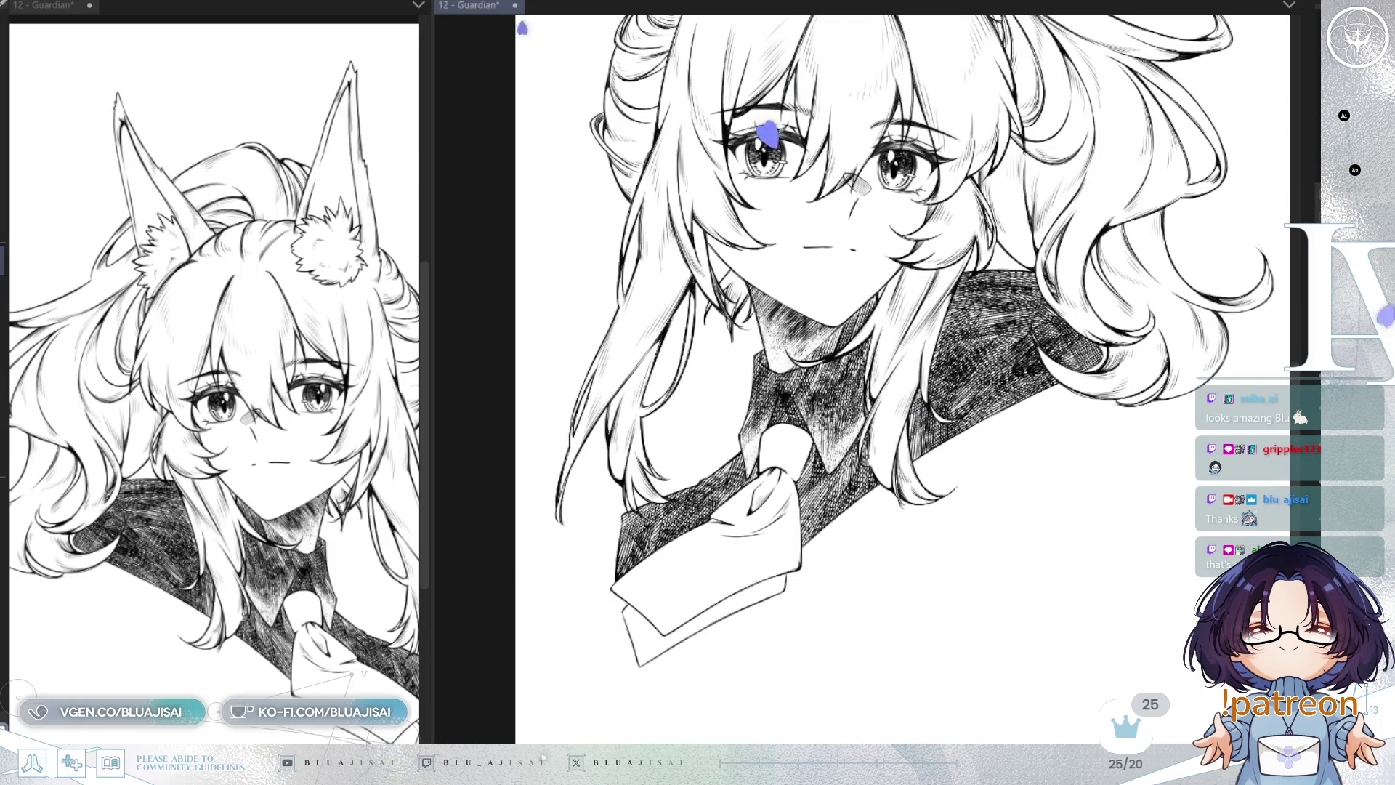
scroll(616, 485, down, 3)
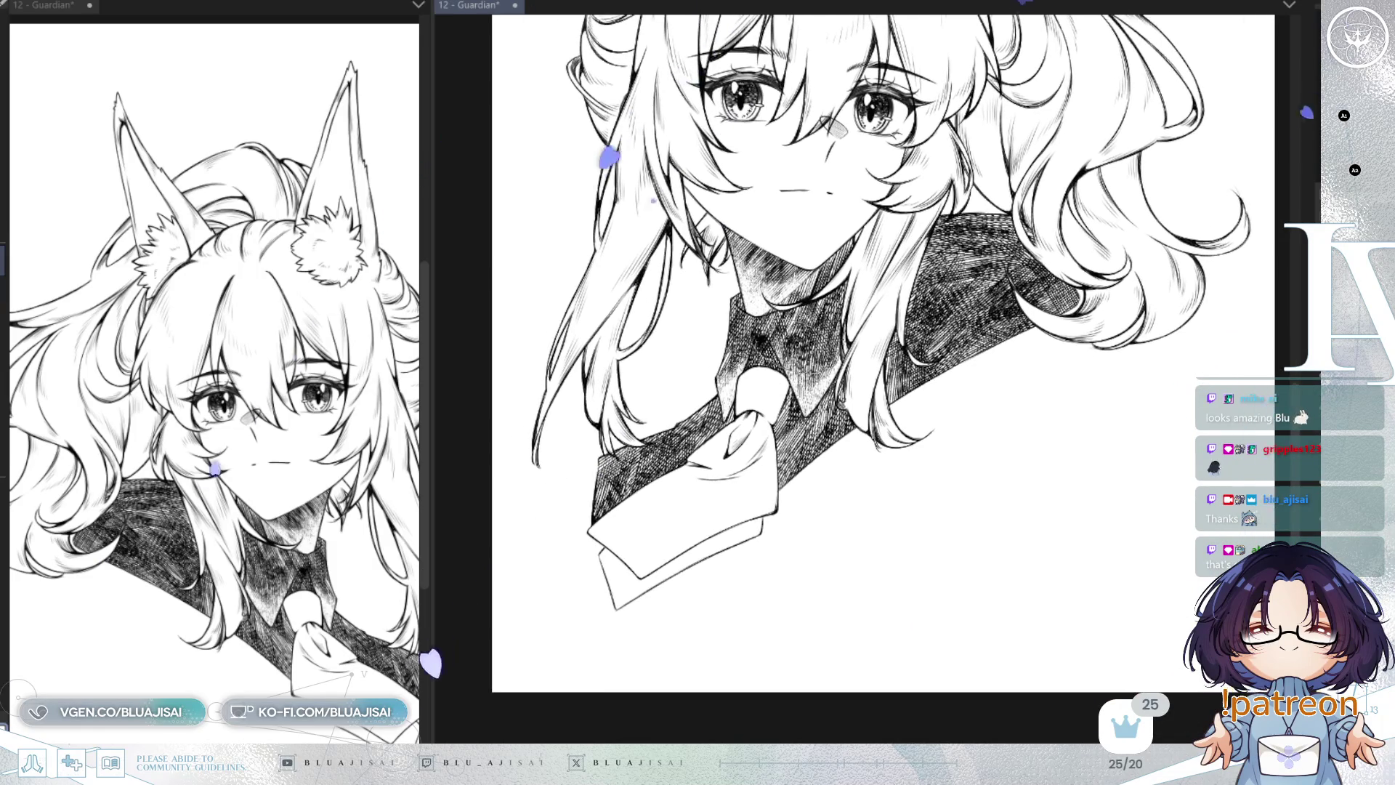
mouse_move(589, 468)
mouse_down()
mouse_move(581, 517)
mouse_move(650, 496)
mouse_move(676, 479)
mouse_move(603, 512)
mouse_move(665, 476)
mouse_up()
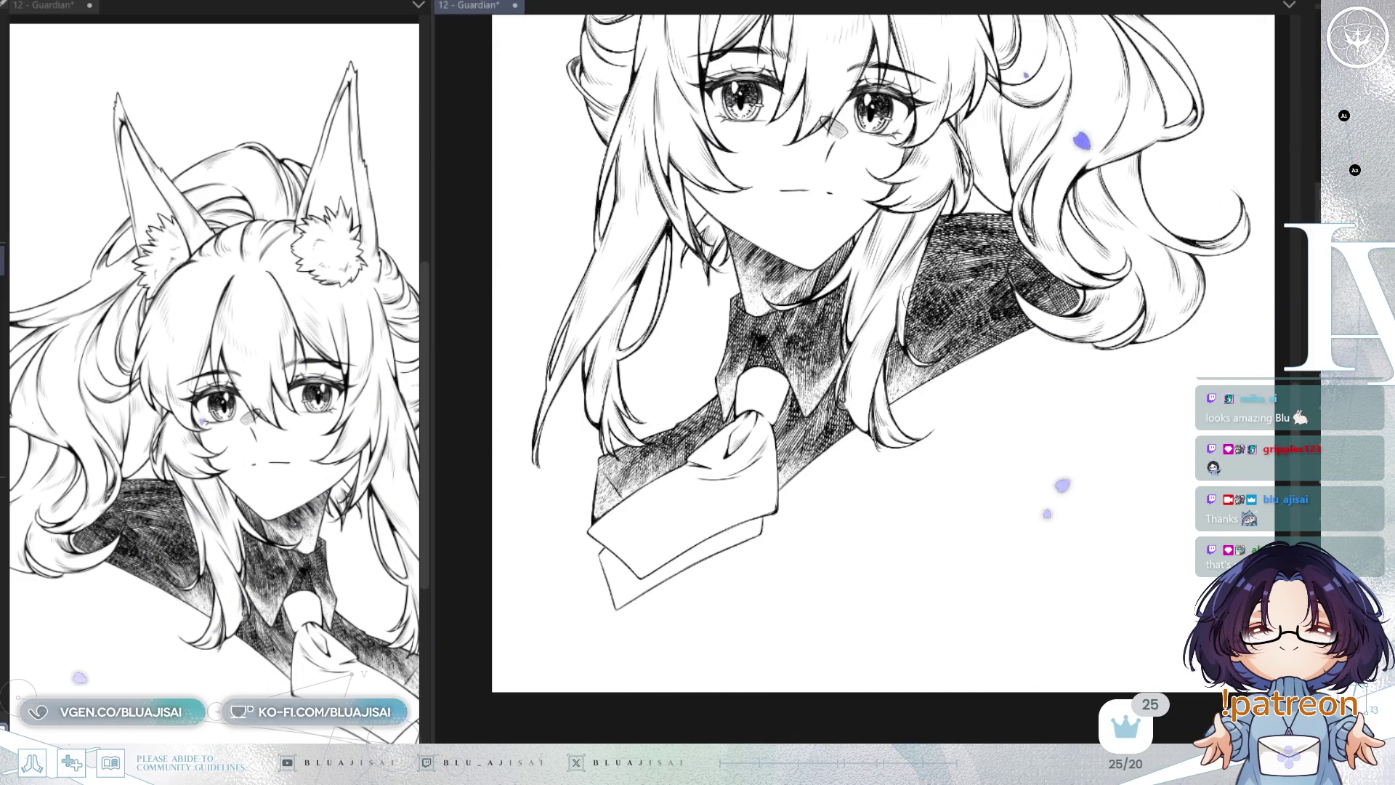
mouse_move(904, 246)
mouse_down()
mouse_move(991, 218)
mouse_move(1040, 254)
mouse_move(1034, 285)
mouse_move(1062, 301)
mouse_move(1050, 298)
mouse_move(1053, 247)
mouse_move(922, 218)
mouse_move(981, 218)
mouse_move(1054, 306)
mouse_up()
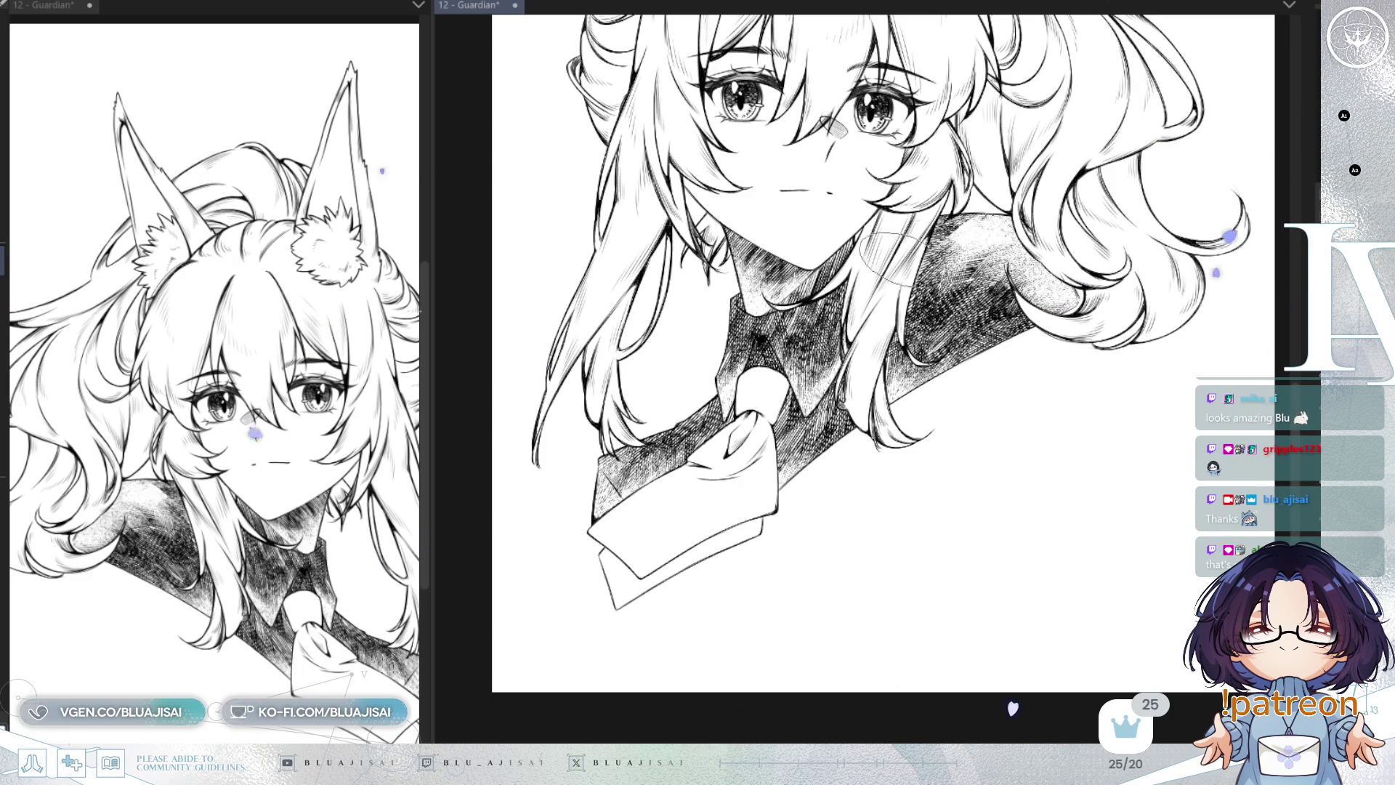
mouse_move(952, 229)
mouse_down()
mouse_move(923, 269)
mouse_move(959, 262)
mouse_move(966, 240)
mouse_move(1017, 258)
mouse_move(1046, 309)
mouse_up()
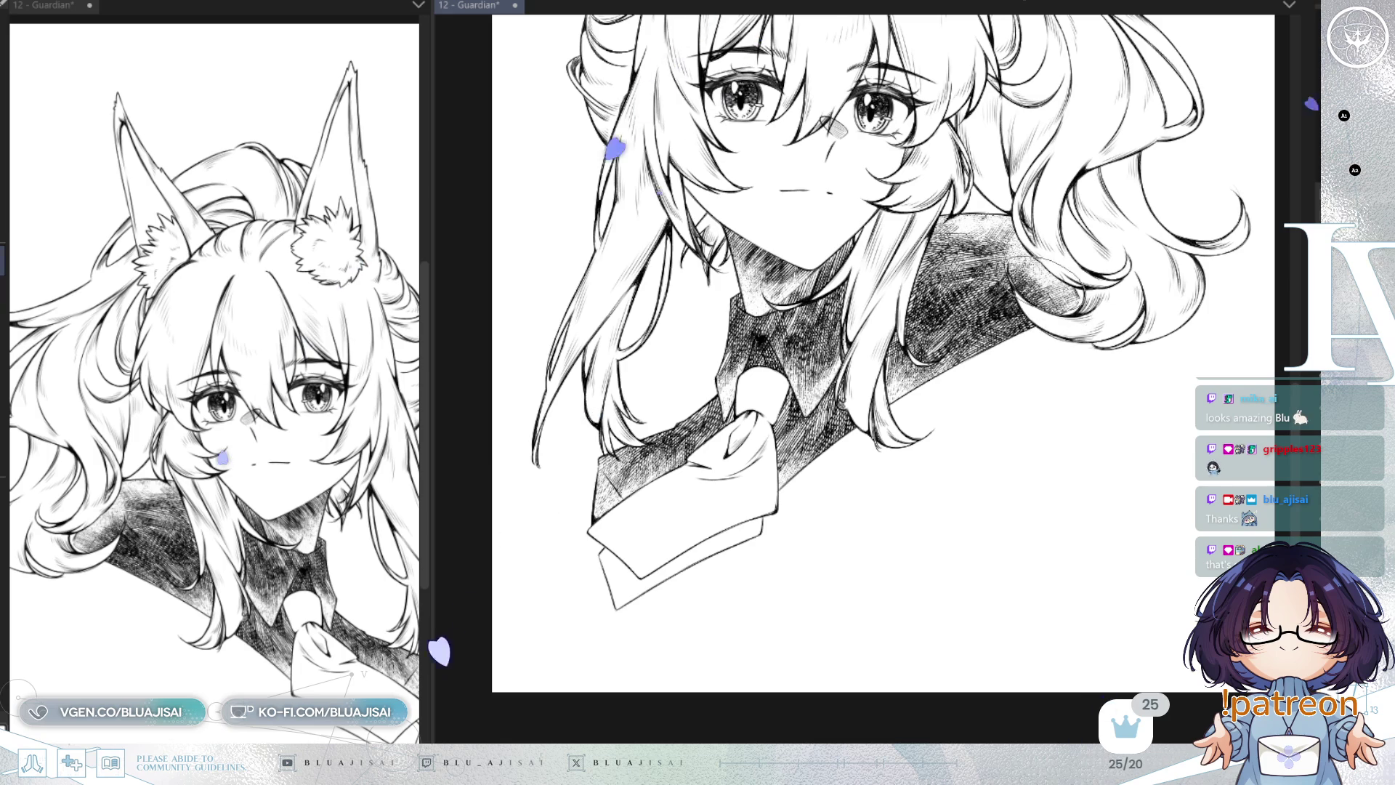
Step: Add darker, denser hatching on the left collar below the hair
mouse_move(632, 450)
mouse_down()
mouse_move(610, 473)
mouse_move(691, 480)
mouse_up()
mouse_move(795, 451)
mouse_down()
mouse_move(701, 458)
mouse_move(690, 428)
mouse_move(651, 432)
mouse_up()
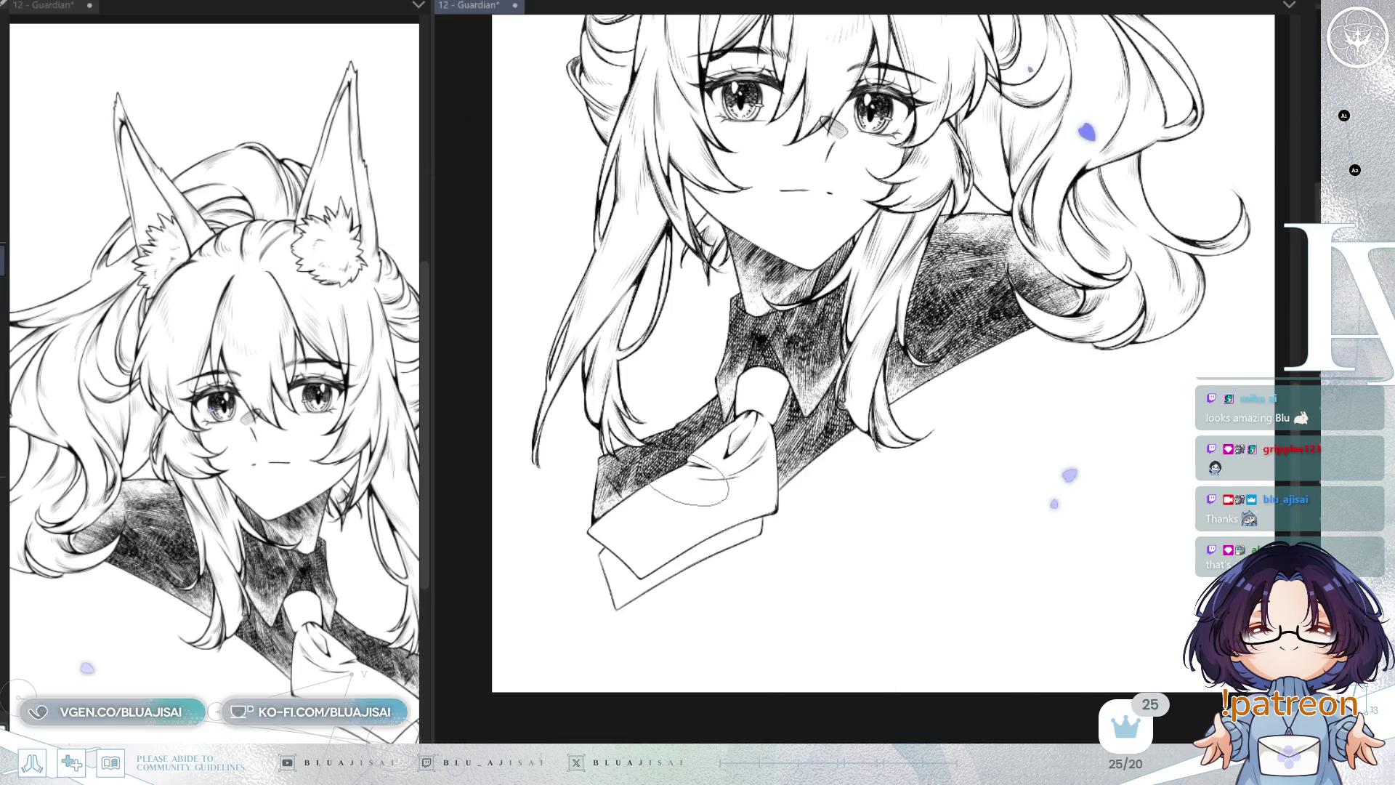
scroll(843, 450, up, 2)
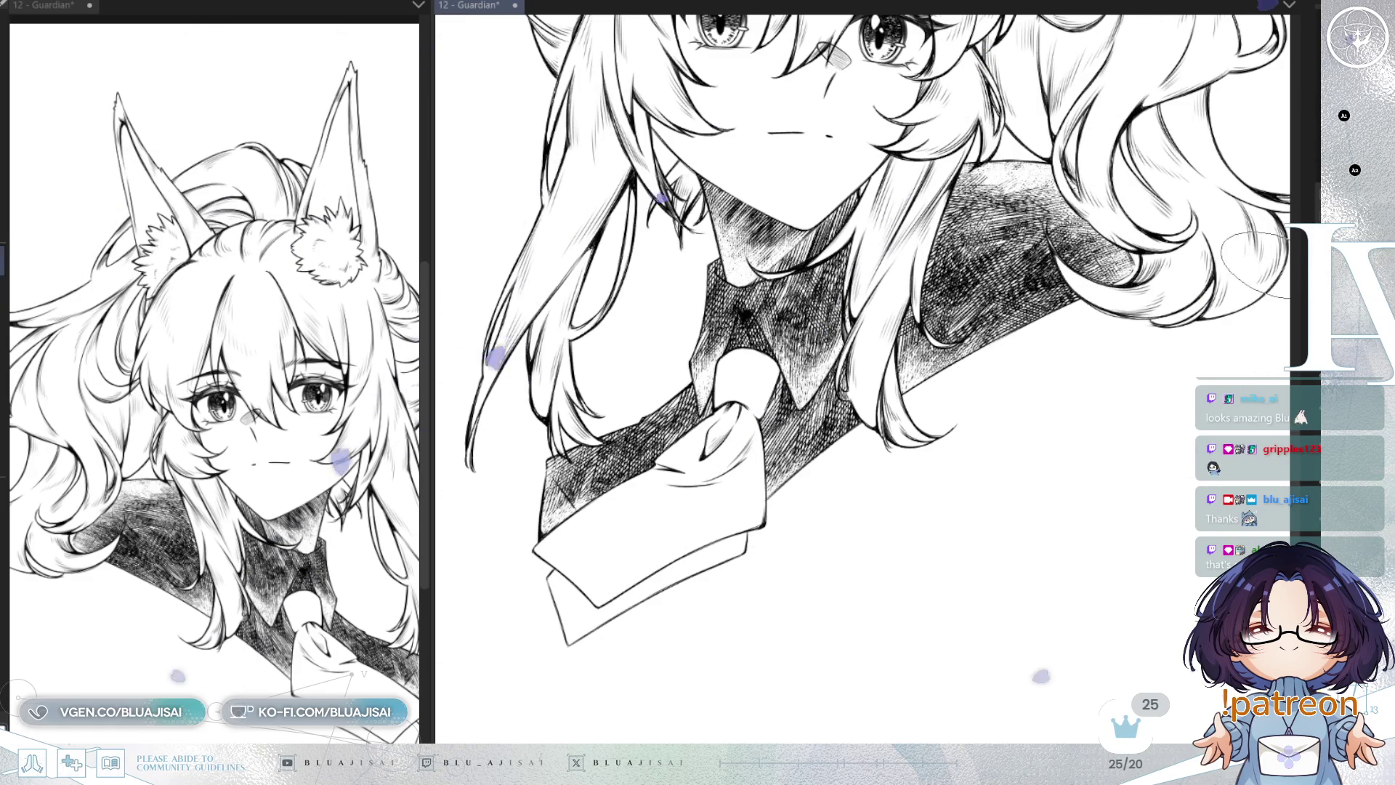
scroll(1057, 421, down, 3)
scroll(1057, 421, up, 1)
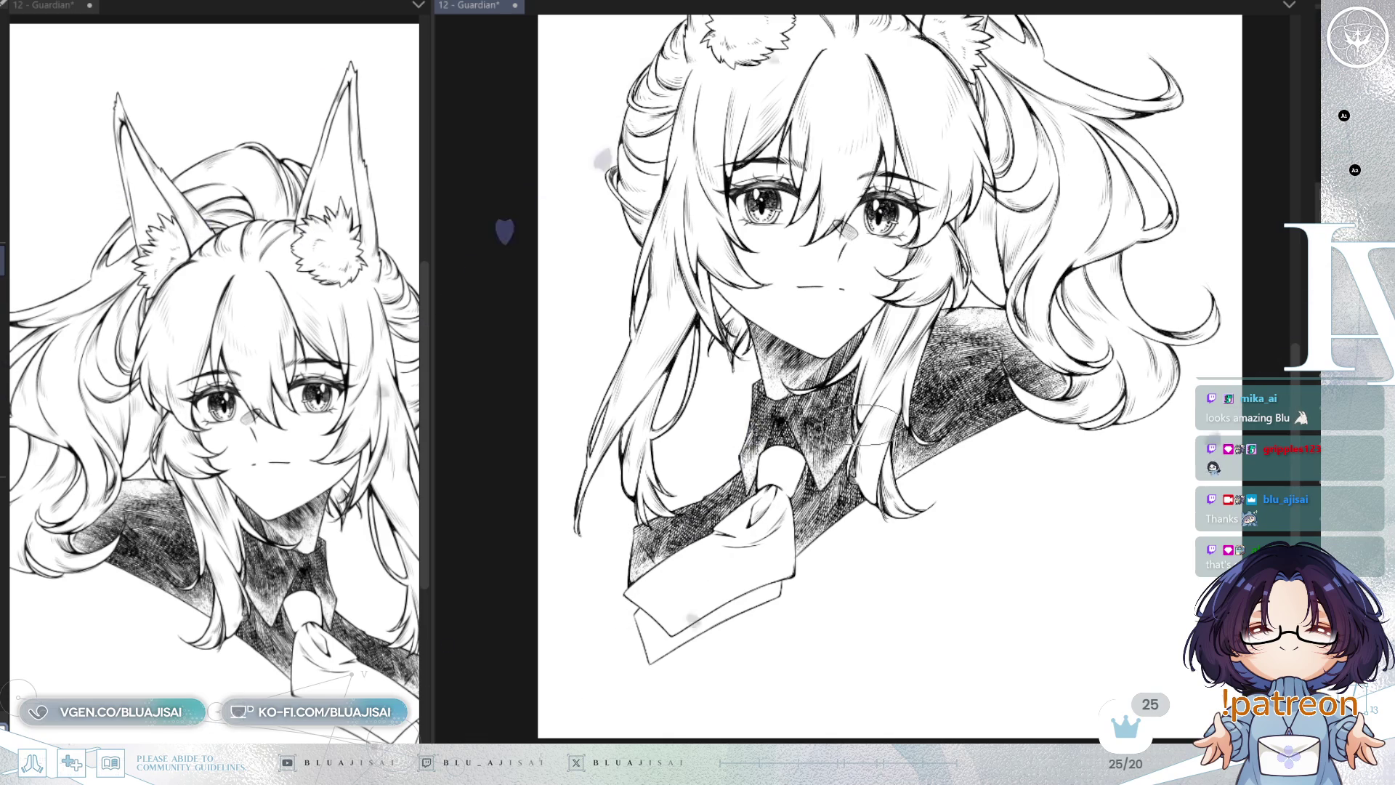
Step: Zoom in on the collar and tie, rotate and mirror the view to inspect the hatching, then level it
scroll(871, 425, up, 3)
scroll(846, 429, up, 3)
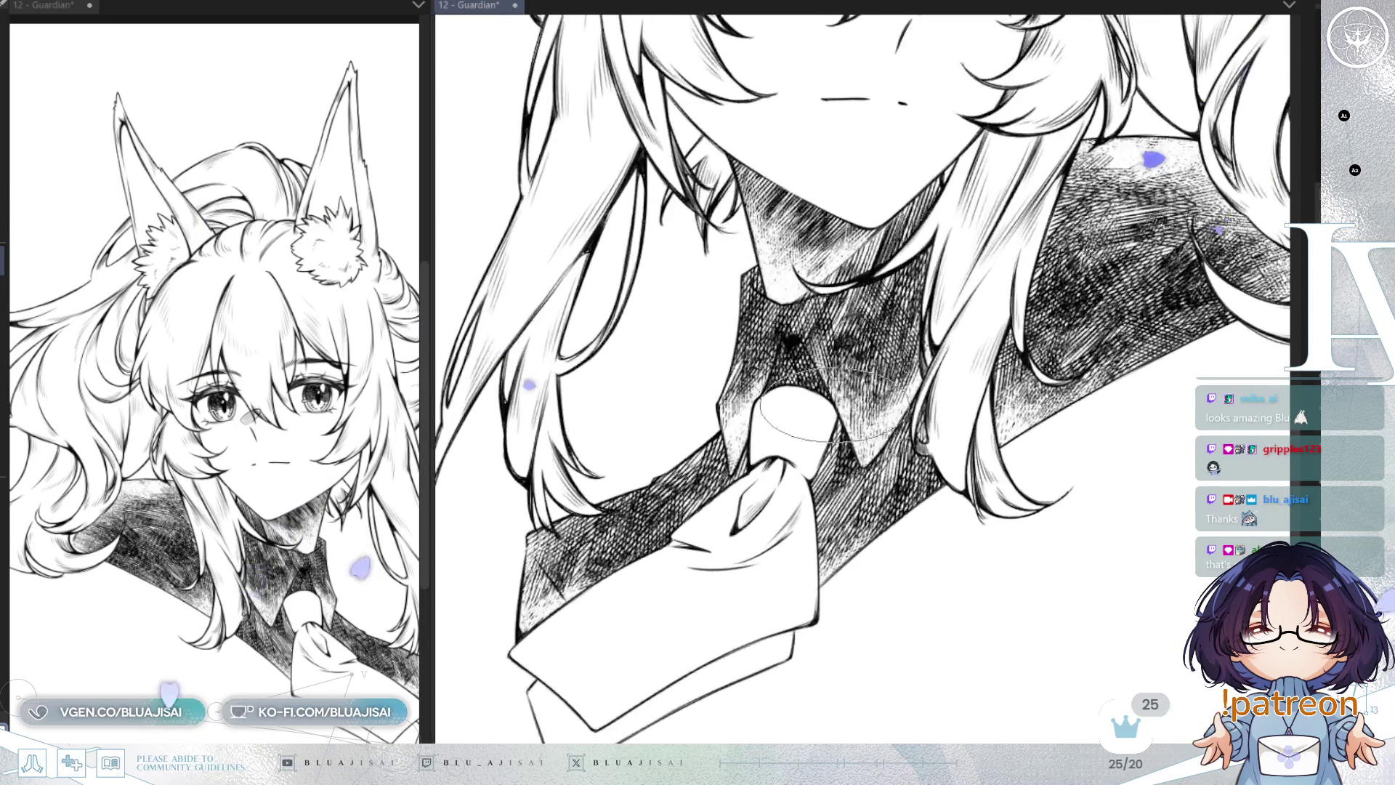
scroll(756, 323, up, 2)
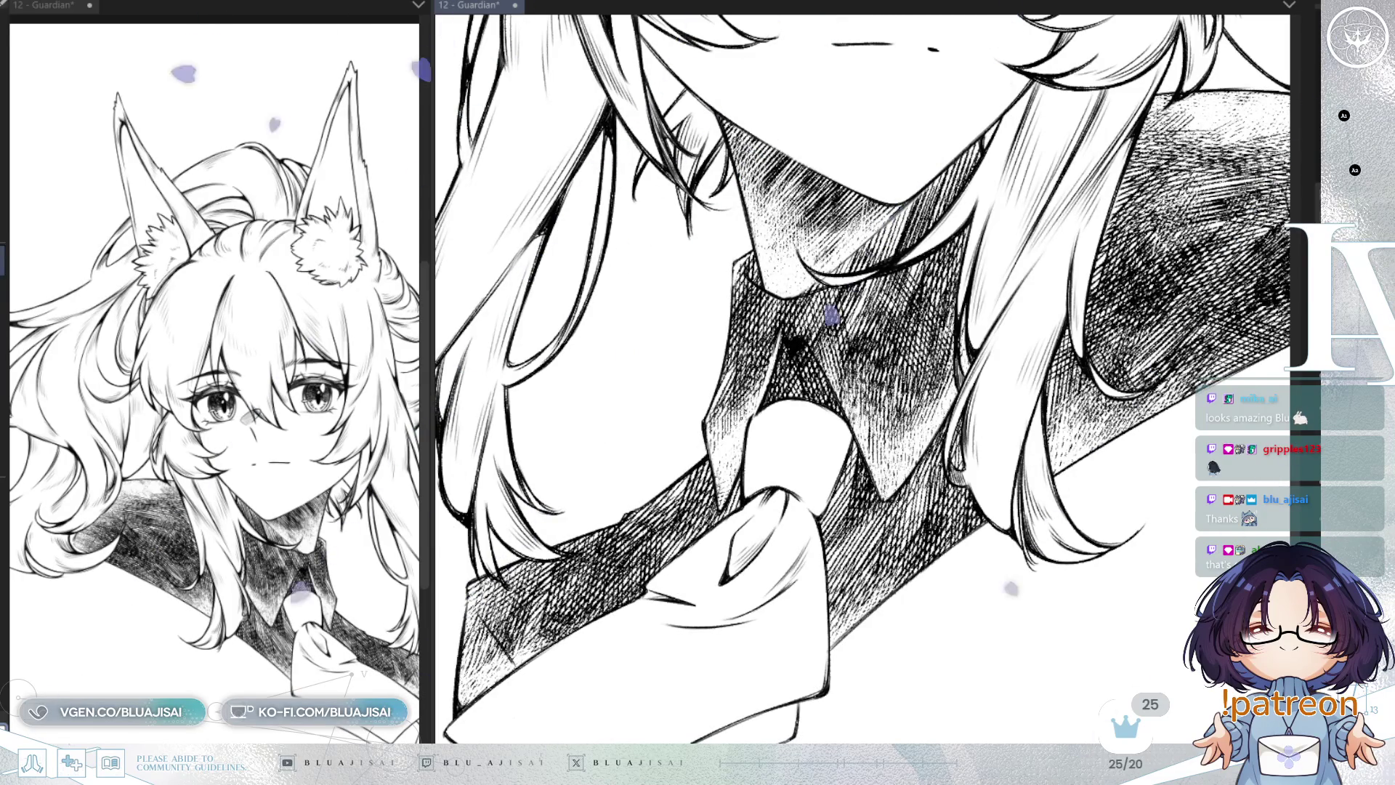
scroll(726, 334, up, 2)
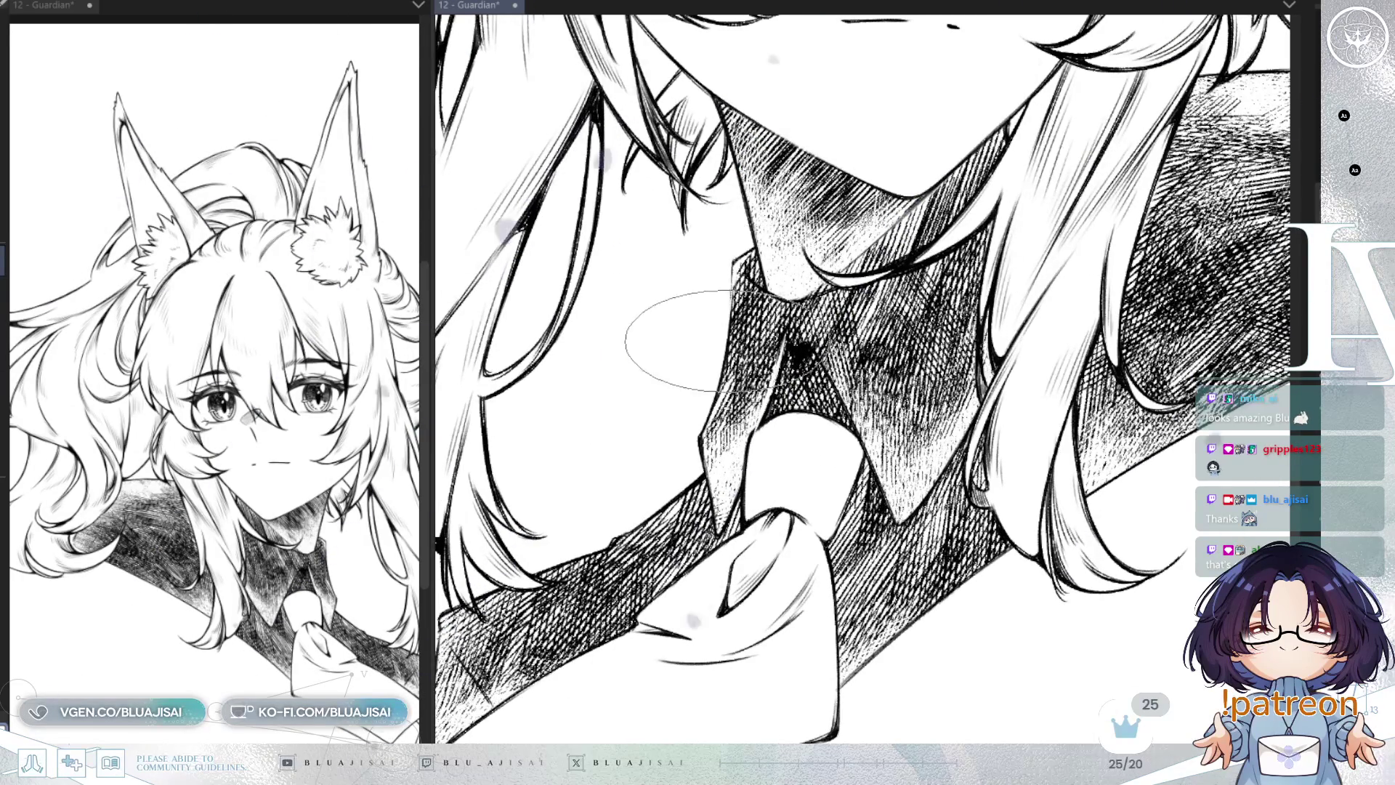
key(asciicircum)
key(asciicircum)
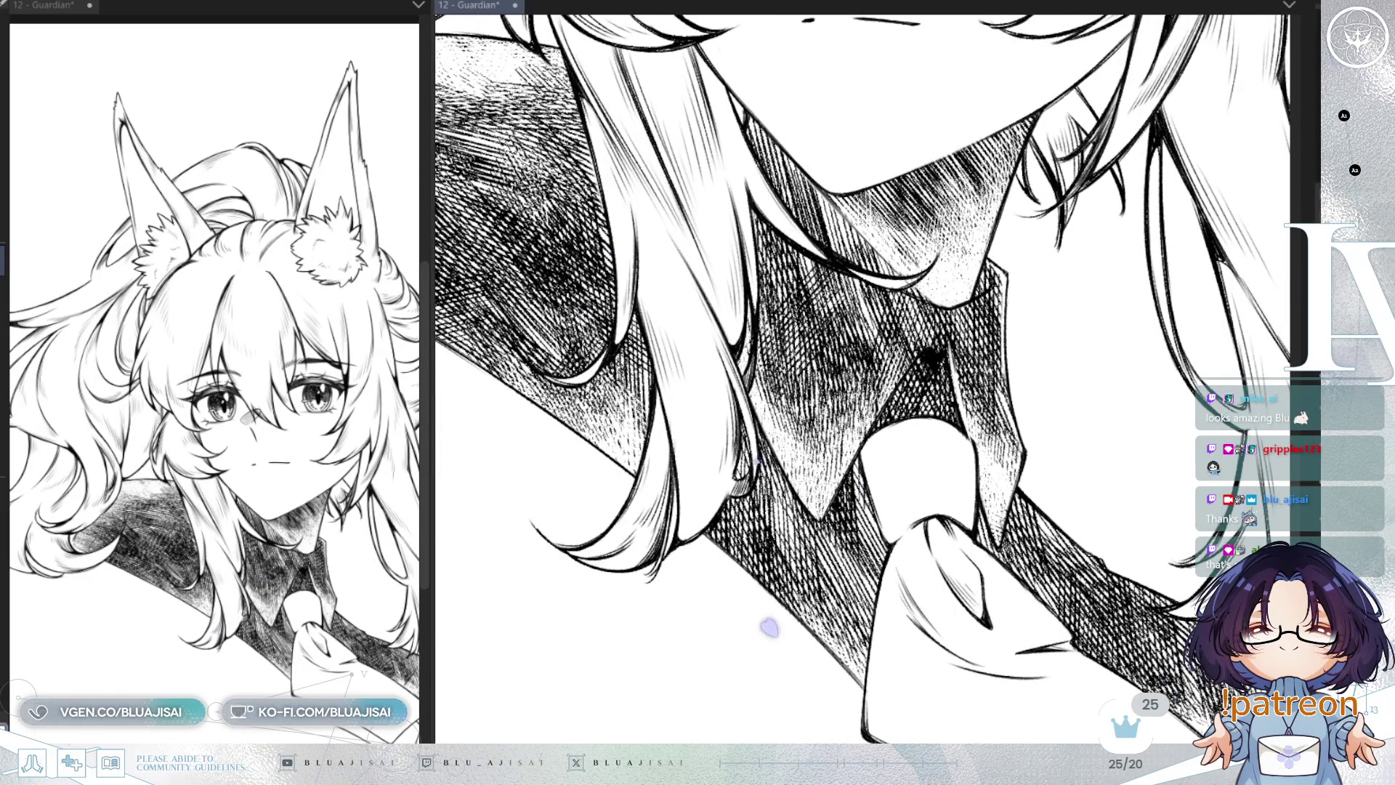
key(minus)
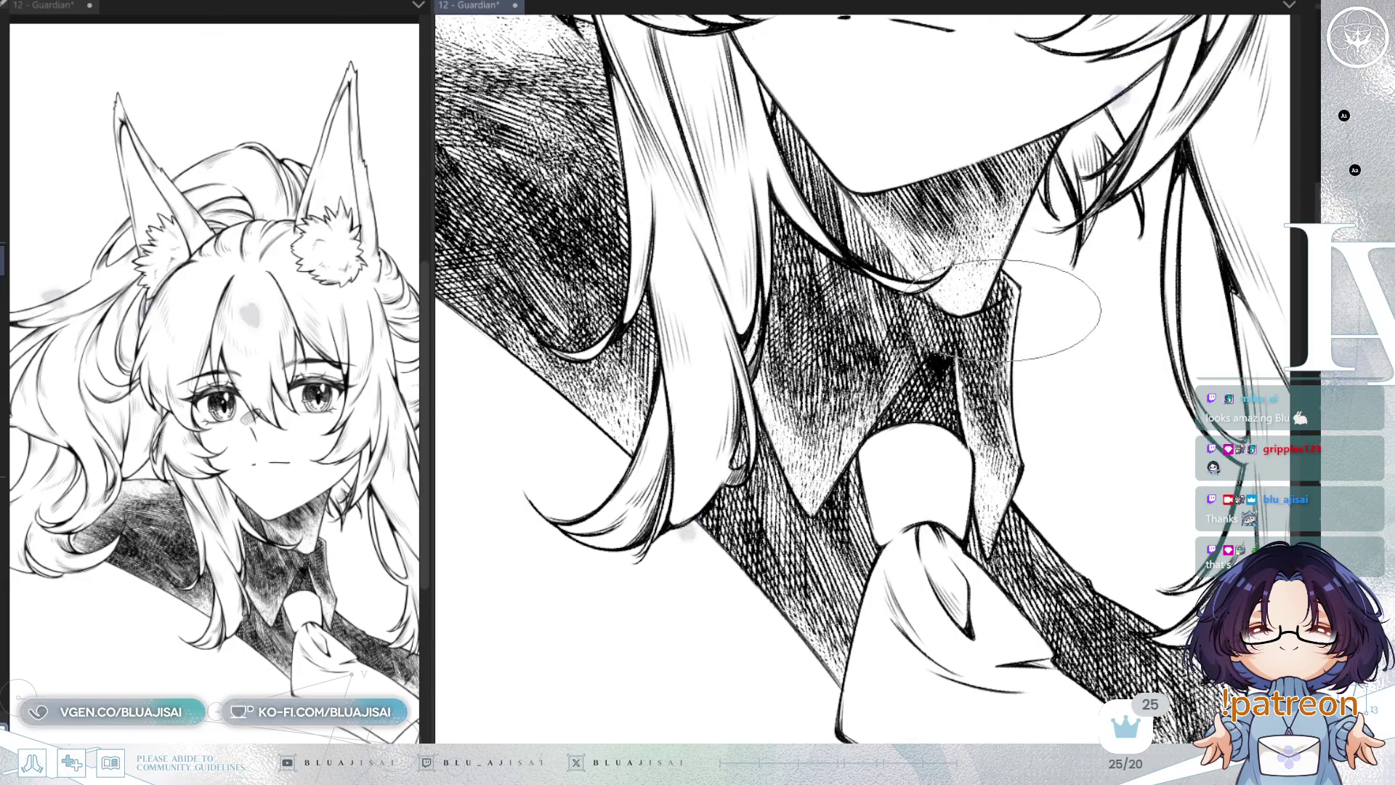
key(minus)
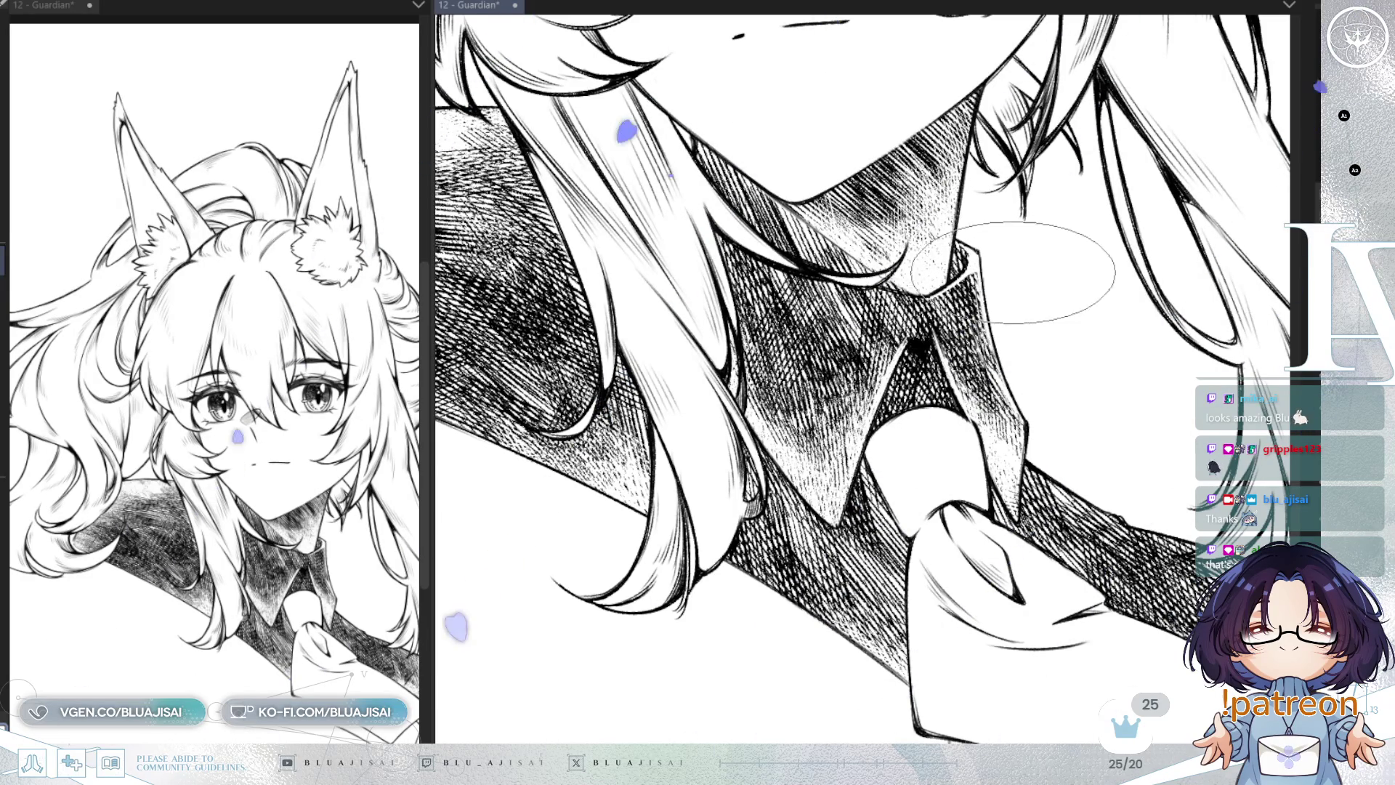
key(h)
key(minus)
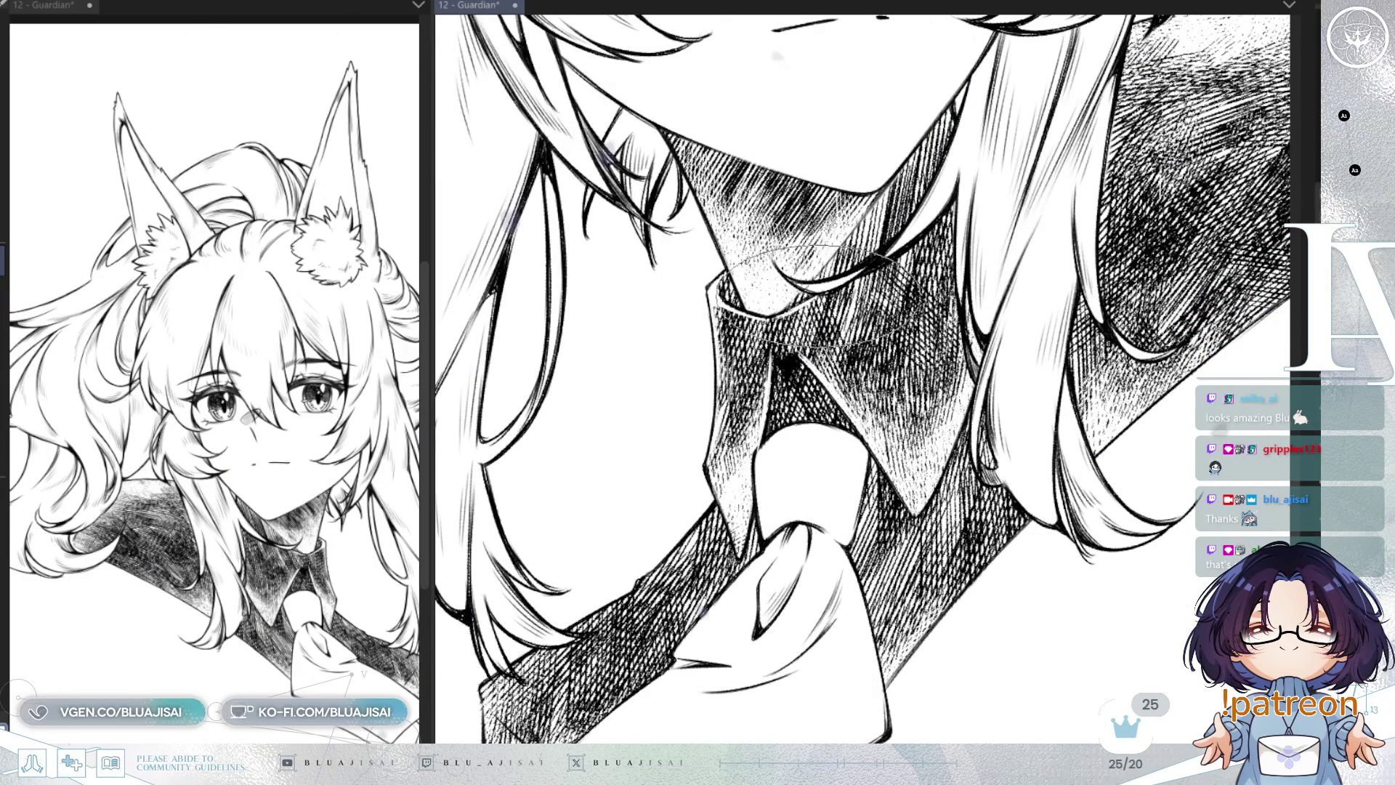
key(asciicircum)
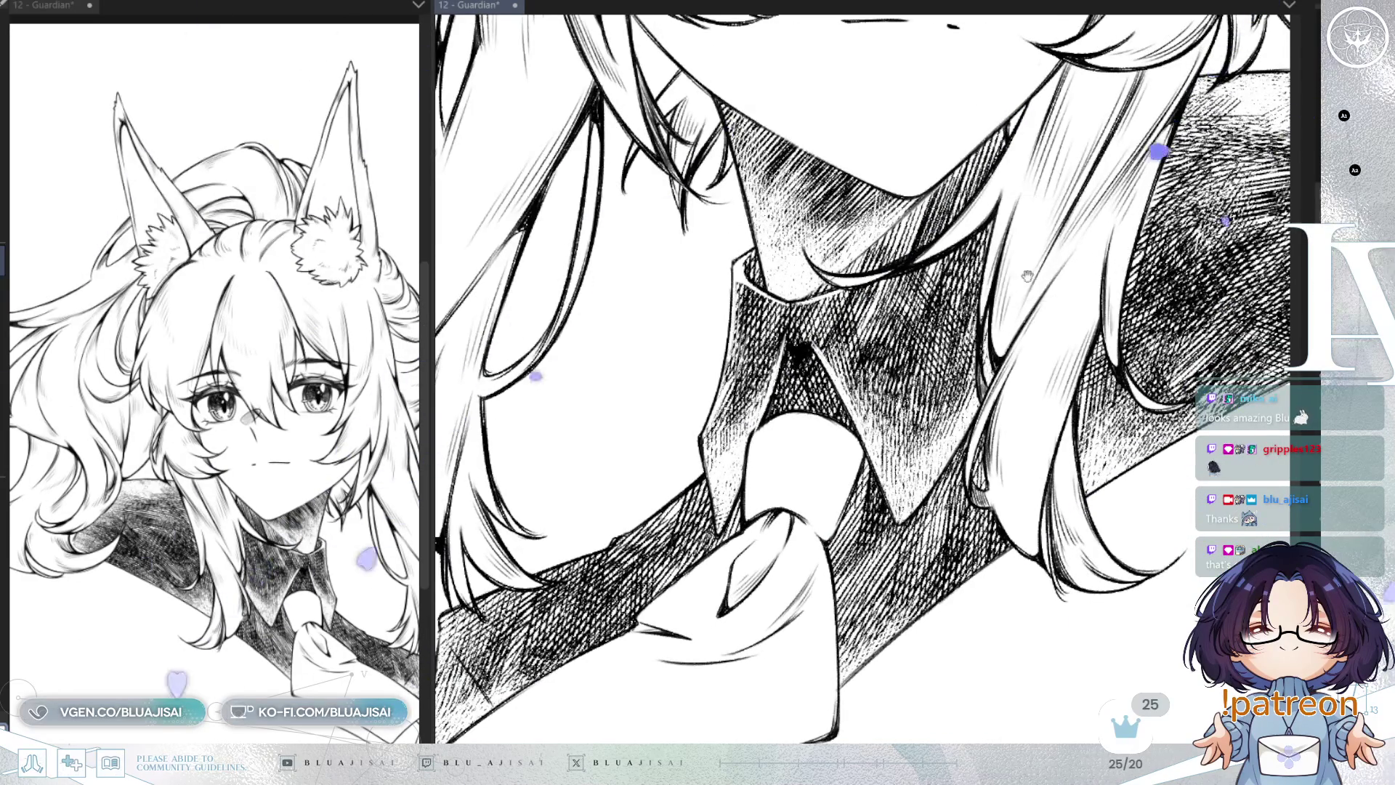
key(asciicircum)
scroll(996, 331, down, 2)
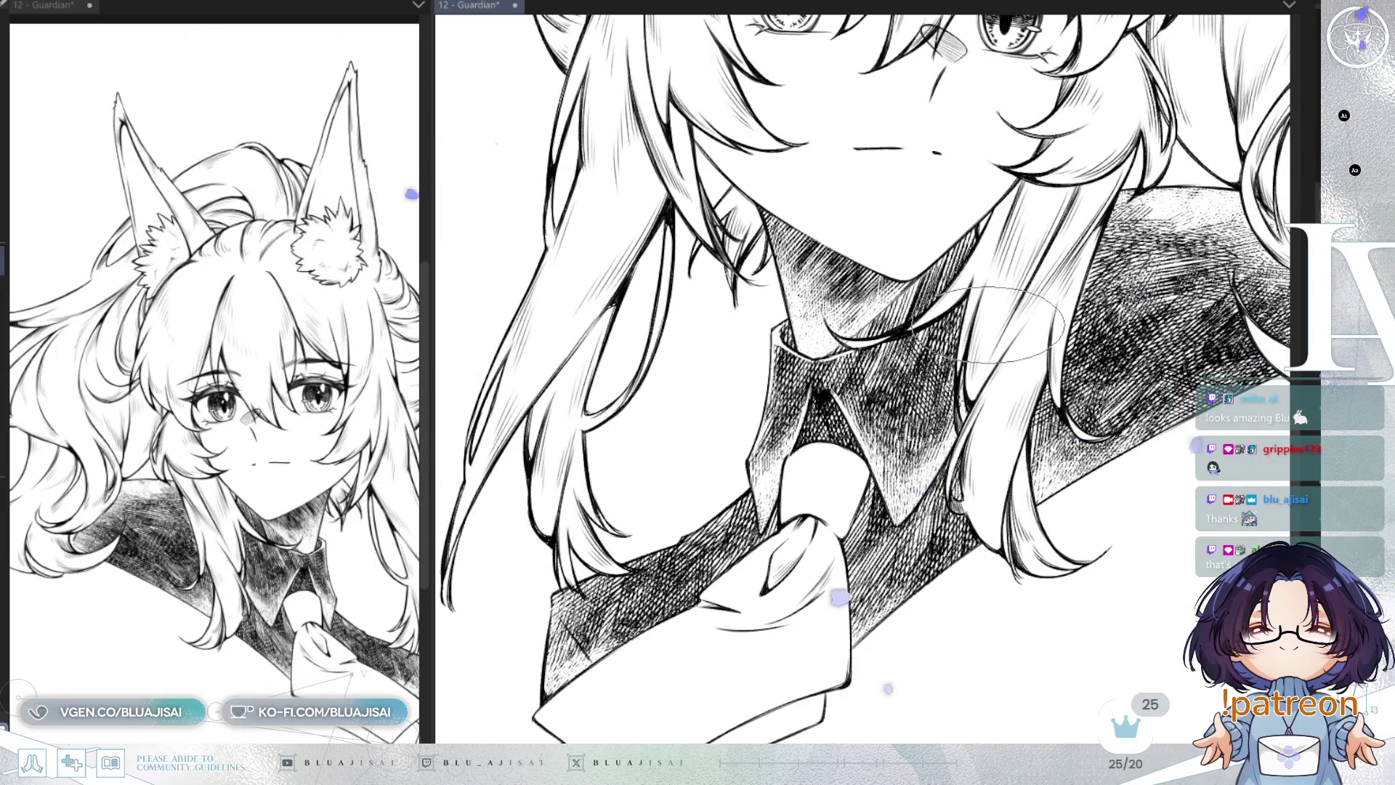
Step: Tilt and zoom the view to bring the collar and tie into frame
key(asciicircum)
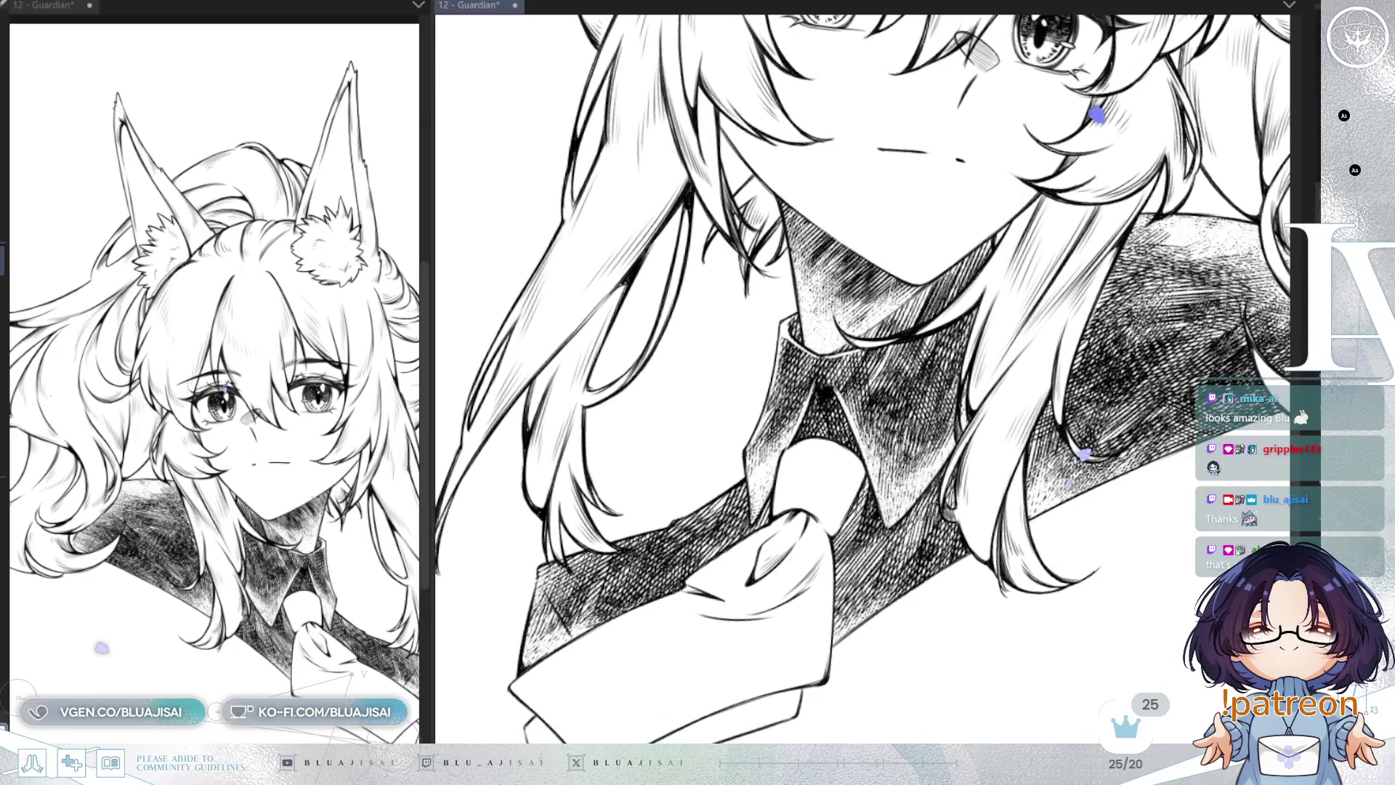
scroll(827, 335, up, 2)
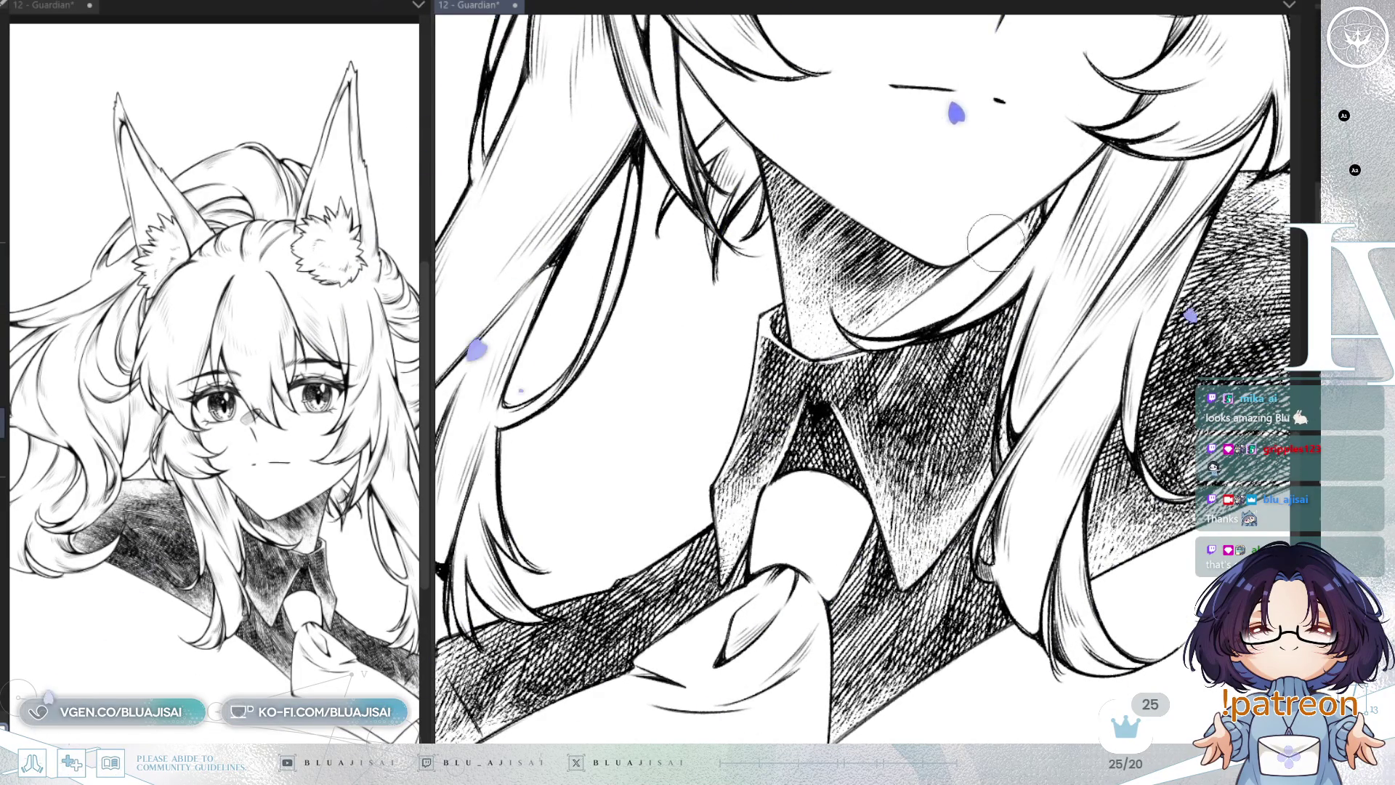
scroll(1021, 246, down, 3)
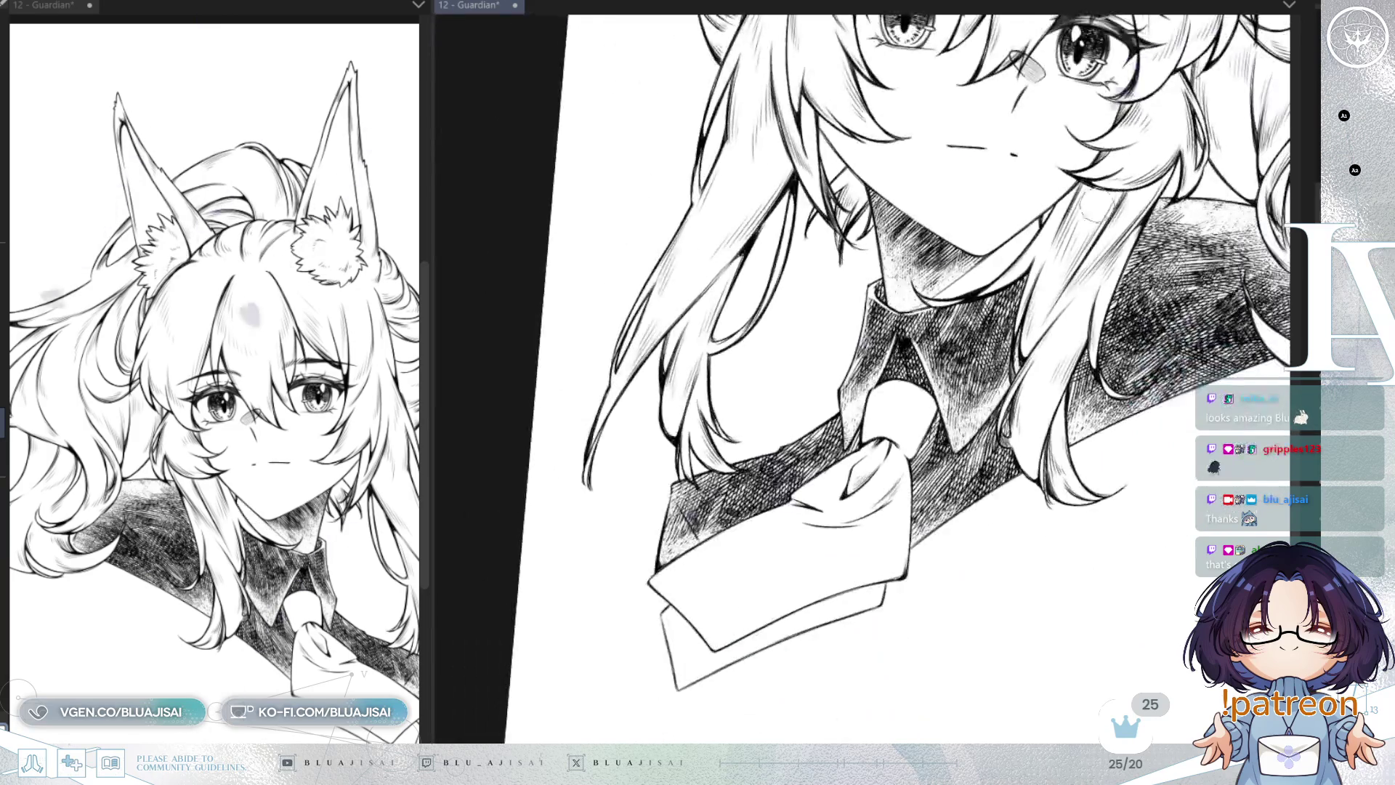
scroll(865, 378, up, 5)
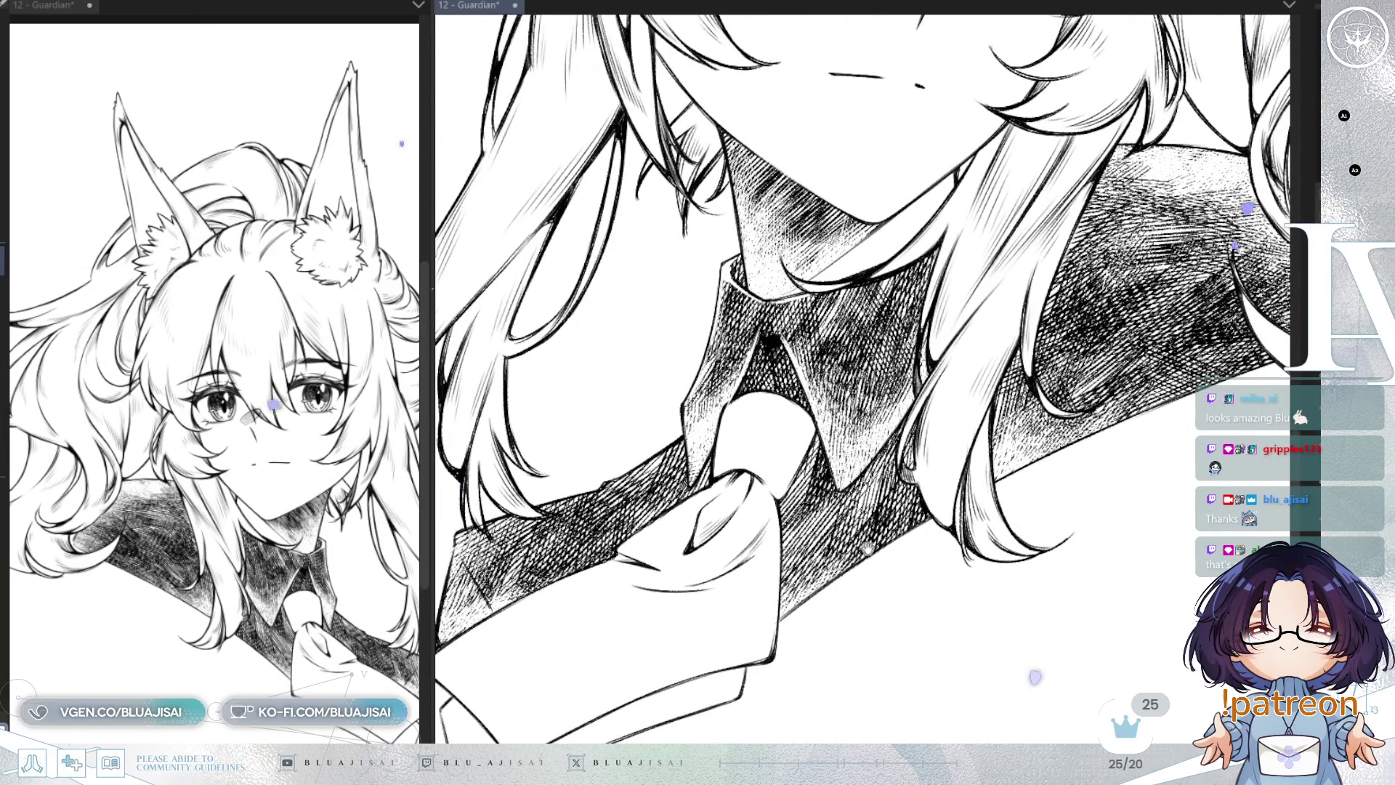
scroll(861, 378, up, 3)
scroll(738, 486, down, 2)
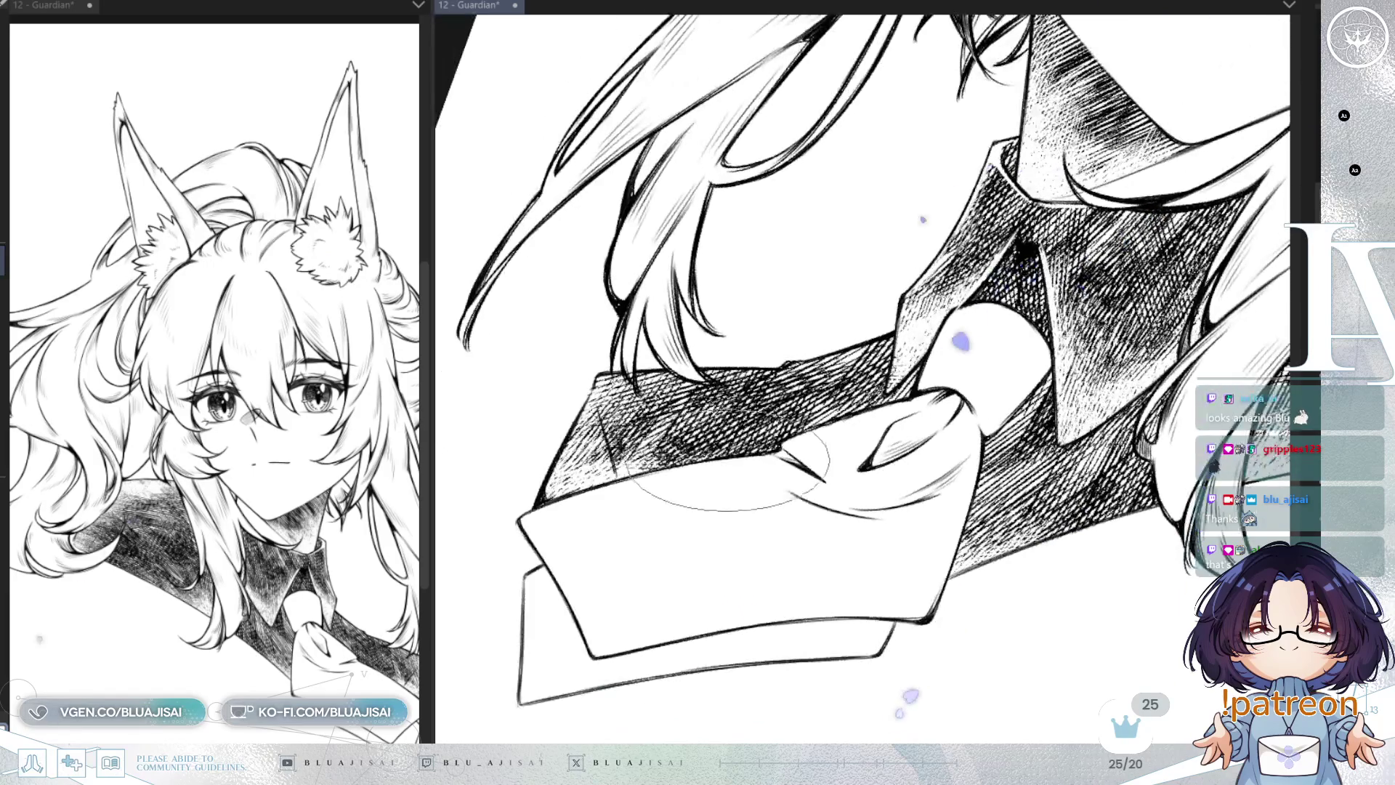
key(minus)
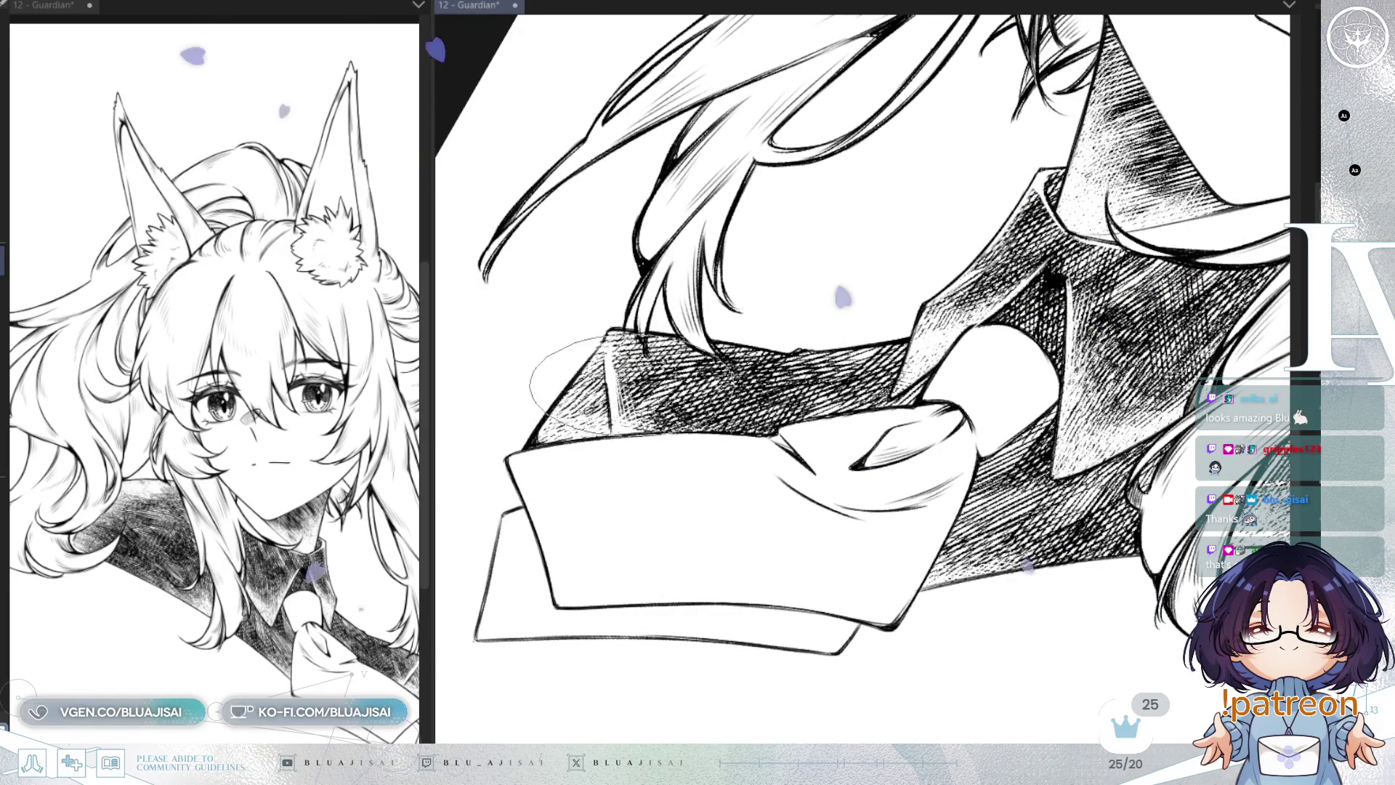
drag(574, 389, 910, 361)
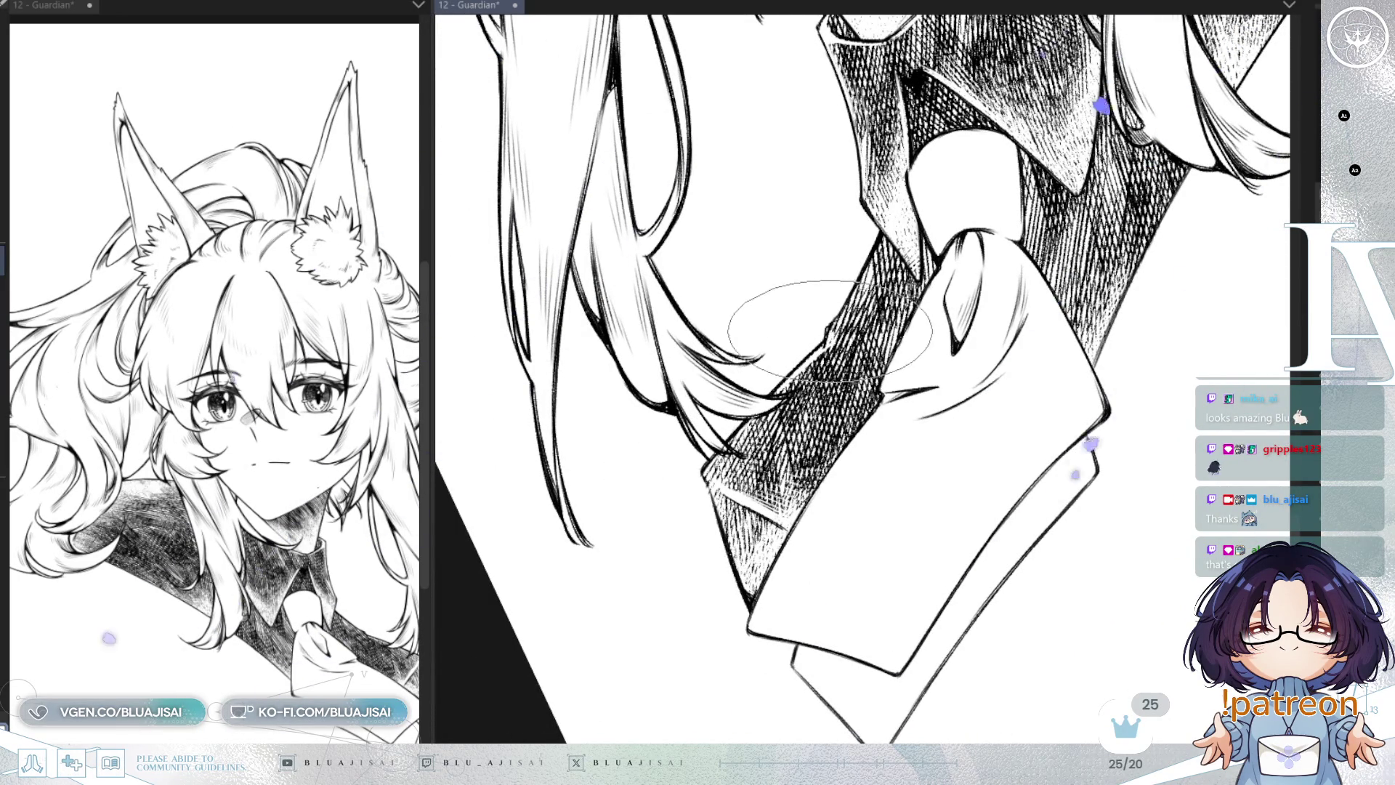
Step: Rotate the view in steps around the tie, then mirror it to check the shading
key(minus)
key(minus)
key(minus)
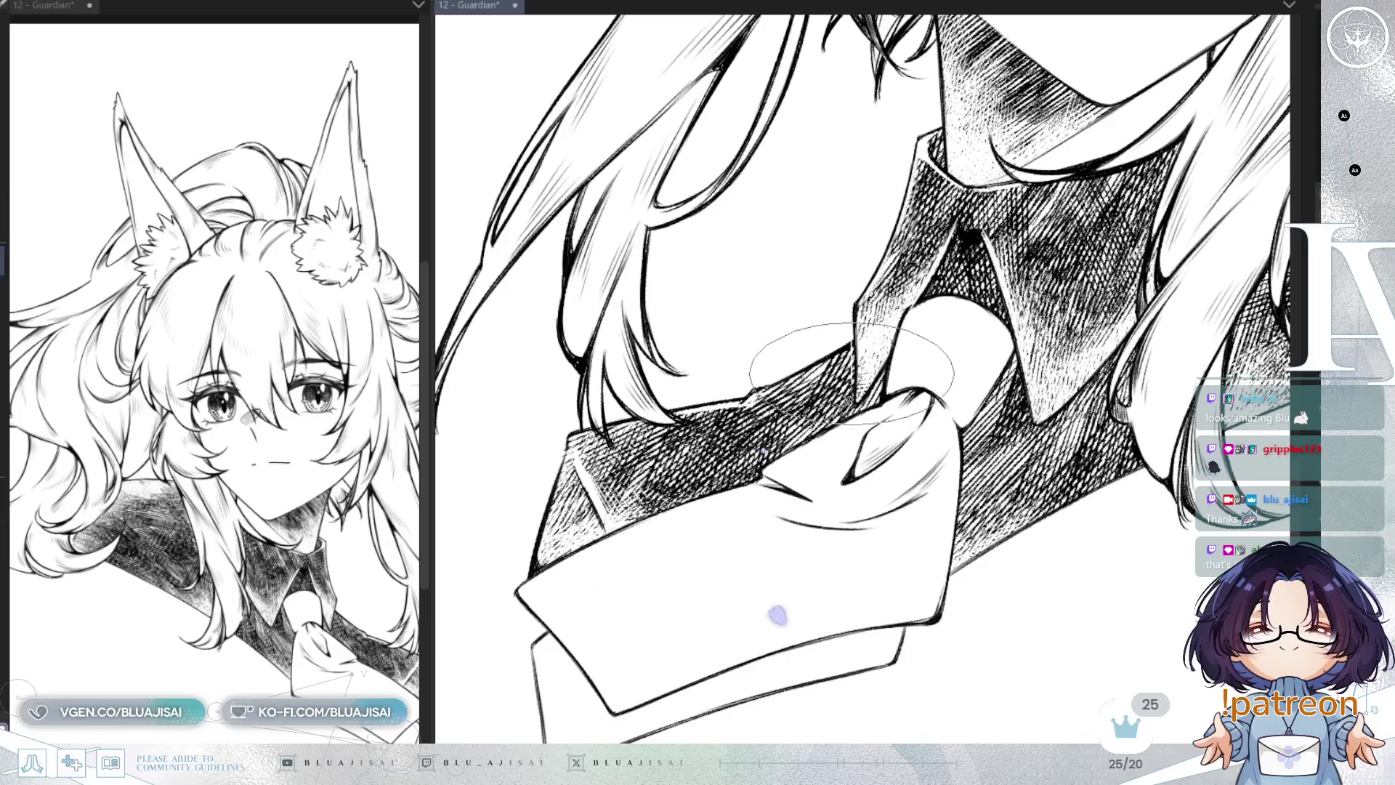
key(minus)
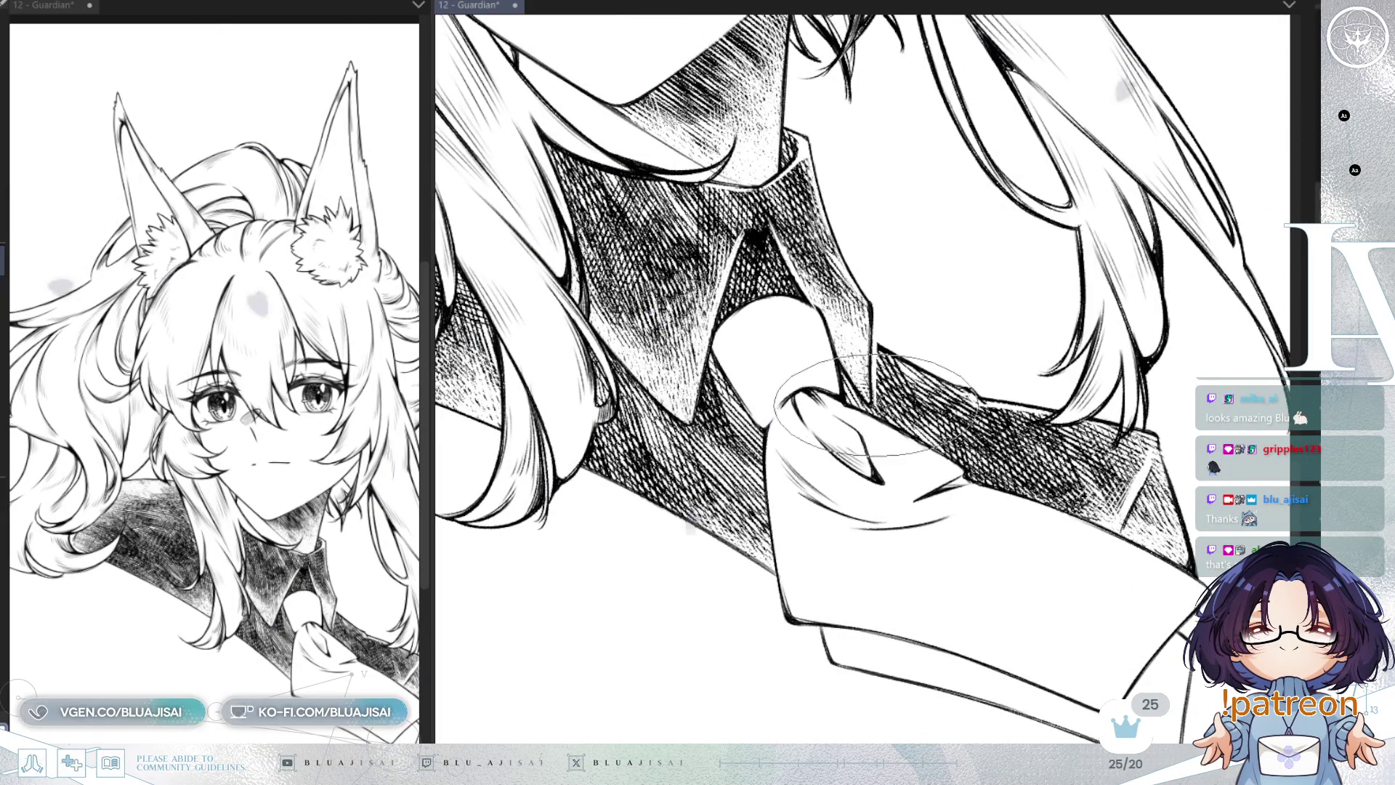
key(minus)
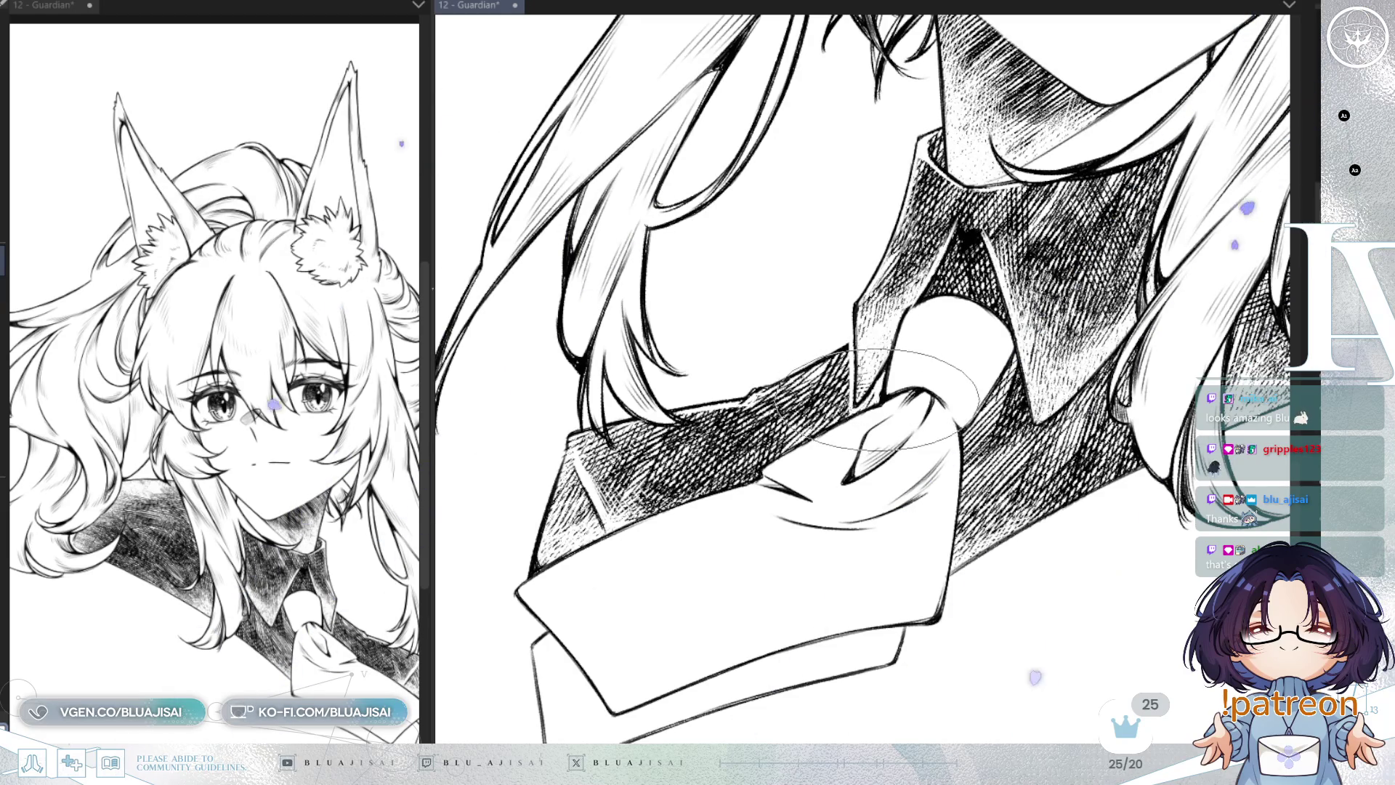
key(minus)
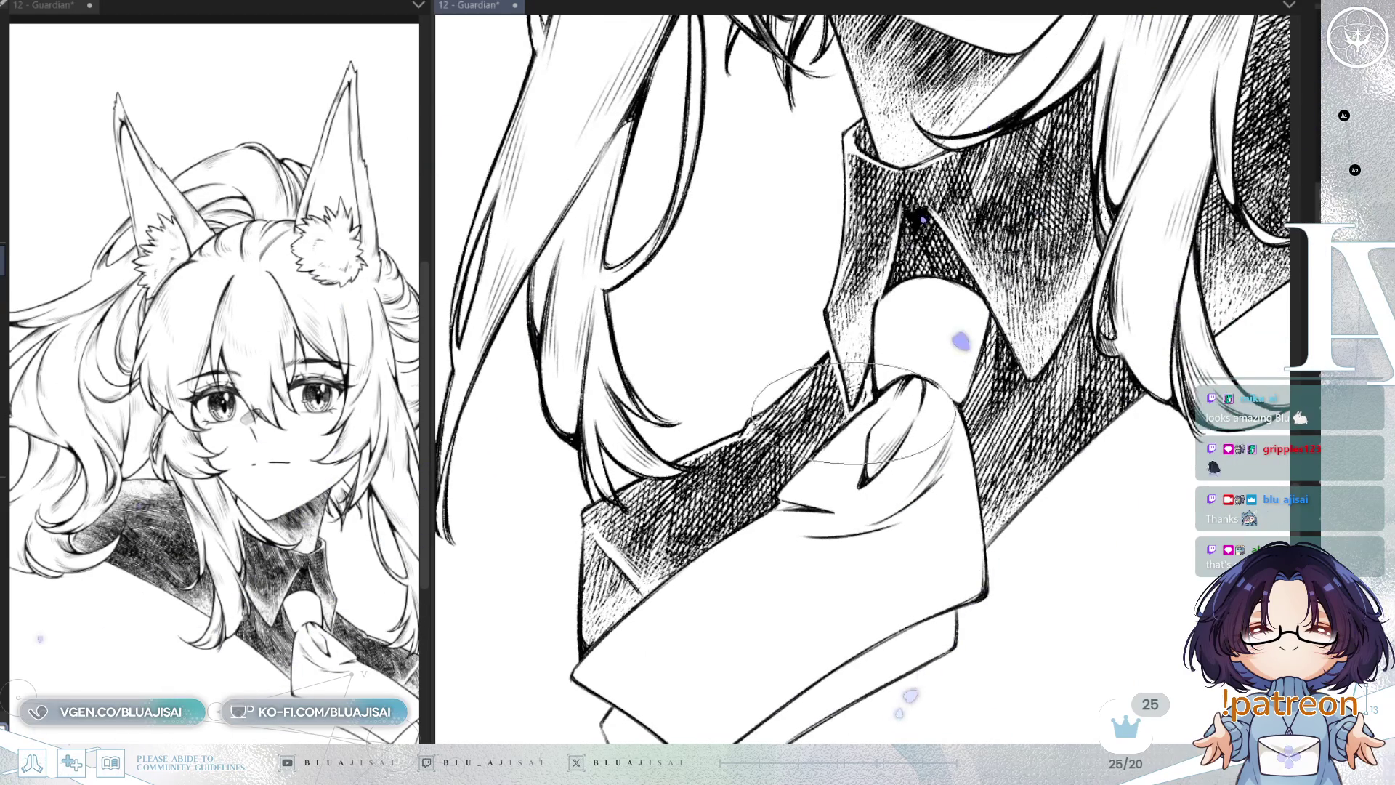
scroll(828, 436, down, 2)
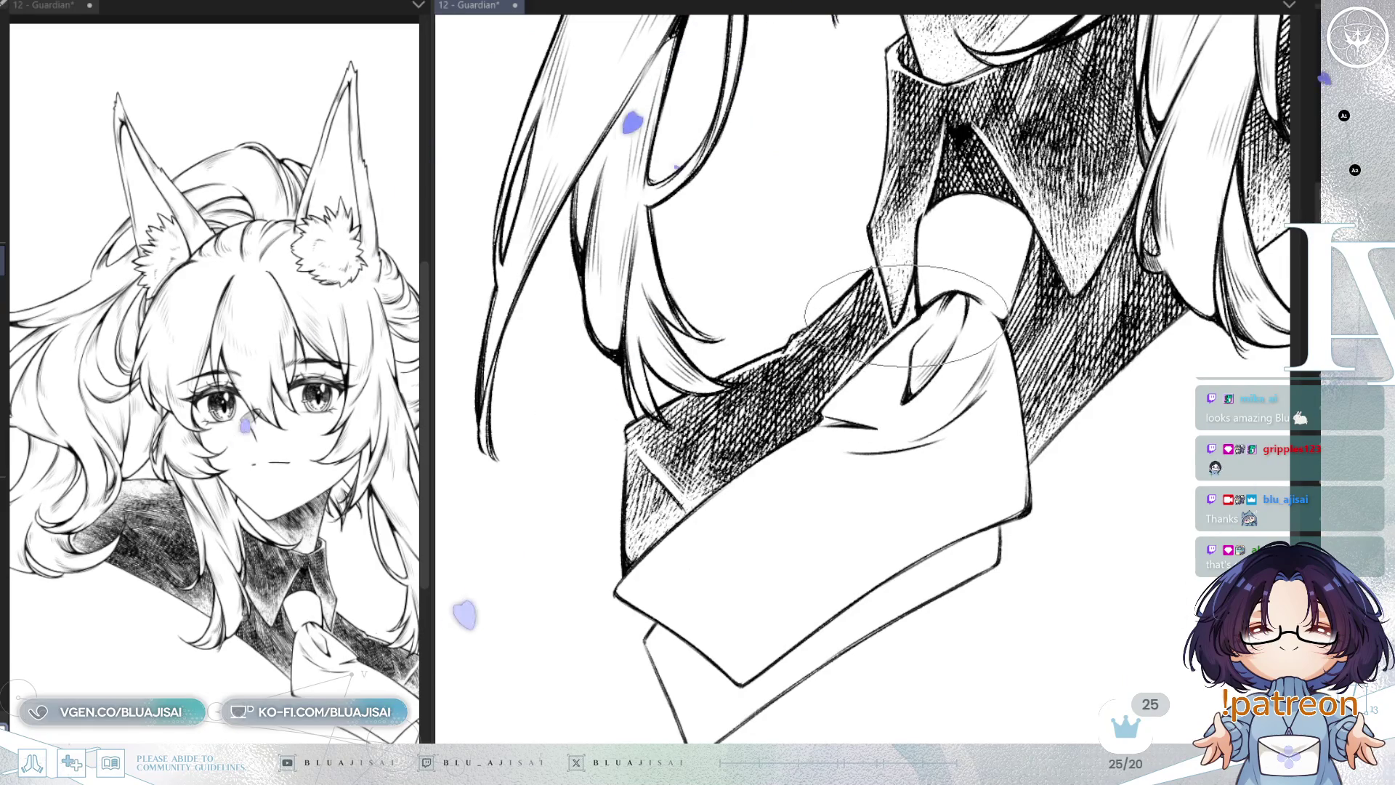
key(minus)
key(minus)
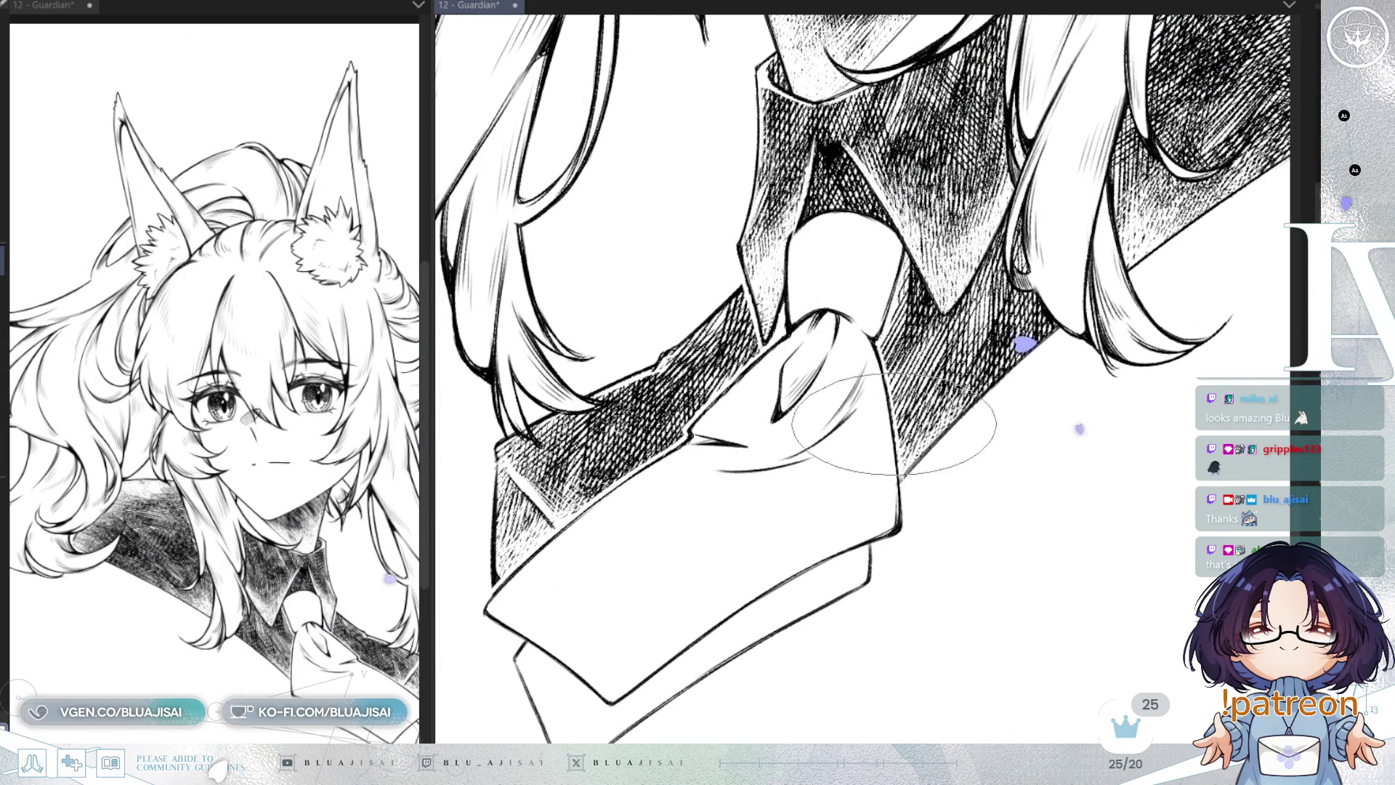
key(h)
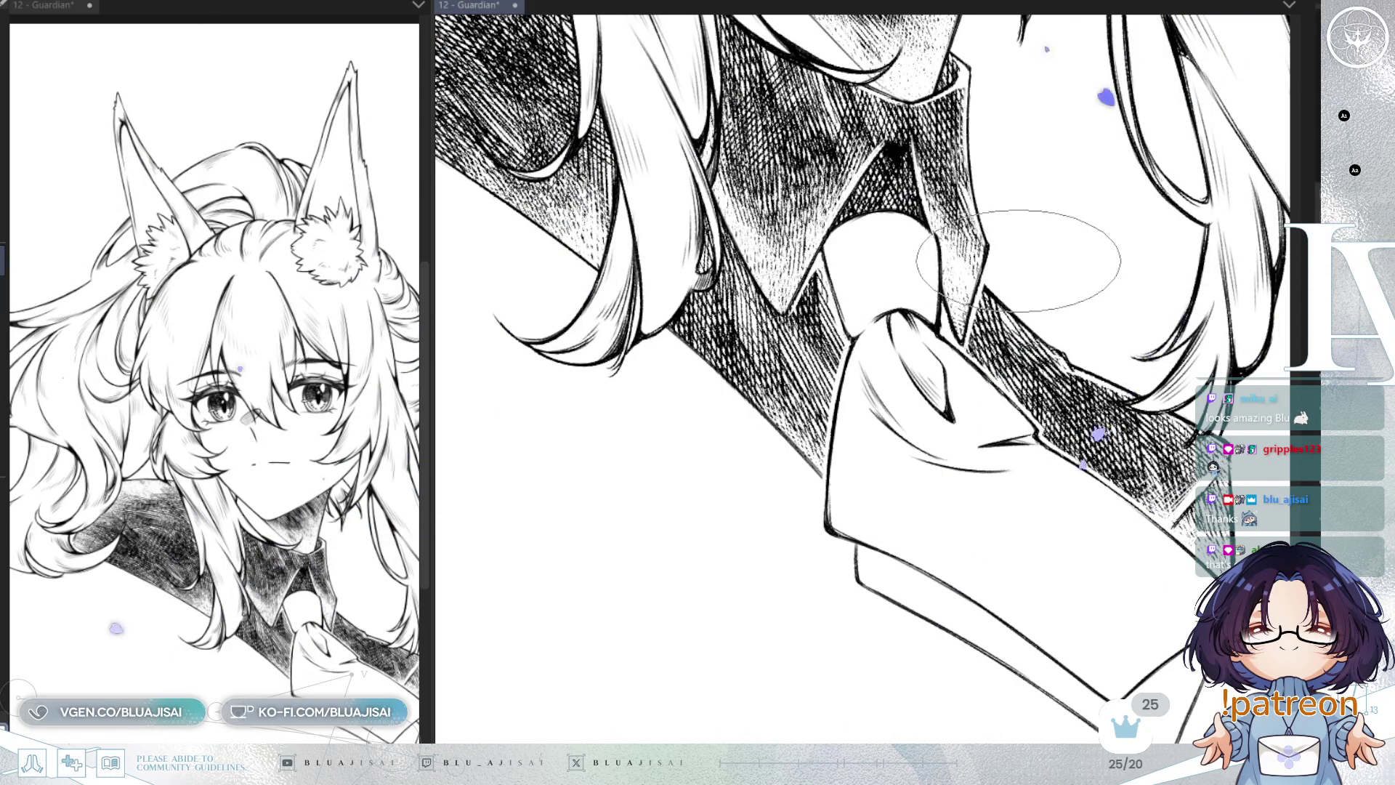
Step: Unmirror the view and rotate it to angle the tie and collar
key(h)
drag(1042, 354, 879, 334)
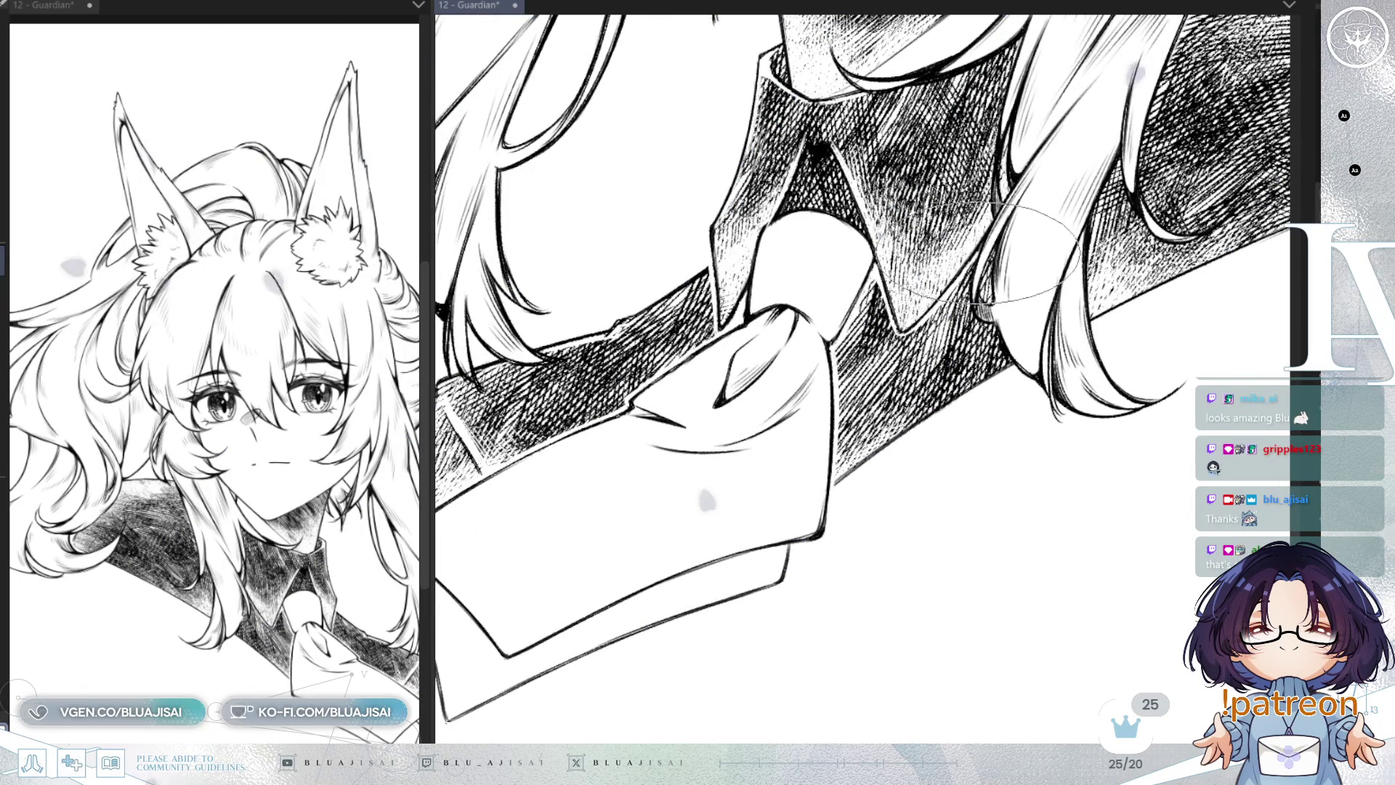
drag(1024, 244, 909, 324)
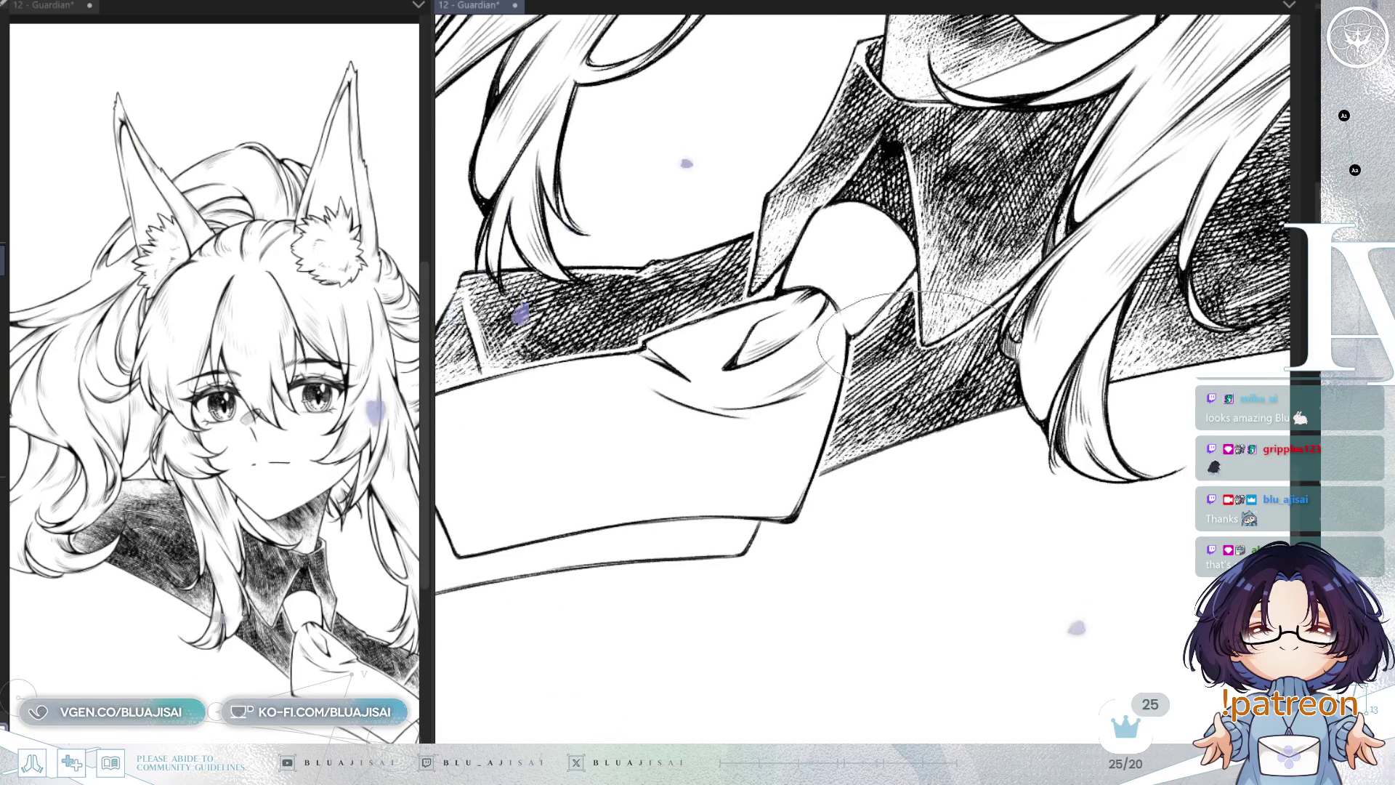
drag(941, 343, 973, 312)
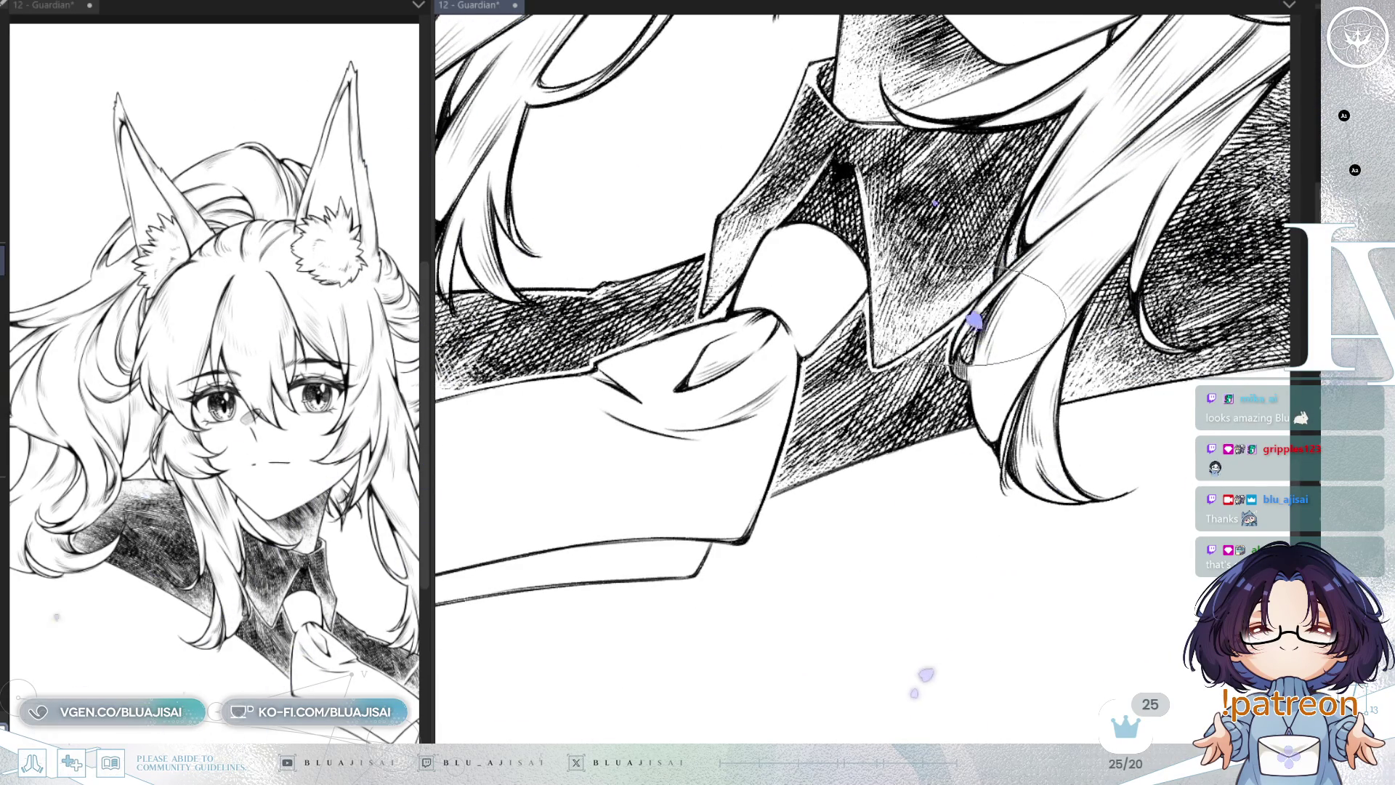
drag(973, 309, 908, 298)
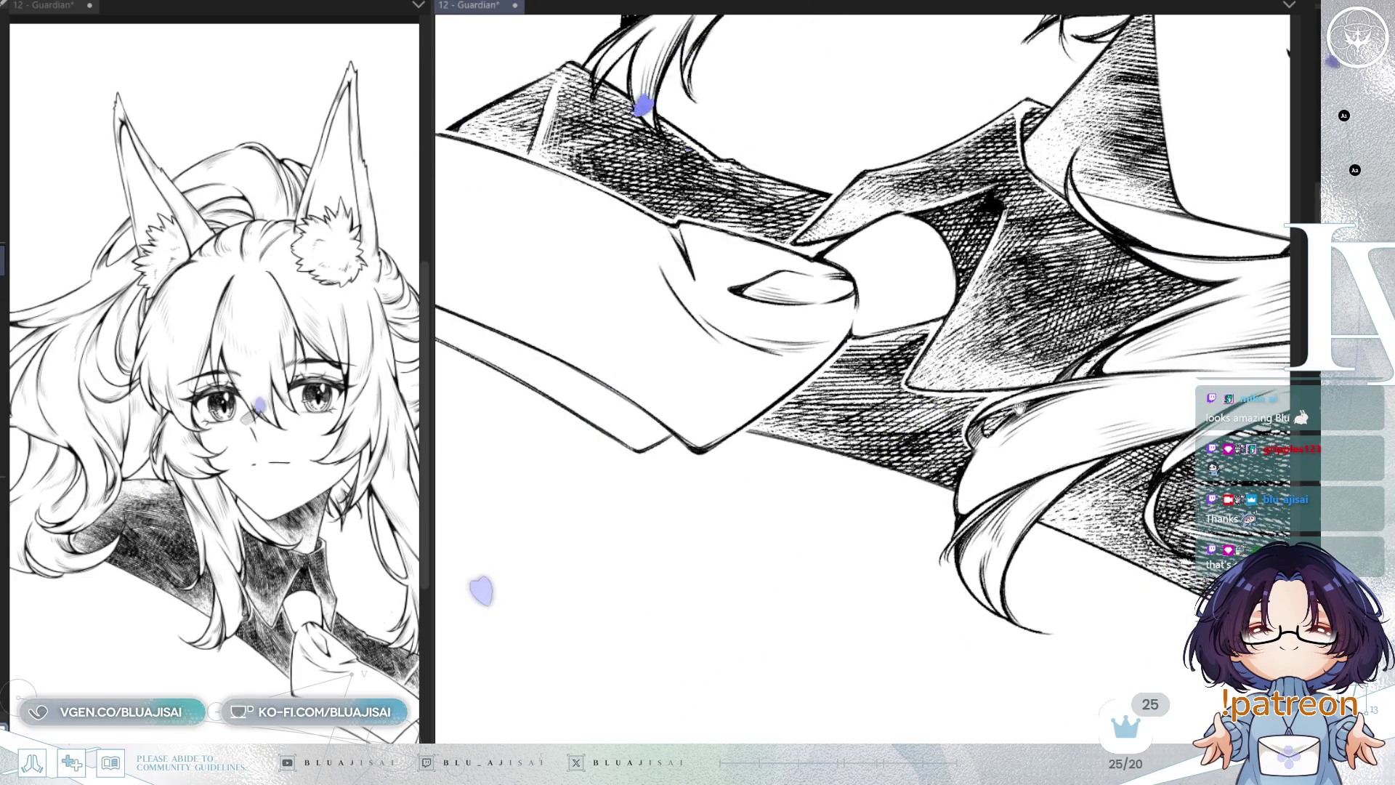
scroll(862, 325, down, 3)
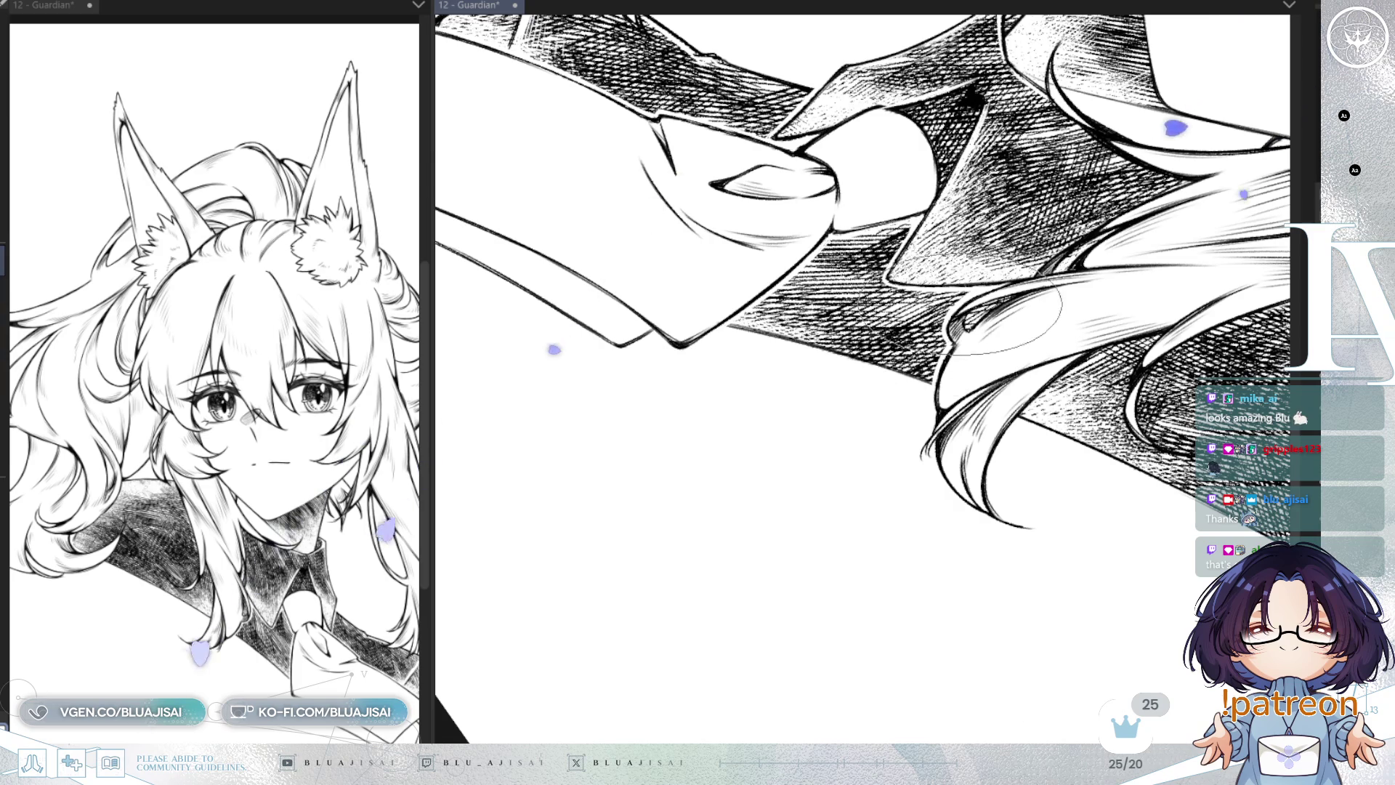
key(minus)
key(minus)
key(minus)
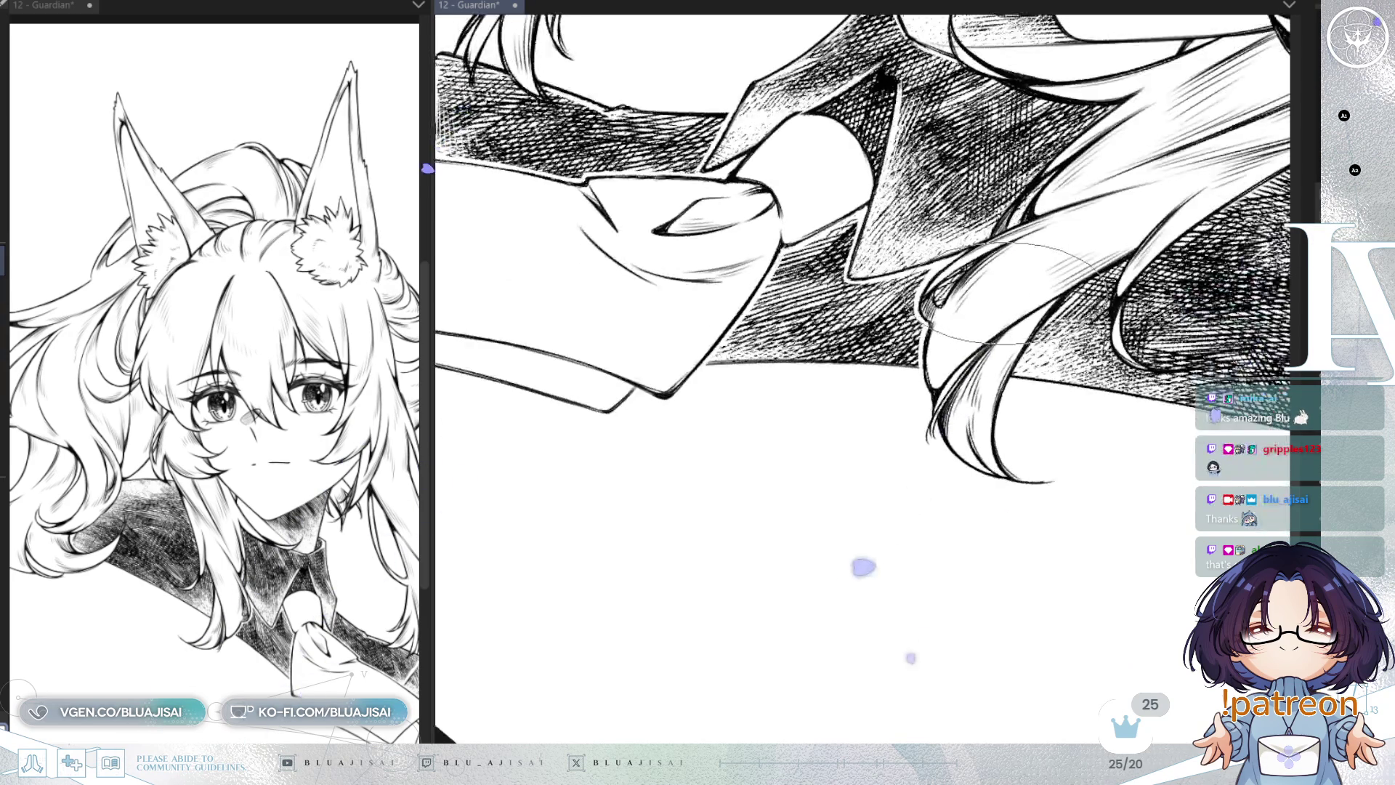
key(minus)
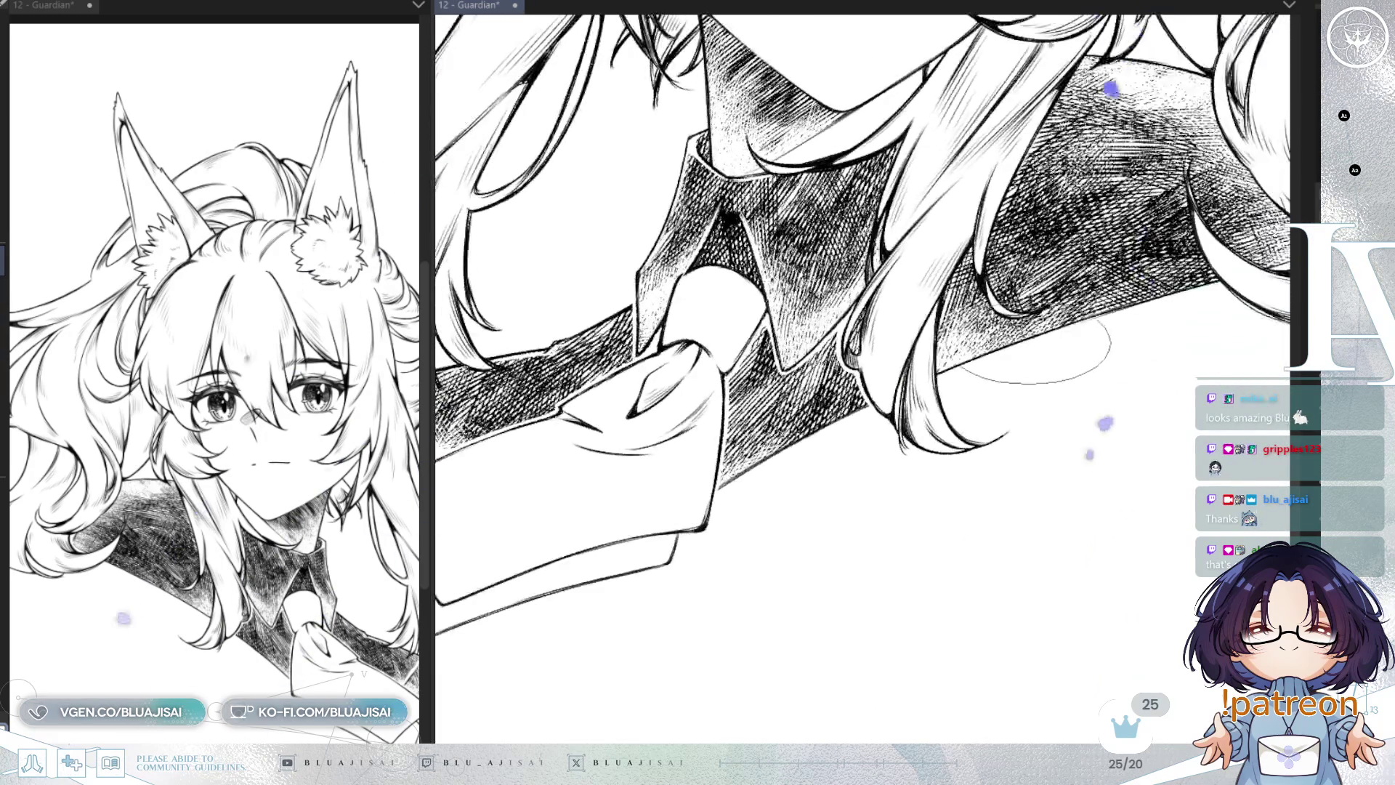
Step: Pan across the hatched jacket beneath the hair, ending on the whole bust
scroll(959, 261, up, 2)
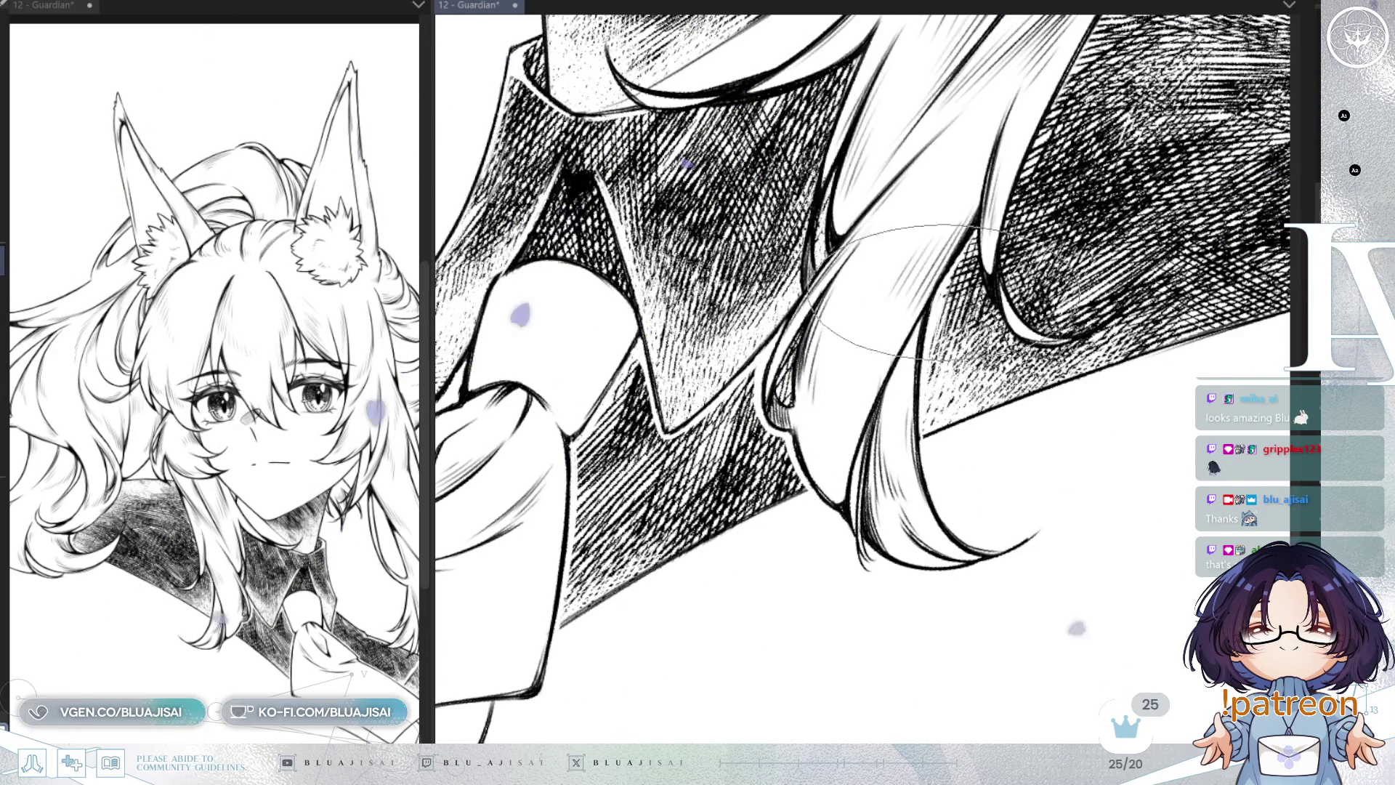
scroll(945, 313, up, 2)
scroll(868, 349, down, 2)
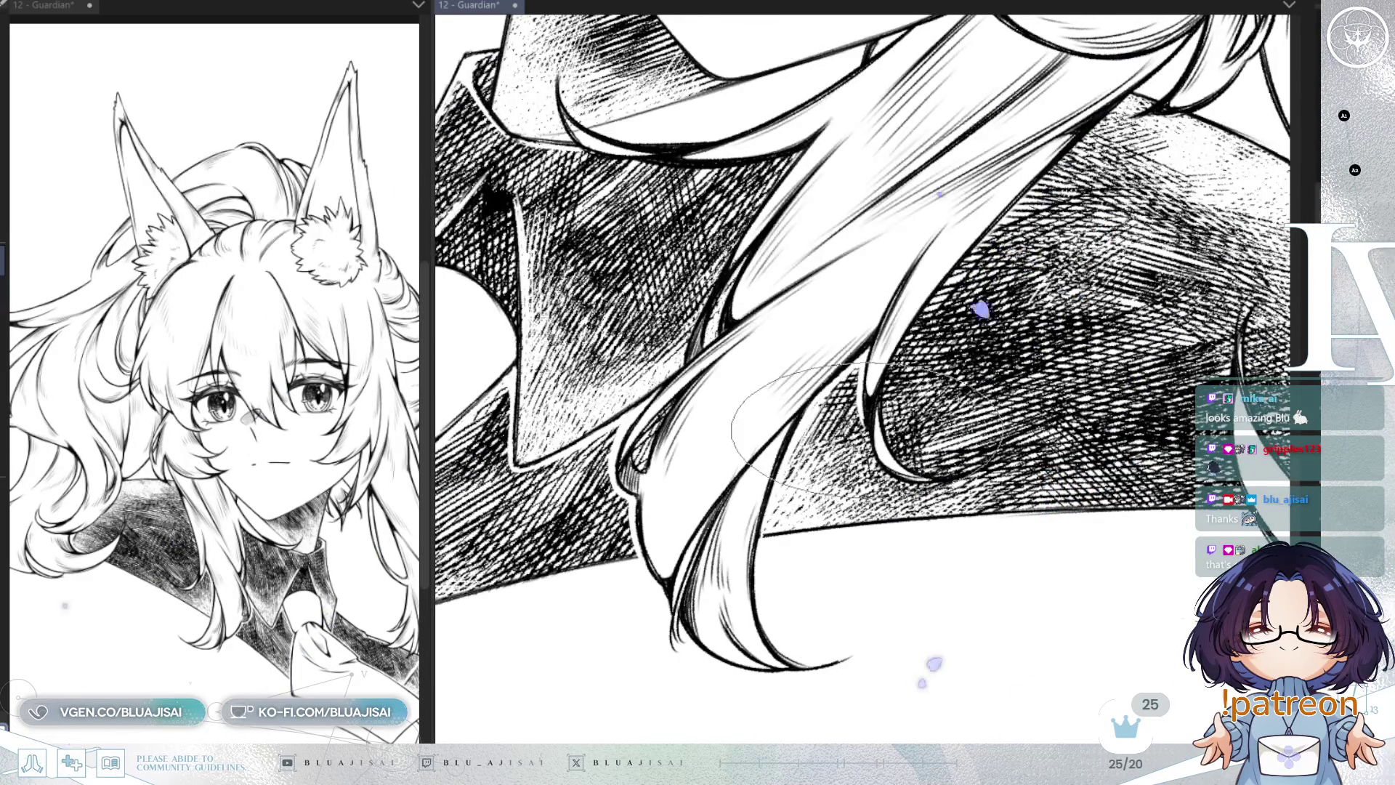
drag(864, 425, 872, 432)
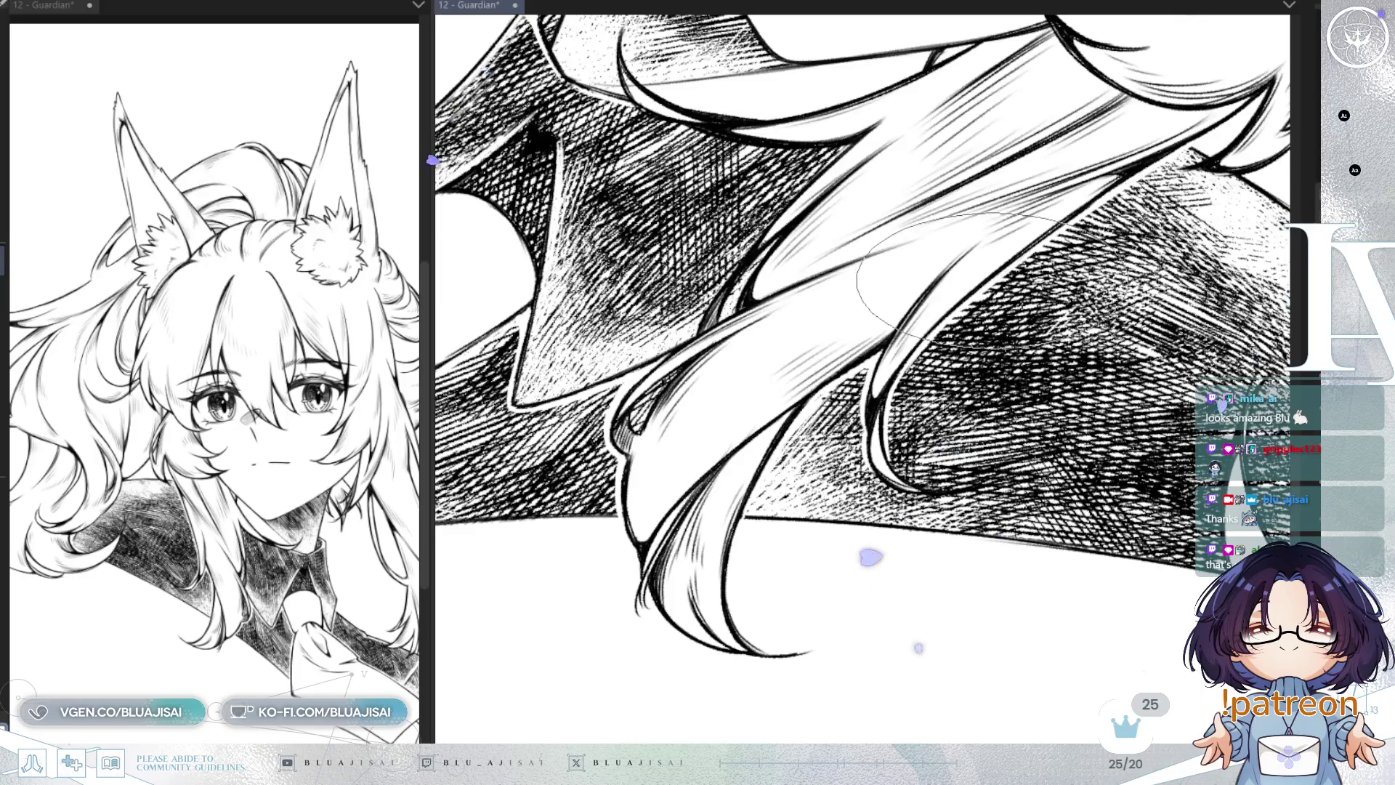
mouse_move(1153, 169)
mouse_down()
mouse_move(1192, 190)
mouse_move(795, 319)
mouse_up()
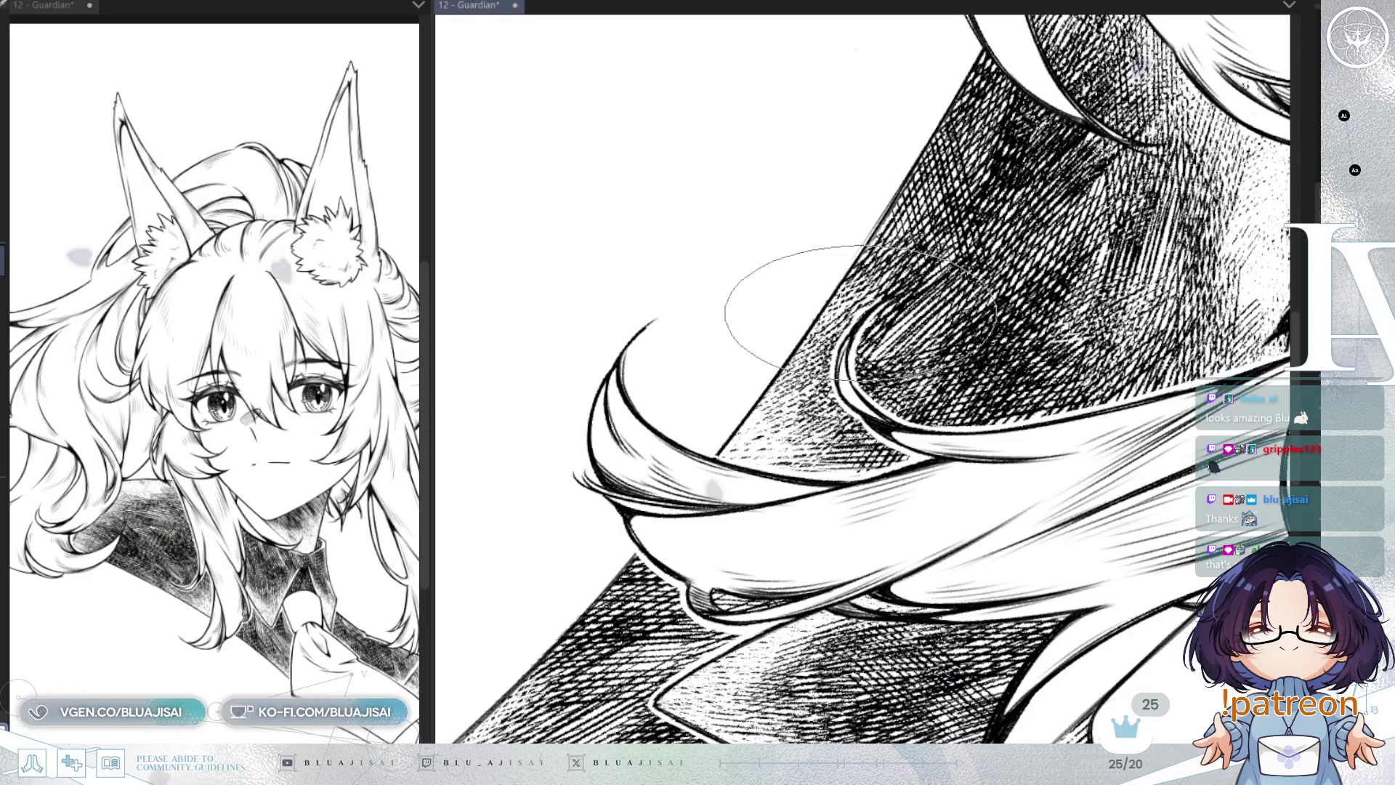
mouse_move(876, 305)
mouse_down()
mouse_move(1177, 207)
mouse_move(1107, 277)
mouse_move(1085, 429)
mouse_up()
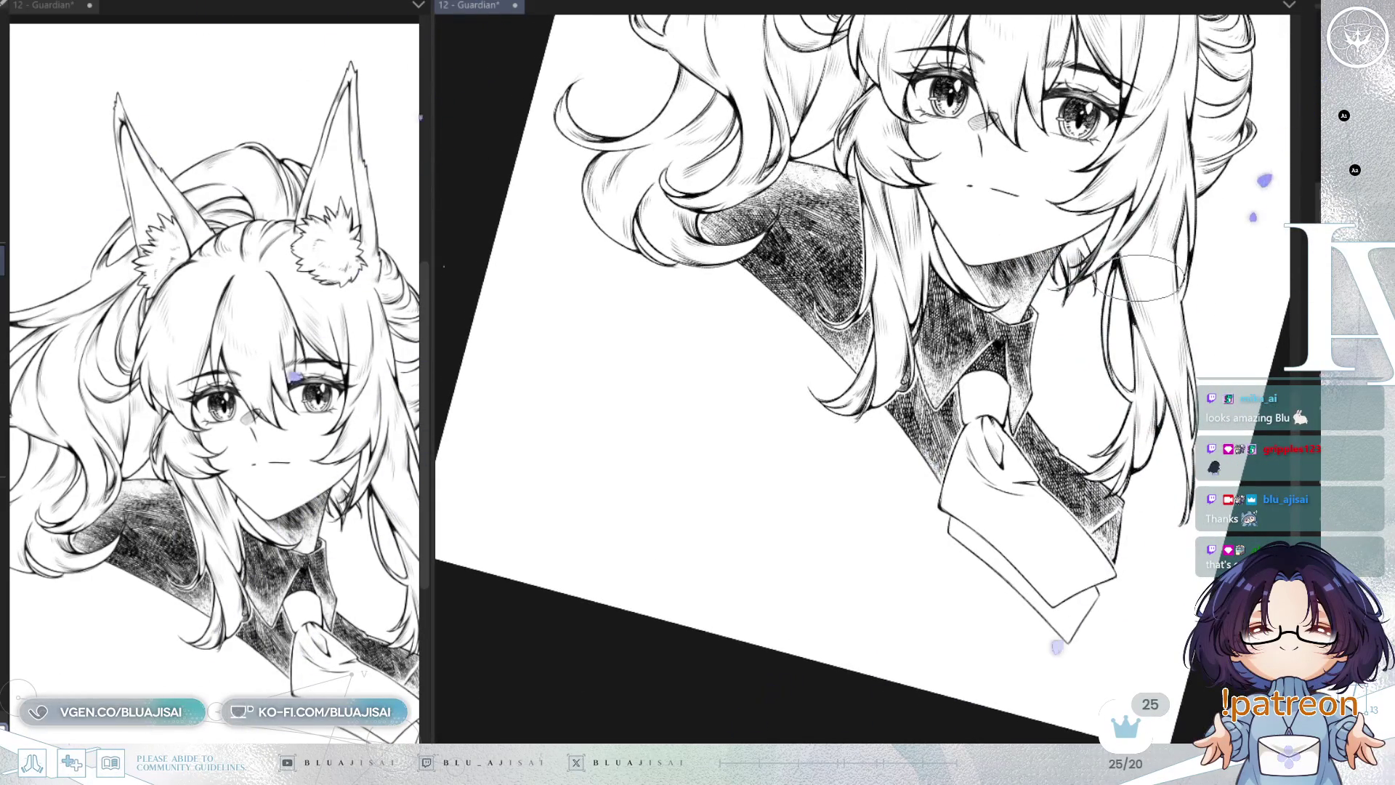
Step: Straighten the view on the face and collar and save the Guardian illustration
mouse_move(1137, 280)
mouse_down()
mouse_move(1136, 265)
mouse_move(1127, 287)
mouse_up()
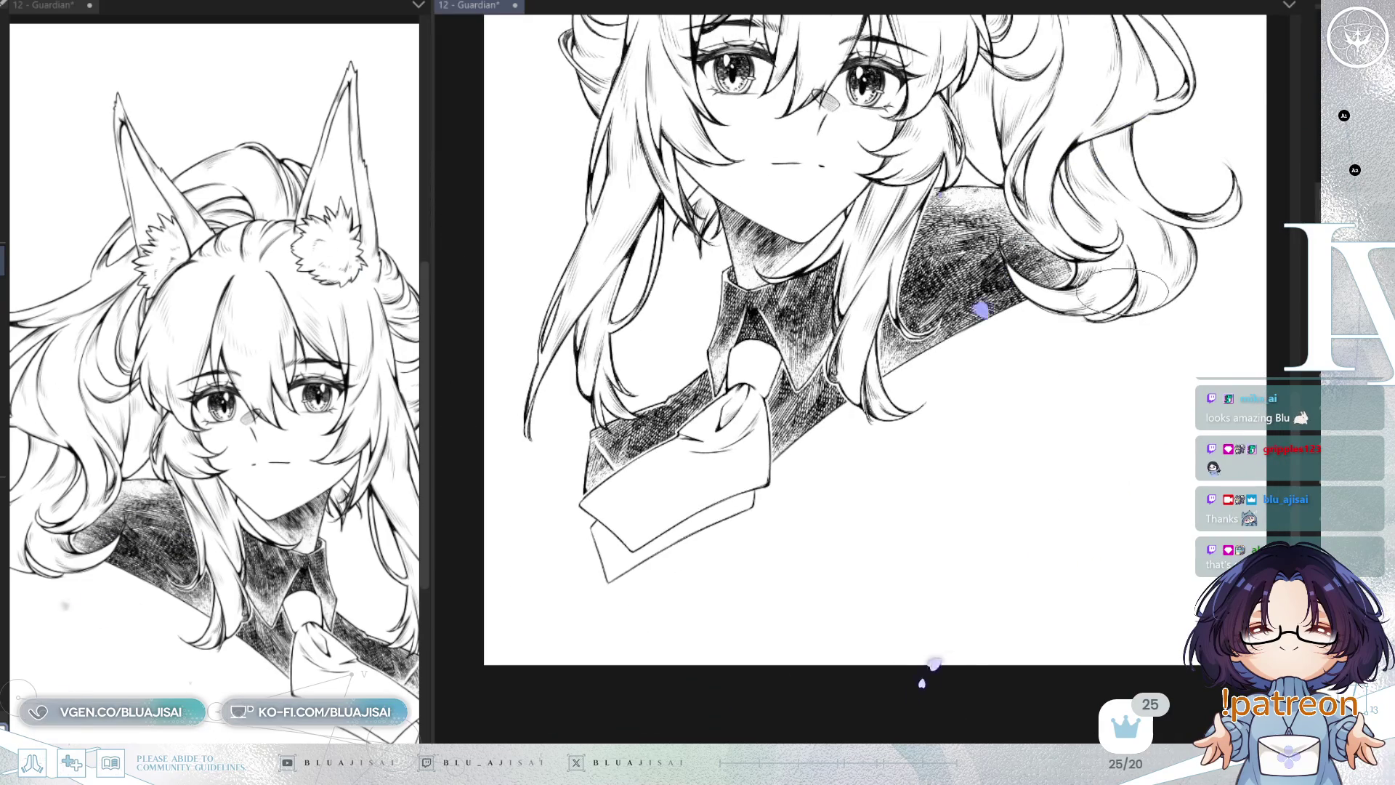
scroll(904, 431, up, 5)
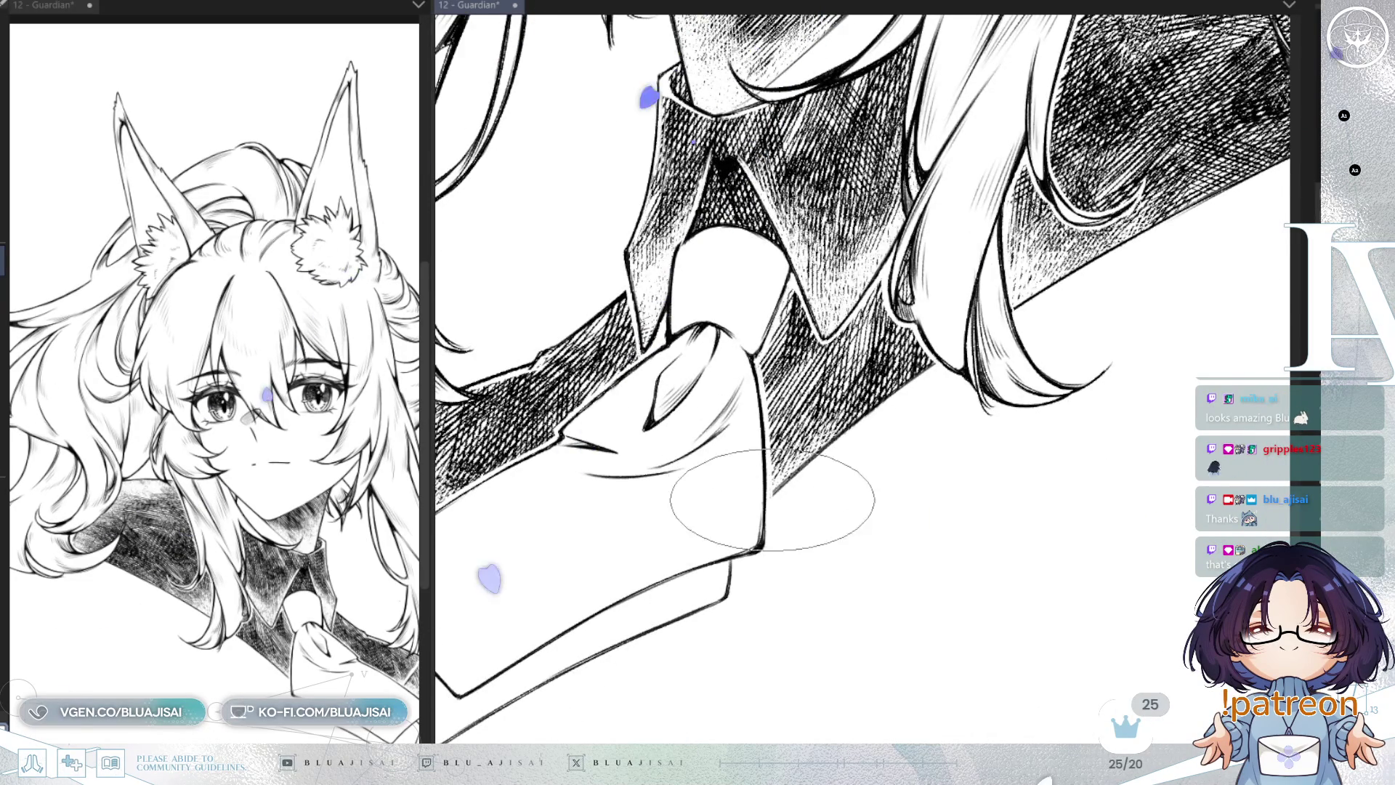
scroll(773, 494, down, 1)
scroll(937, 330, down, 3)
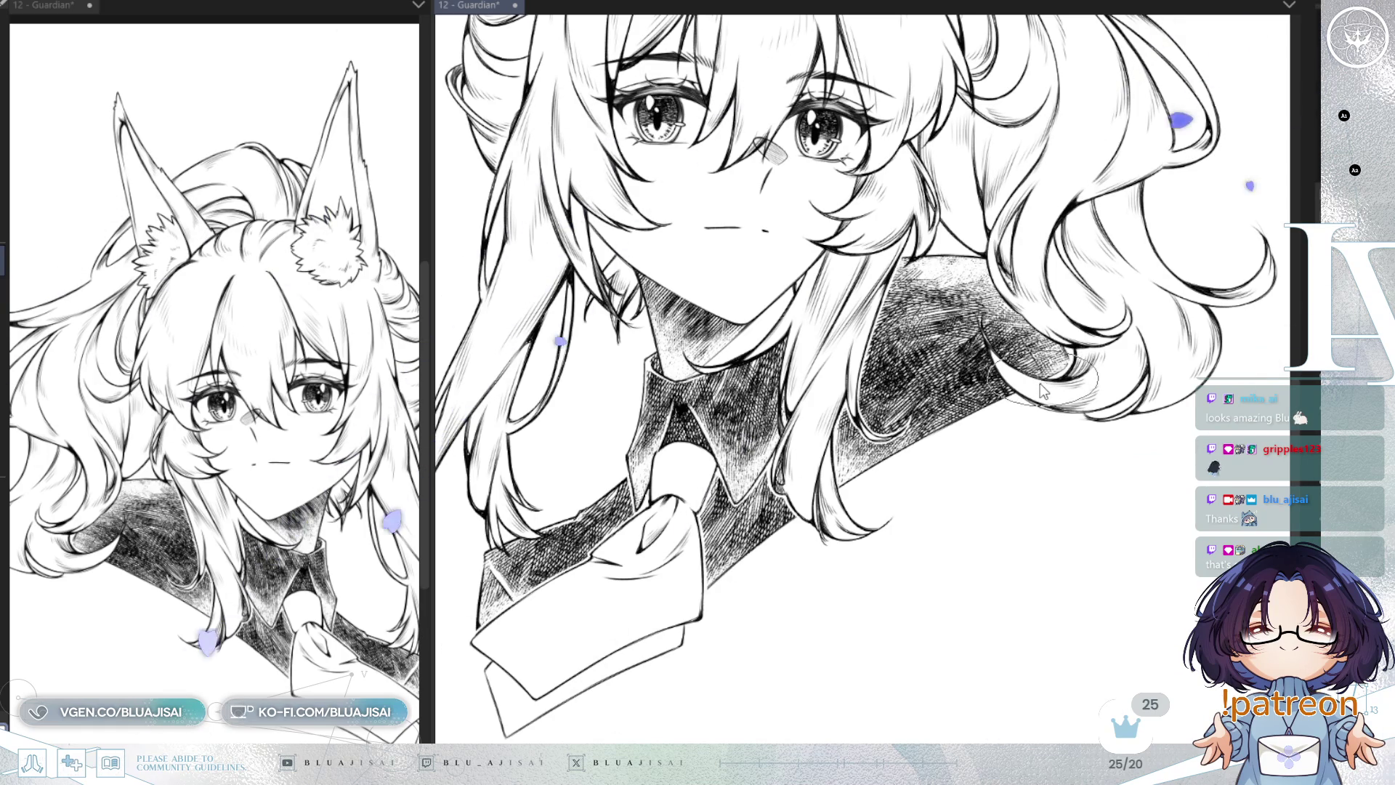
key(ctrl+s)
scroll(908, 254, up, 5)
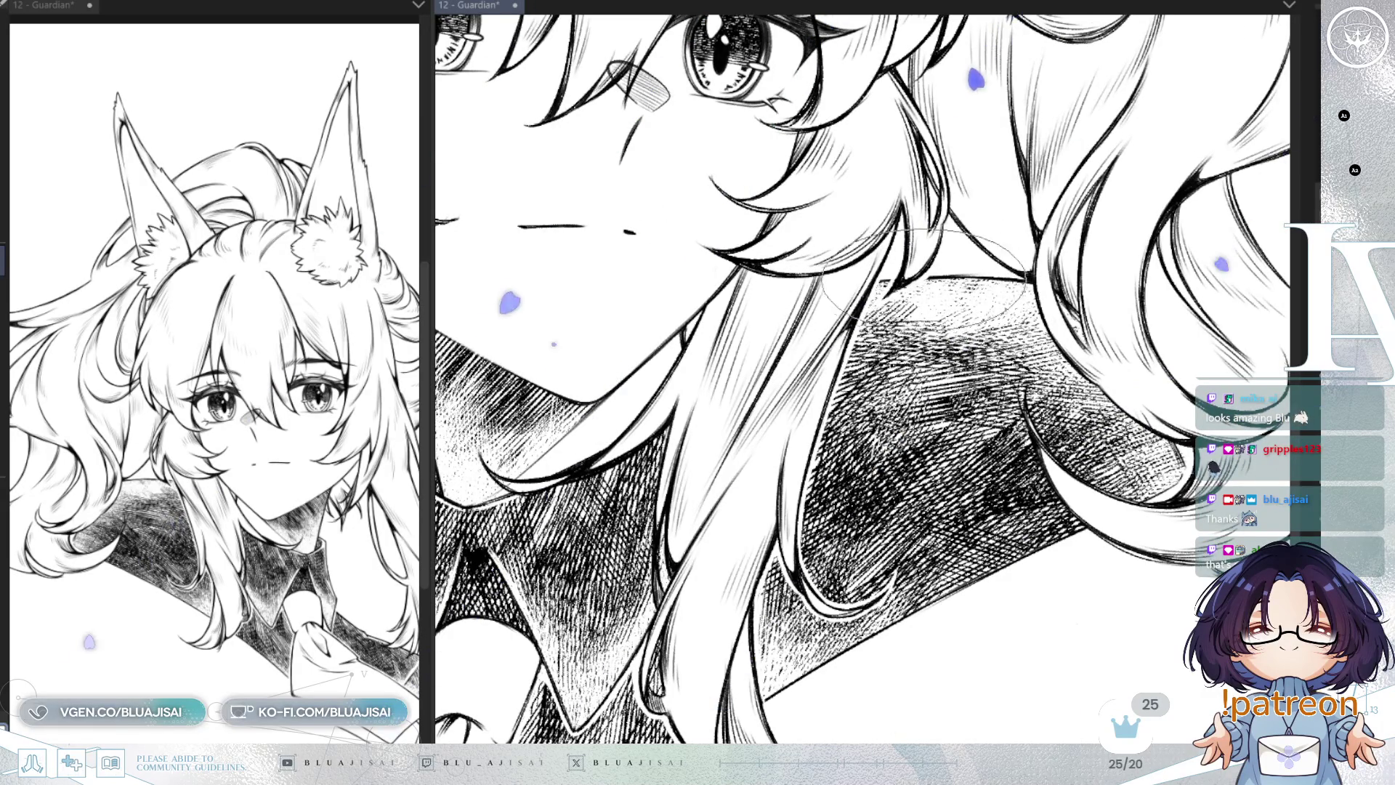
Step: Rotate and pan over the shoulder hatching beneath the curls, then back out to the face and collar
drag(1060, 222, 876, 314)
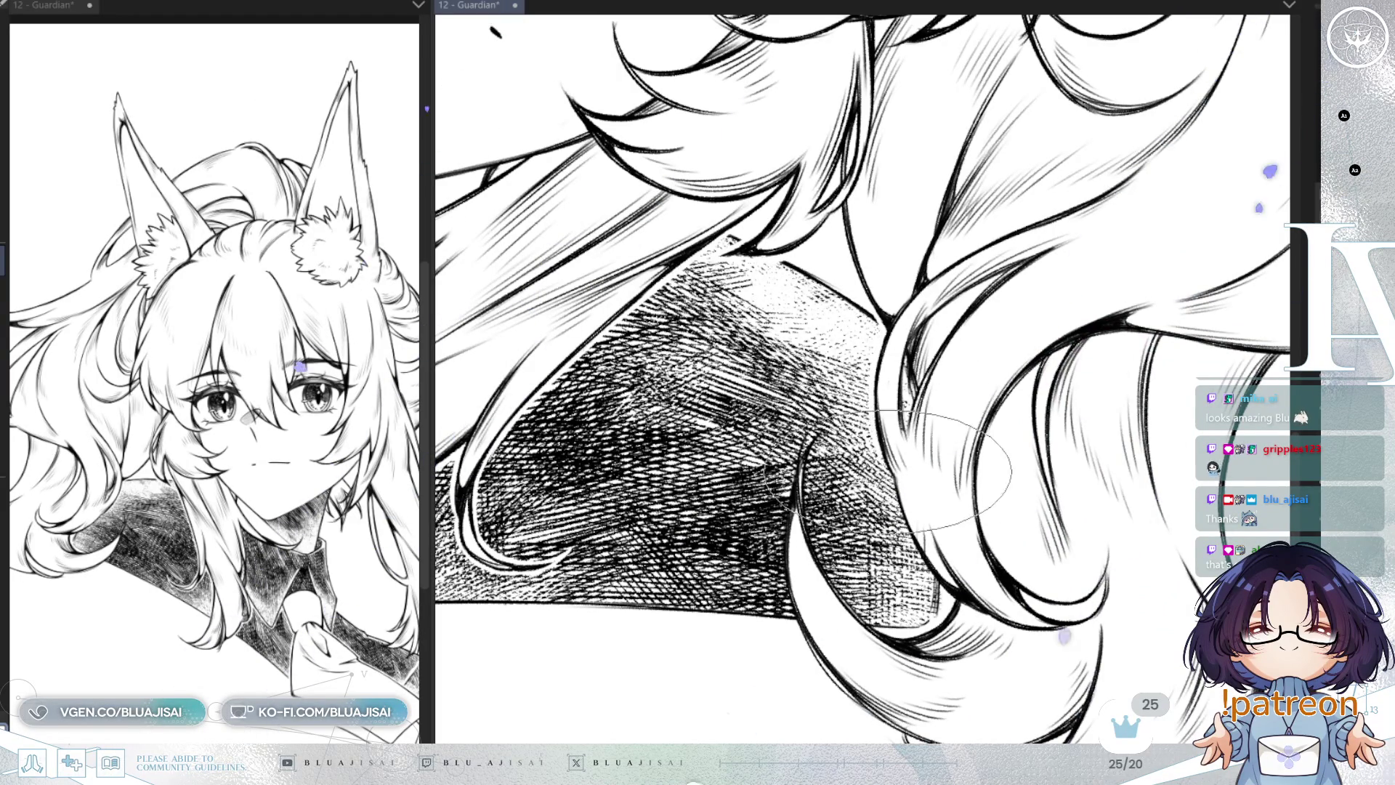
mouse_move(884, 457)
mouse_down()
mouse_move(877, 342)
mouse_move(873, 369)
mouse_up()
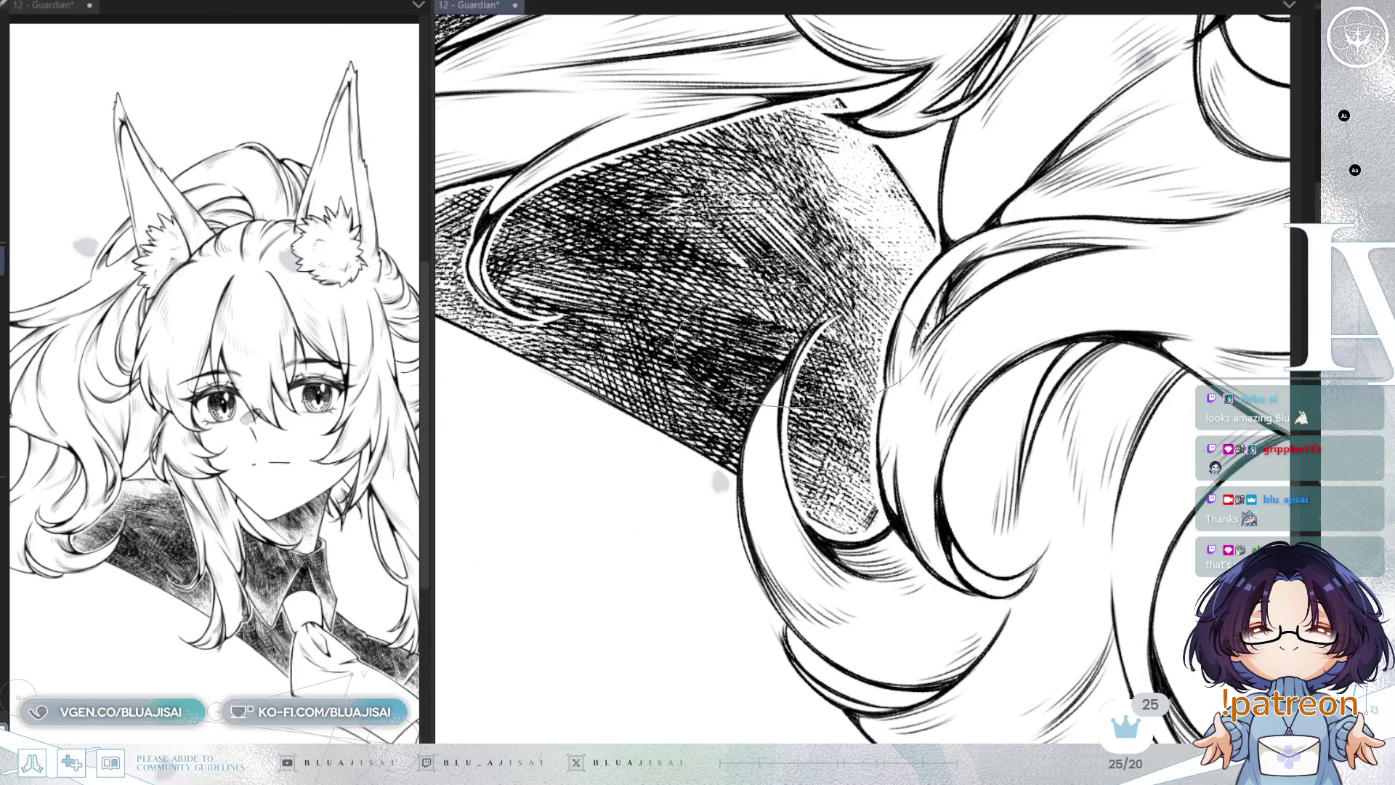
key(minus)
key(minus)
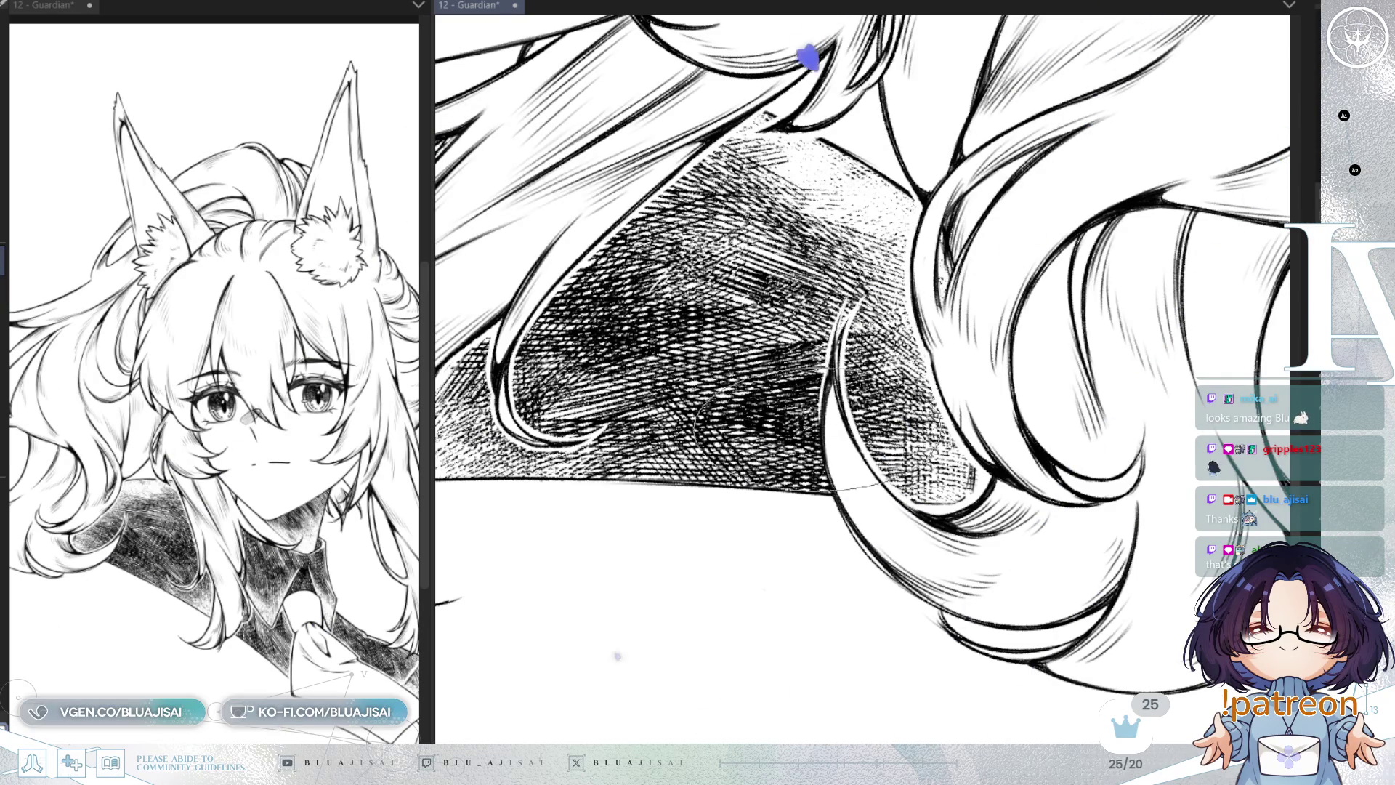
drag(821, 486, 836, 465)
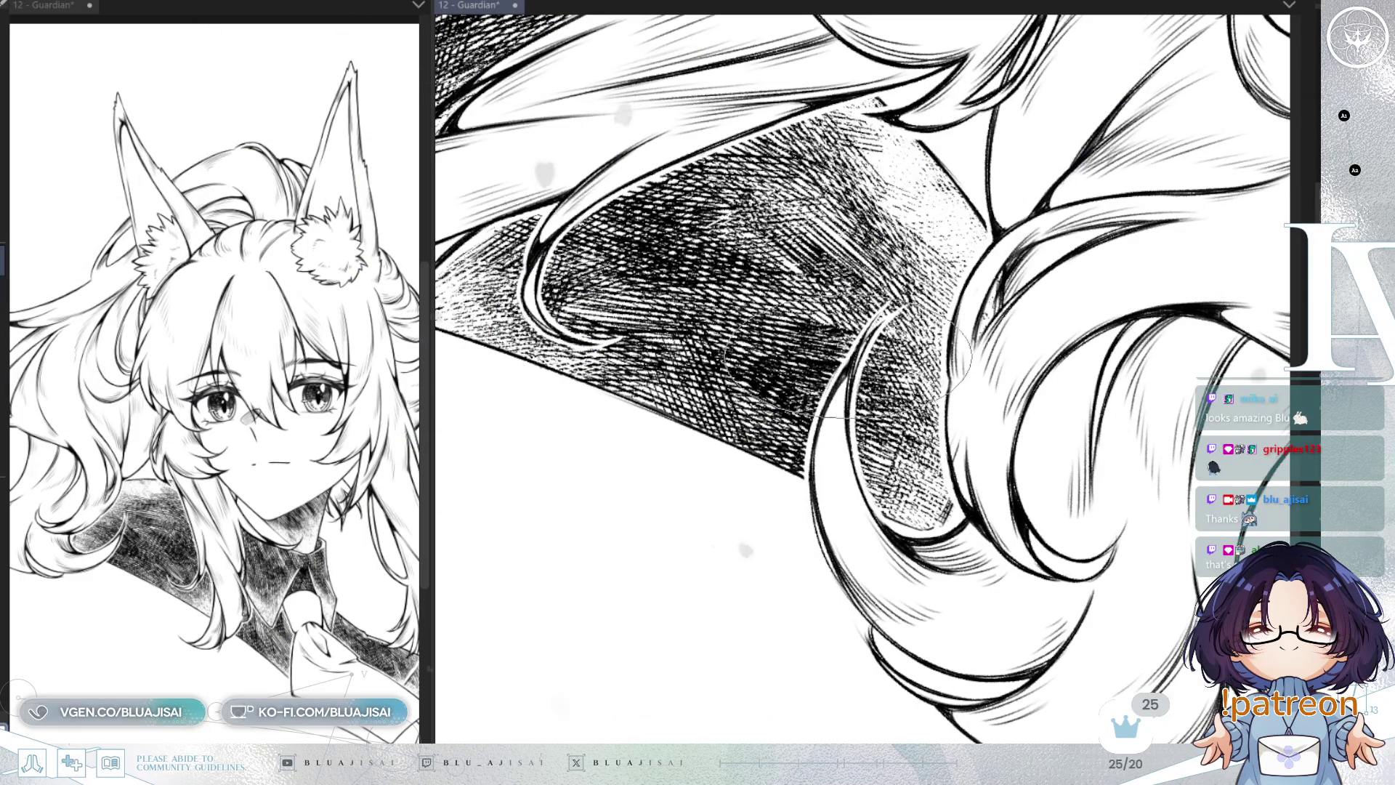
mouse_move(857, 359)
mouse_down()
mouse_move(908, 327)
mouse_move(1058, 302)
mouse_move(1028, 276)
mouse_move(1079, 231)
mouse_move(1126, 272)
mouse_move(1118, 327)
mouse_up()
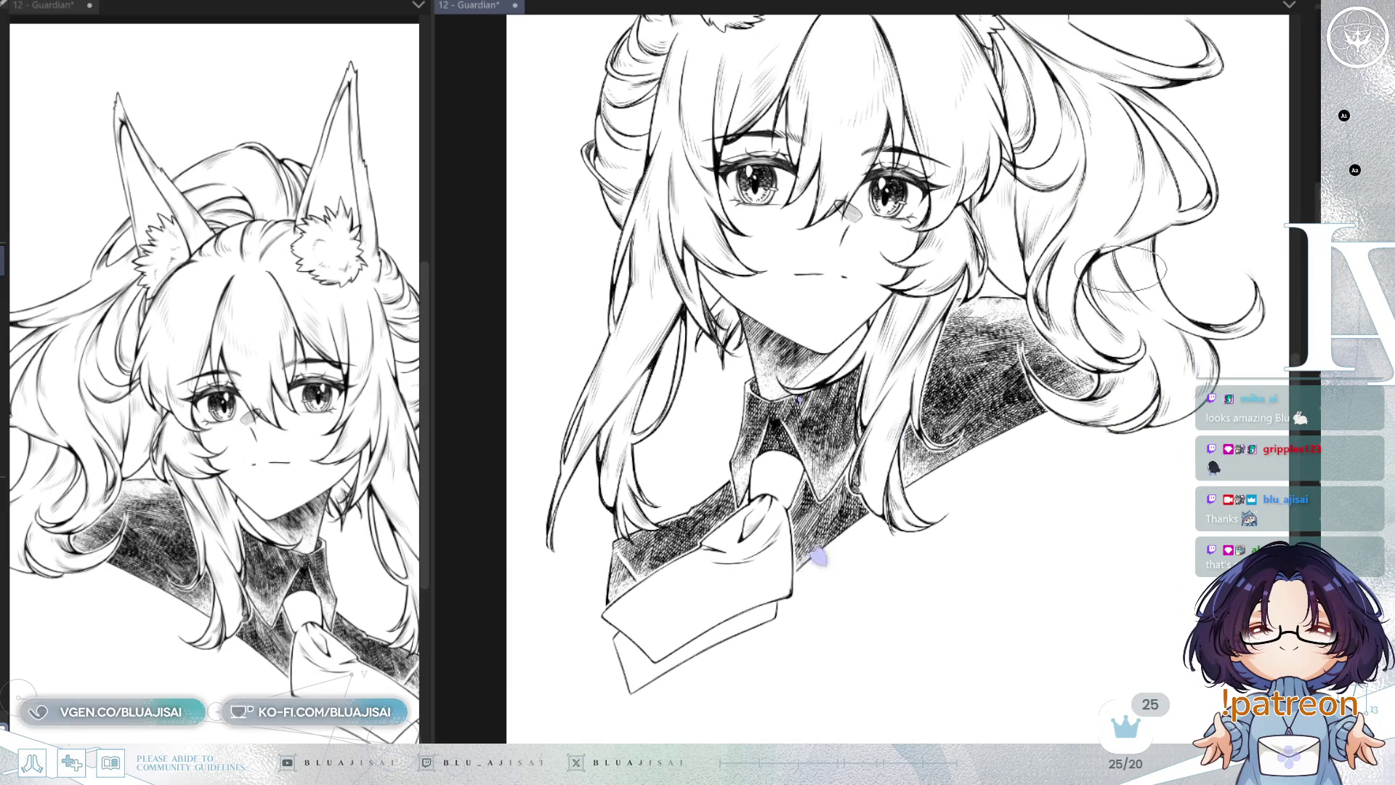
Step: Pan and zoom until the head and both fox ears are centred on screen
drag(1134, 262, 1150, 271)
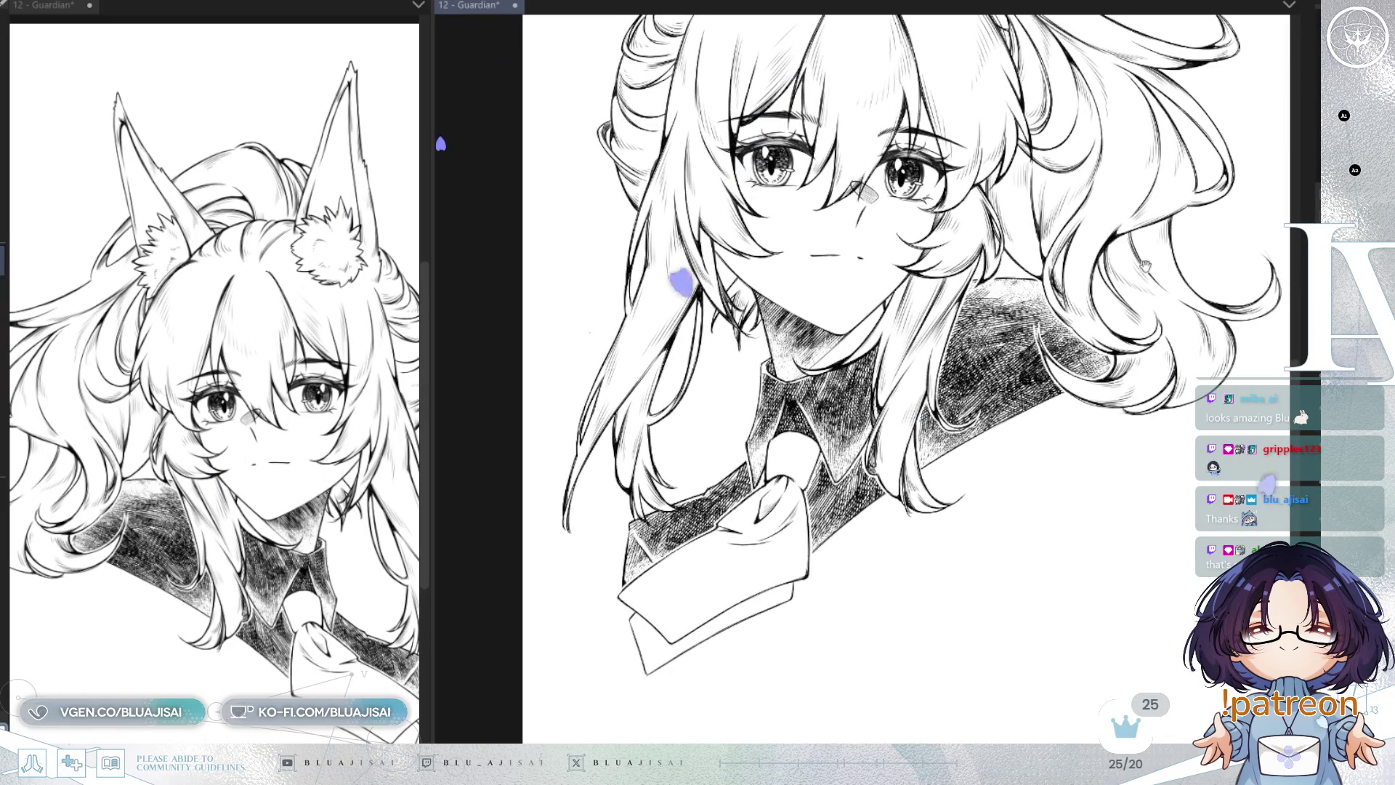
scroll(1144, 254, down, 5)
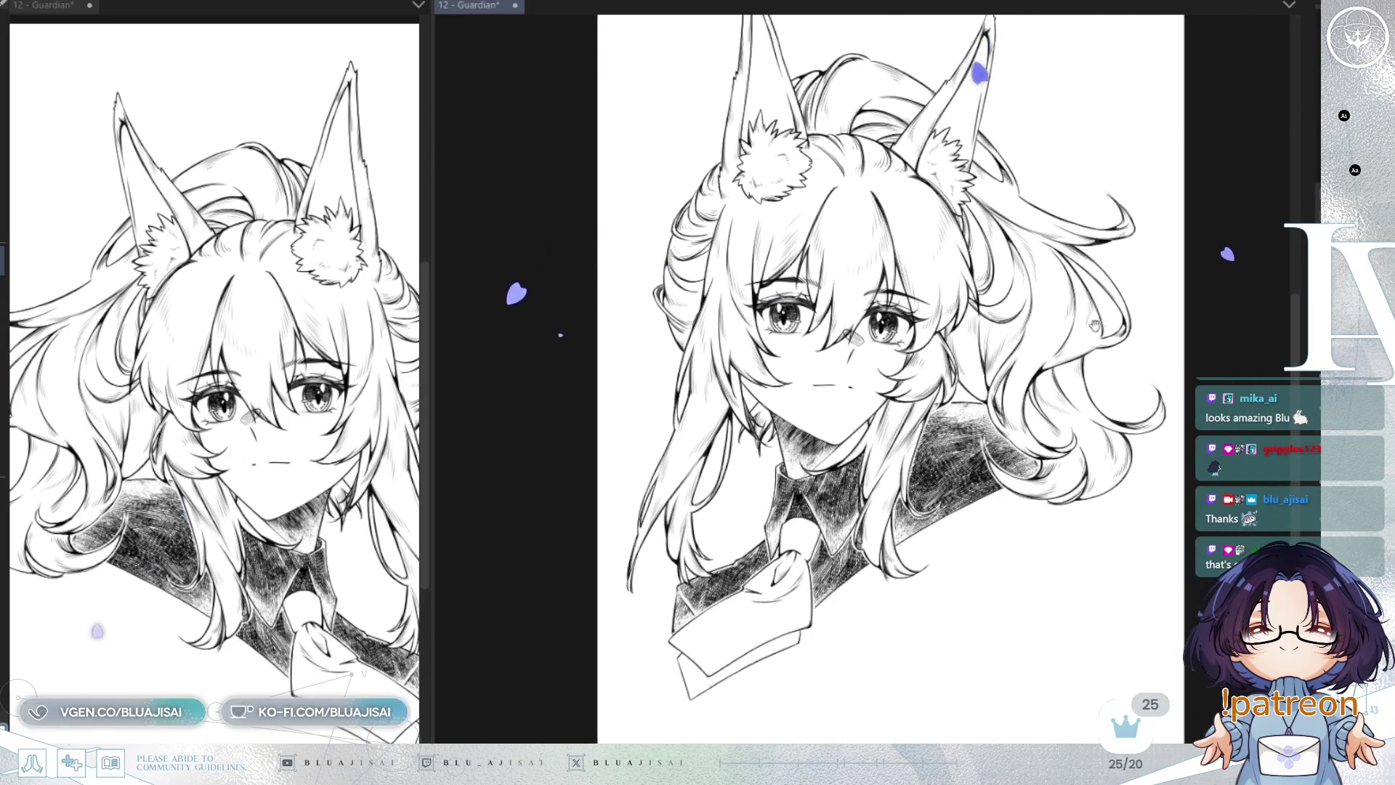
drag(1090, 293, 1092, 336)
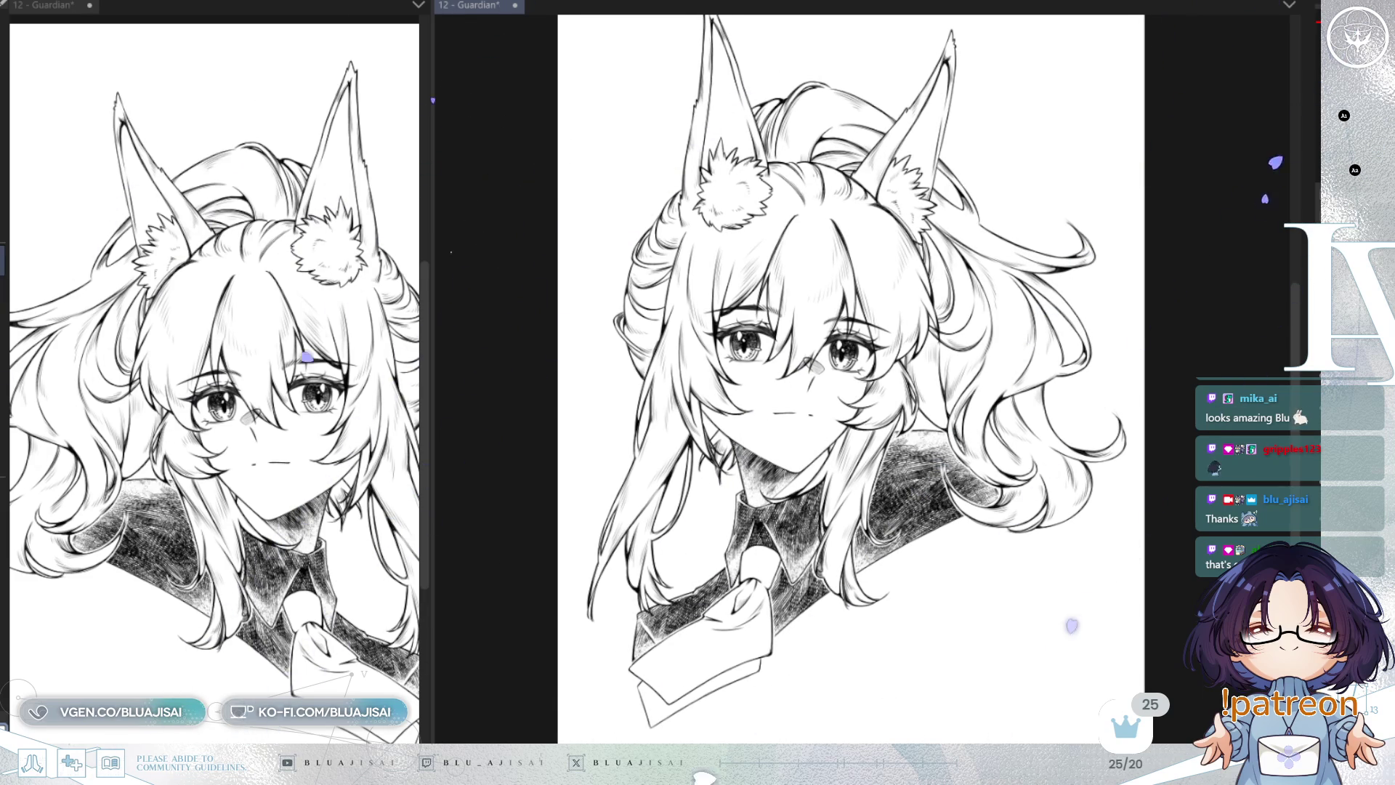
drag(895, 301, 777, 383)
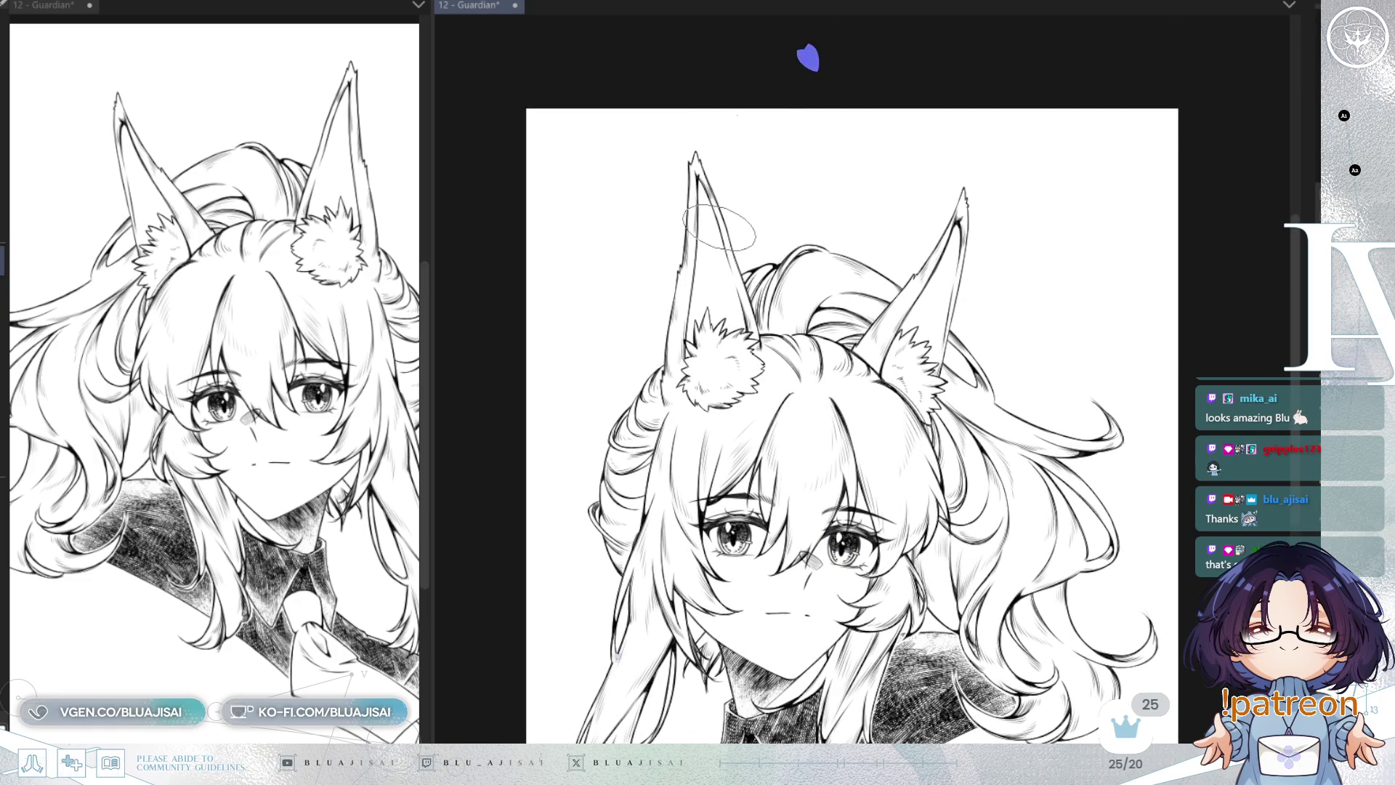
scroll(697, 313, up, 2)
Step: Fill the left fox ear with dense vertical hatching, briefly flipping the canvas to check it
drag(690, 276, 690, 407)
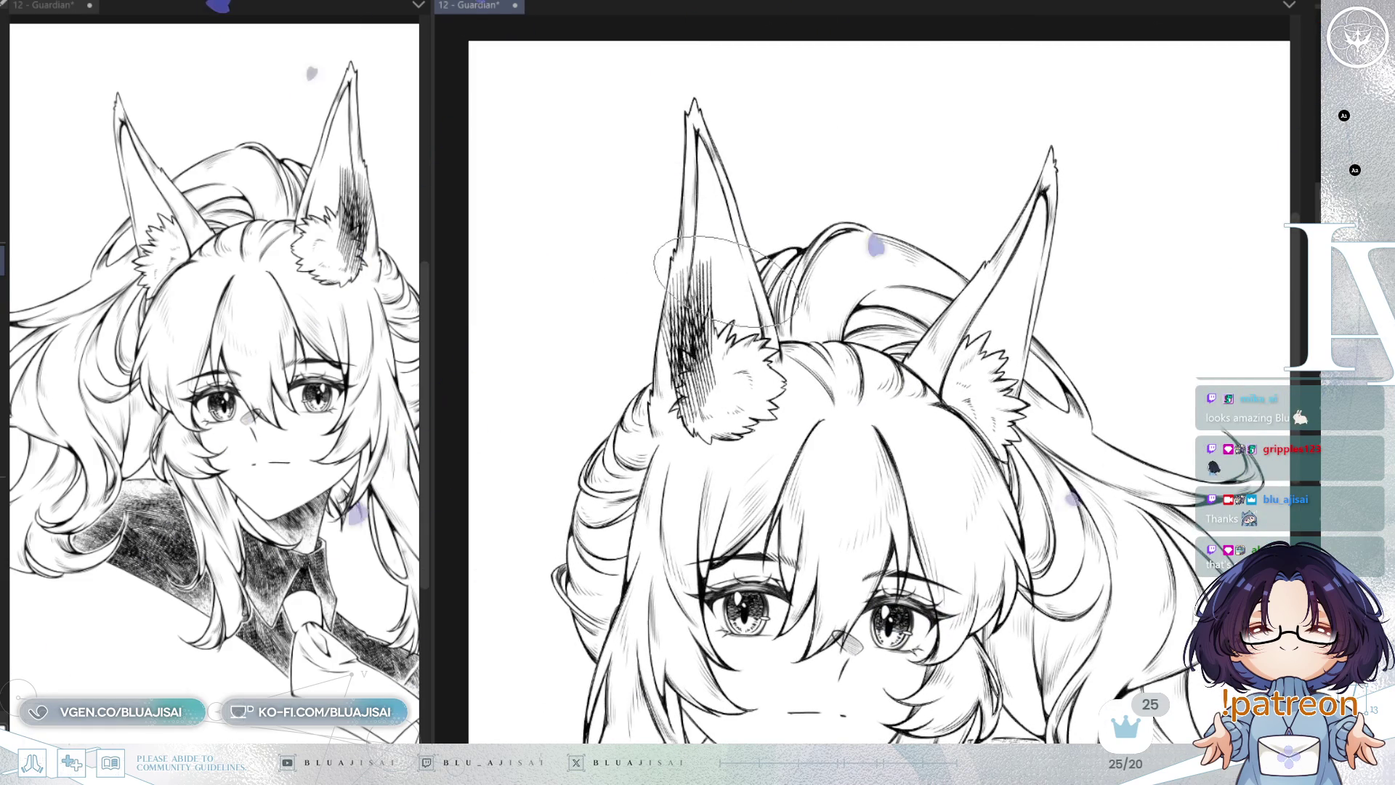
key(h)
key(h)
key(ctrl+z)
key(ctrl+z)
mouse_move(697, 276)
mouse_down()
mouse_move(680, 414)
mouse_move(691, 406)
mouse_up()
drag(708, 211, 690, 341)
drag(715, 182, 701, 298)
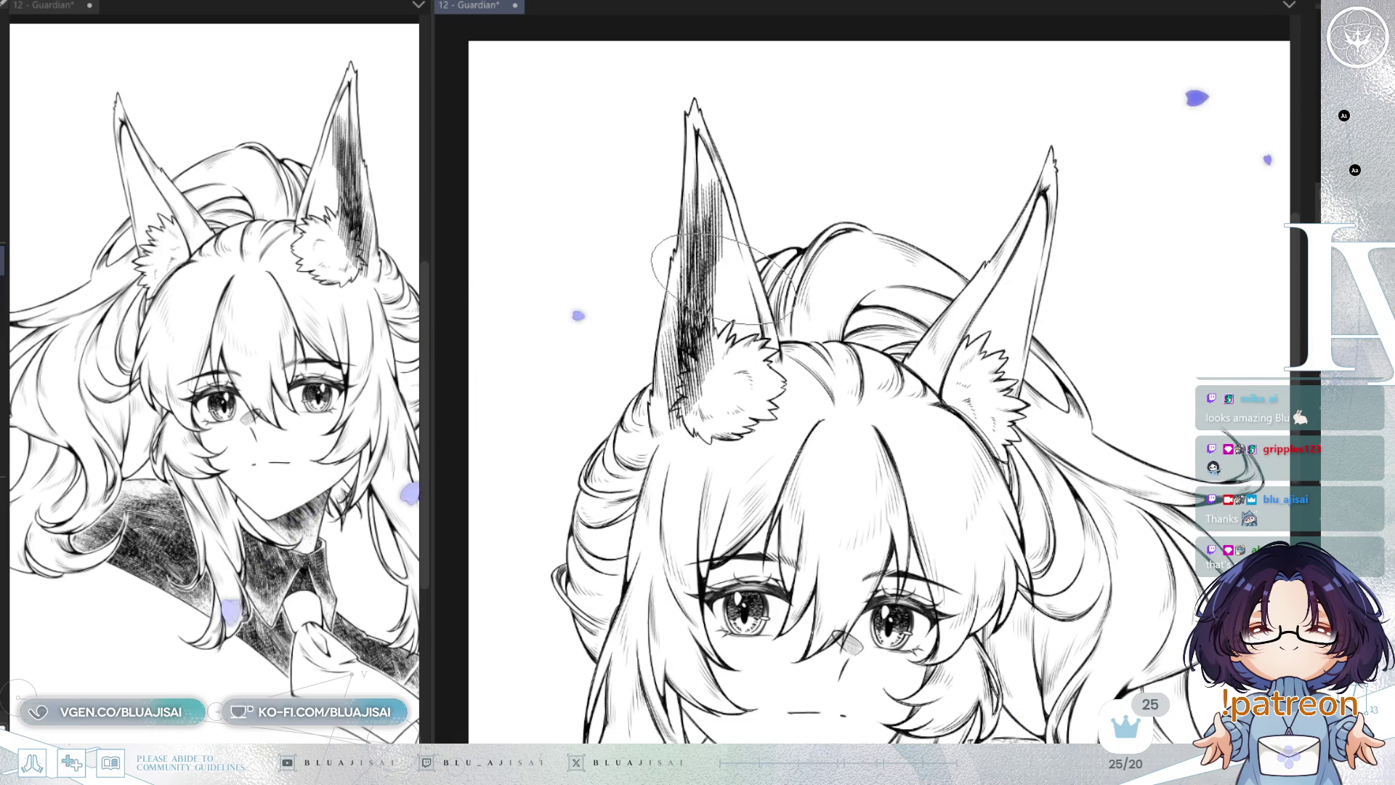
drag(727, 240, 708, 363)
mouse_move(734, 276)
mouse_down()
mouse_move(749, 343)
mouse_move(712, 378)
mouse_up()
mouse_move(720, 229)
mouse_down()
mouse_move(704, 330)
mouse_move(719, 319)
mouse_up()
drag(683, 211, 661, 312)
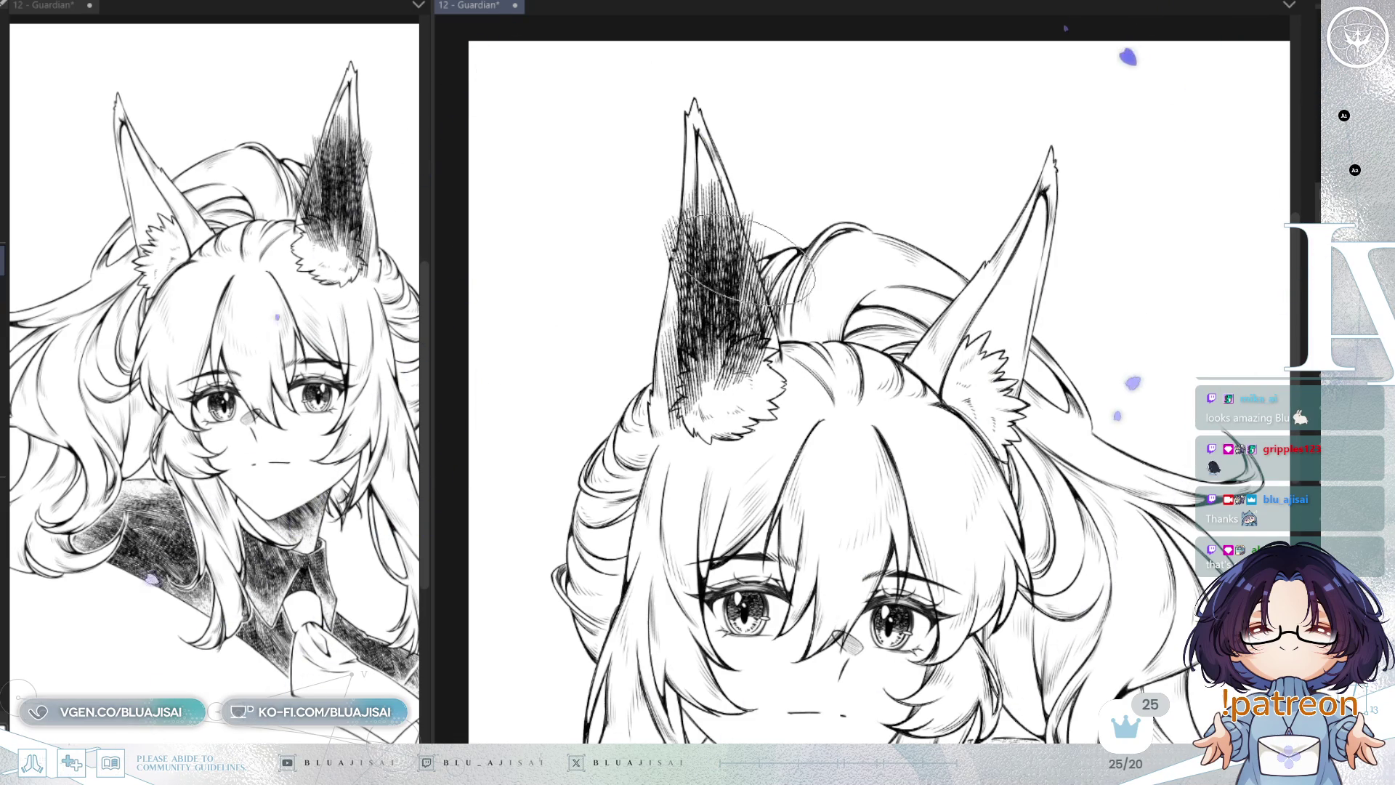
drag(719, 240, 705, 363)
drag(726, 298, 709, 400)
Step: Hatch the inside of the right fox ear with dense overlapping strokes
mouse_move(1017, 262)
mouse_down()
mouse_move(959, 363)
mouse_move(973, 356)
mouse_up()
drag(1047, 225, 966, 371)
drag(1031, 305, 974, 392)
drag(1060, 276, 988, 392)
drag(1068, 239, 996, 370)
drag(1054, 305, 959, 429)
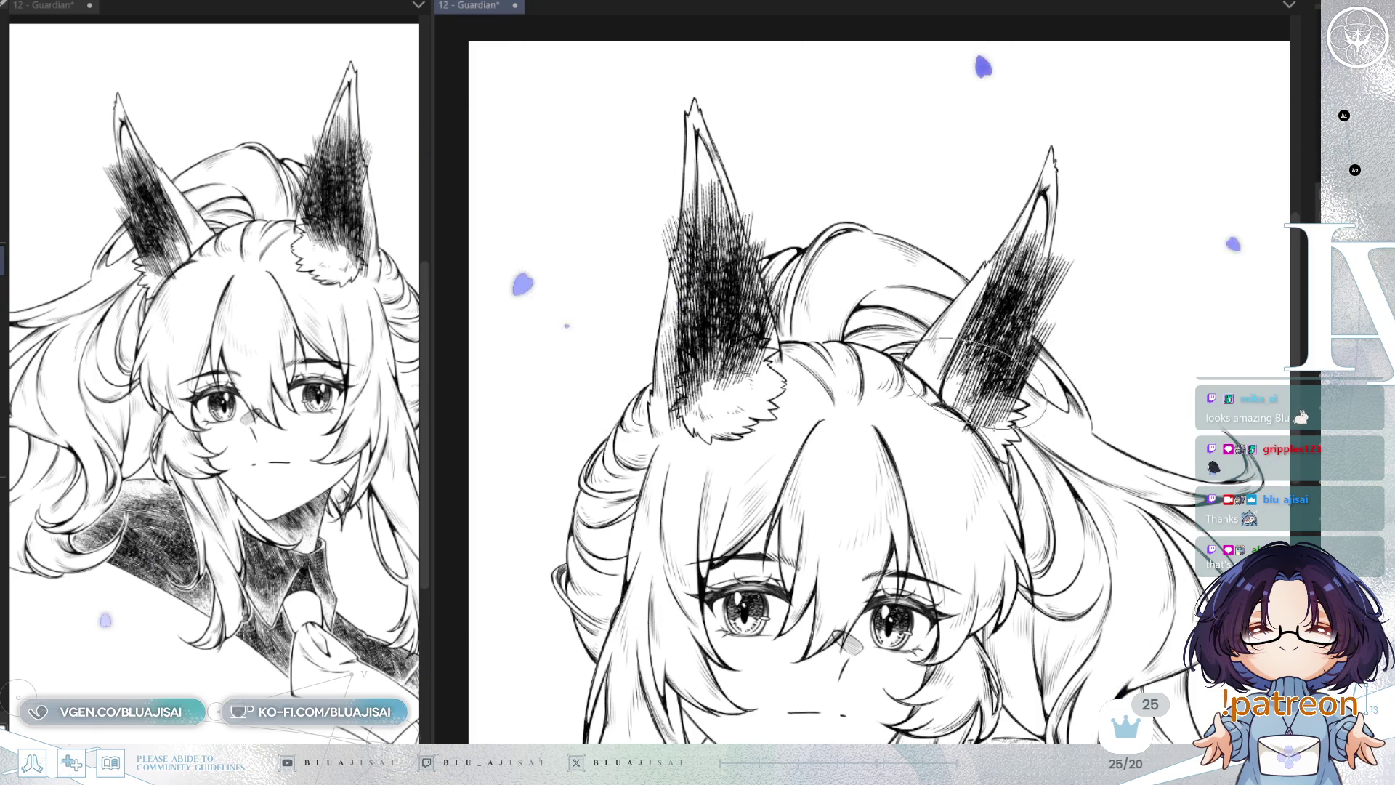
drag(1010, 313, 908, 385)
Step: Start shading the tie and its knot with vertical and diagonal hatch strokes
mouse_move(885, 665)
mouse_down()
mouse_move(909, 410)
mouse_move(982, 80)
mouse_up()
drag(854, 326, 836, 429)
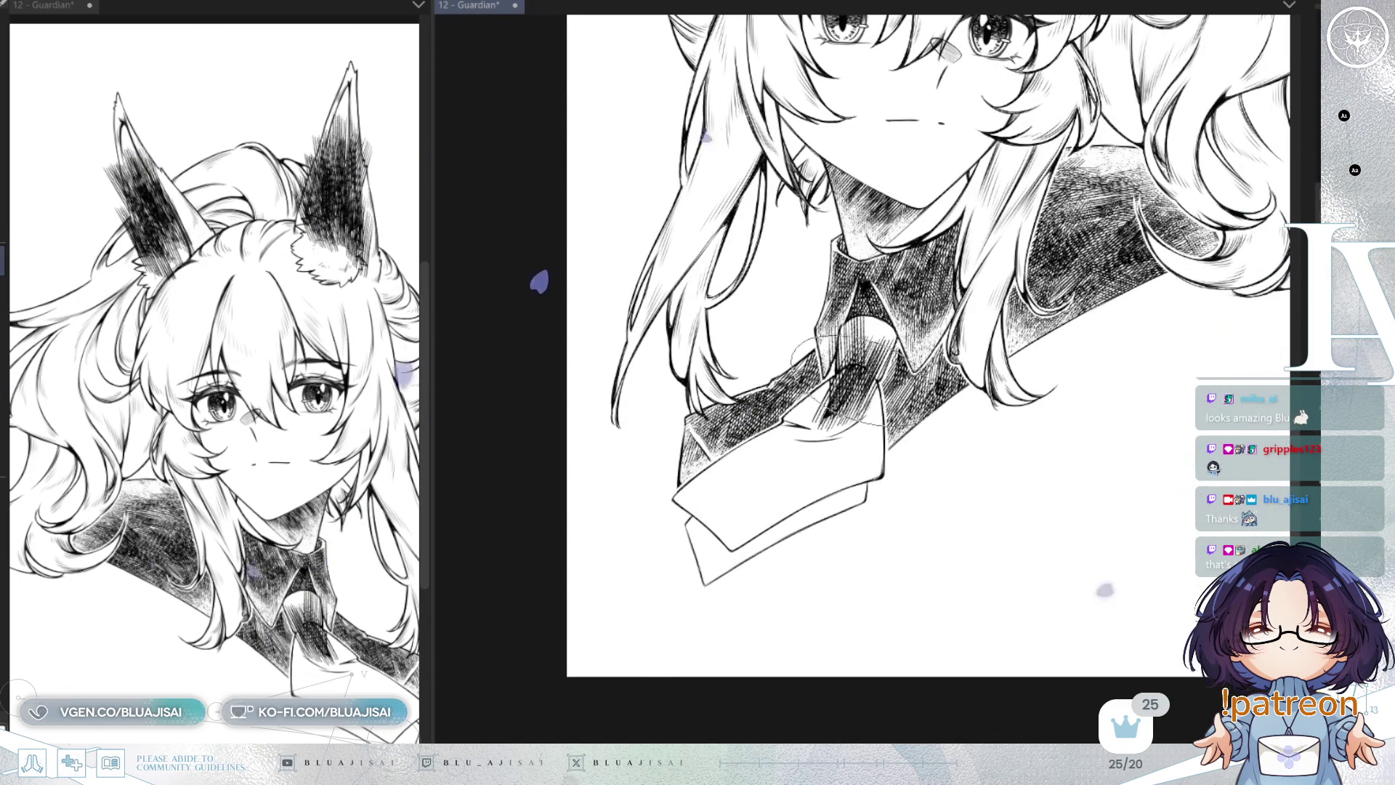
drag(897, 356, 850, 450)
mouse_move(861, 349)
mouse_down()
mouse_move(755, 429)
mouse_move(770, 436)
mouse_up()
drag(842, 407, 741, 480)
drag(879, 392, 755, 494)
mouse_move(864, 432)
mouse_down()
mouse_move(854, 505)
mouse_move(835, 508)
mouse_up()
mouse_move(690, 494)
mouse_down()
mouse_move(687, 610)
mouse_move(701, 603)
mouse_up()
Step: Densify the hatching on the lower tie tip and its left and right parts
drag(792, 509, 705, 581)
drag(850, 494, 726, 567)
drag(871, 519, 777, 494)
mouse_move(892, 517)
mouse_down()
mouse_move(796, 483)
mouse_move(640, 559)
mouse_up()
mouse_move(749, 487)
mouse_down()
mouse_move(639, 596)
mouse_move(624, 581)
mouse_up()
drag(784, 523, 690, 610)
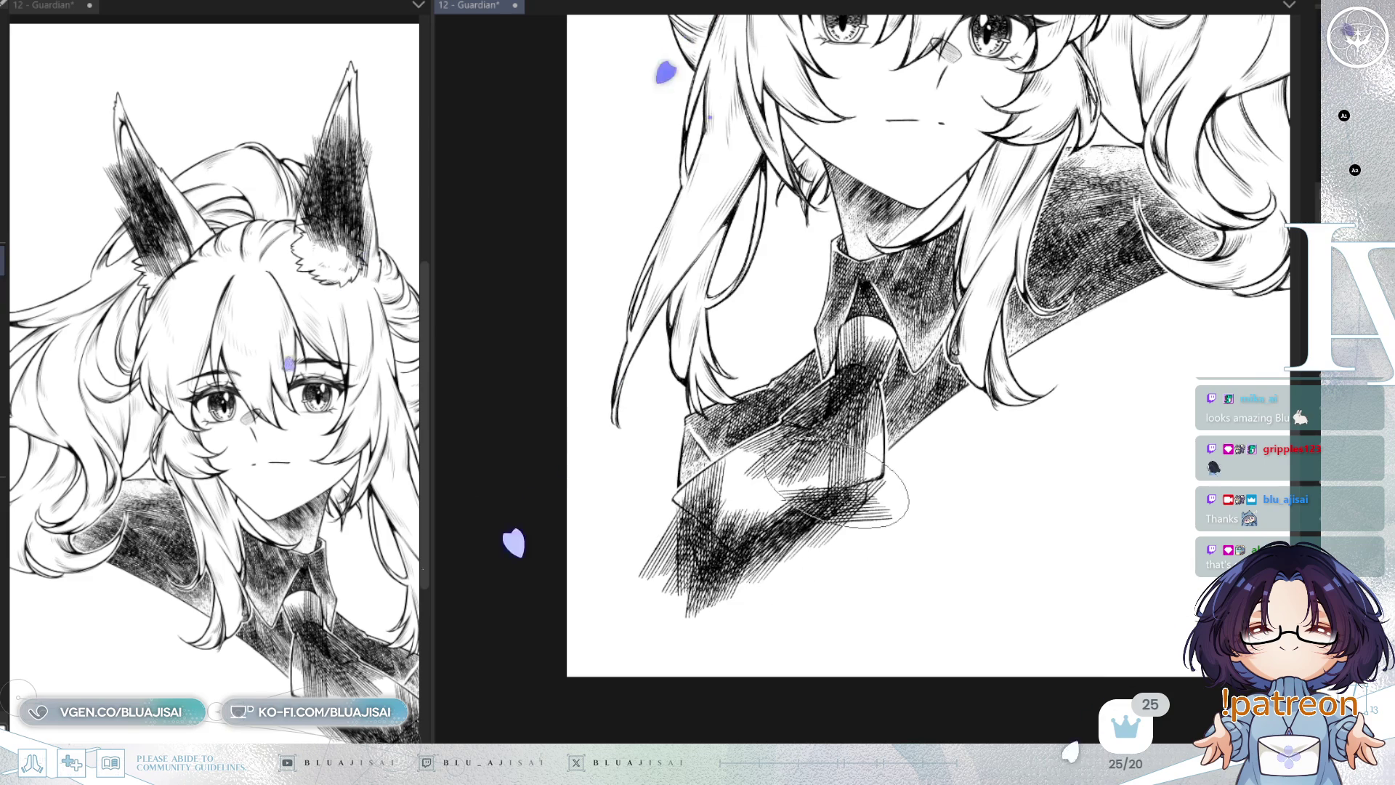
Step: Darken the tie knot below the collar with crossing diagonal hatch strokes
drag(898, 319, 825, 399)
drag(839, 309, 770, 370)
drag(908, 313, 807, 392)
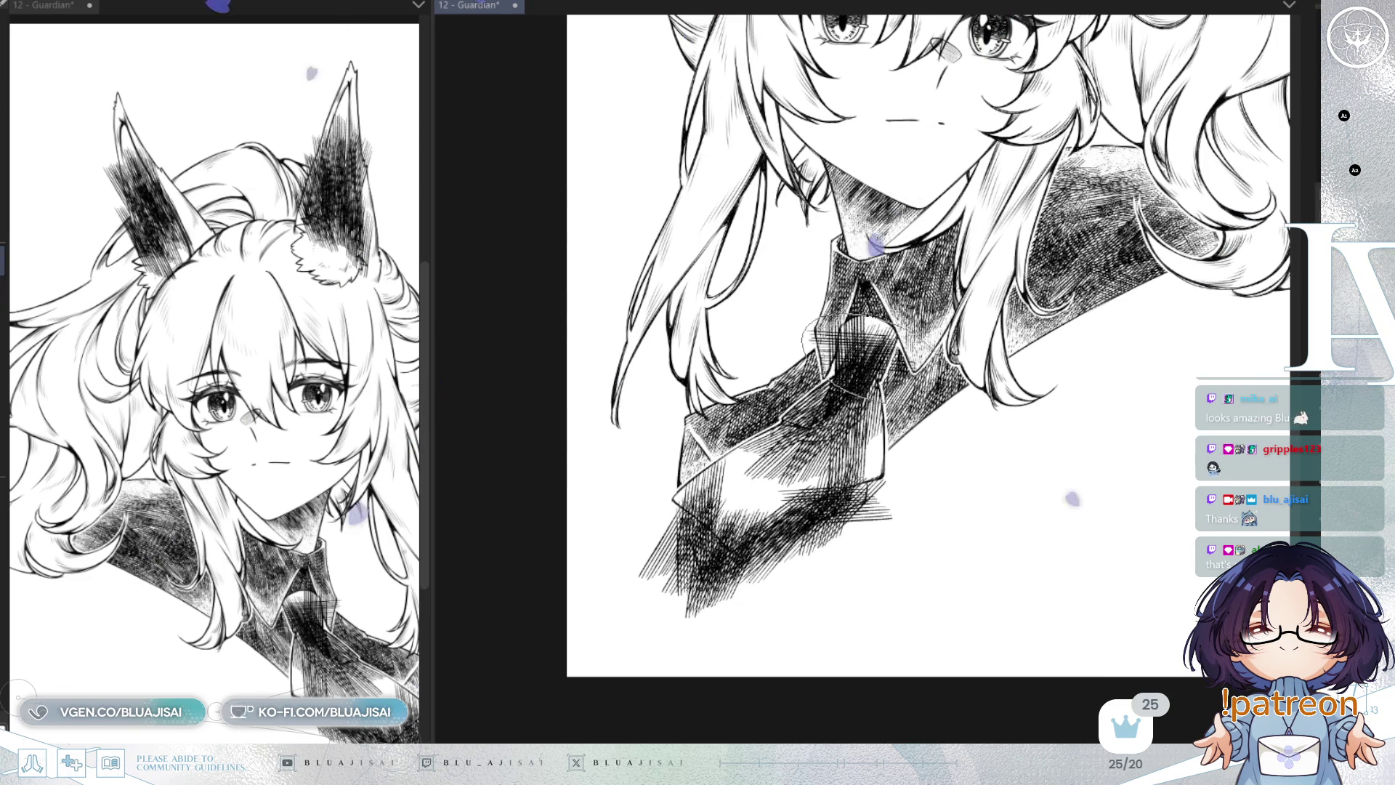
drag(894, 312, 806, 378)
mouse_move(864, 335)
mouse_down()
mouse_move(770, 400)
mouse_move(756, 382)
mouse_up()
drag(821, 334, 938, 472)
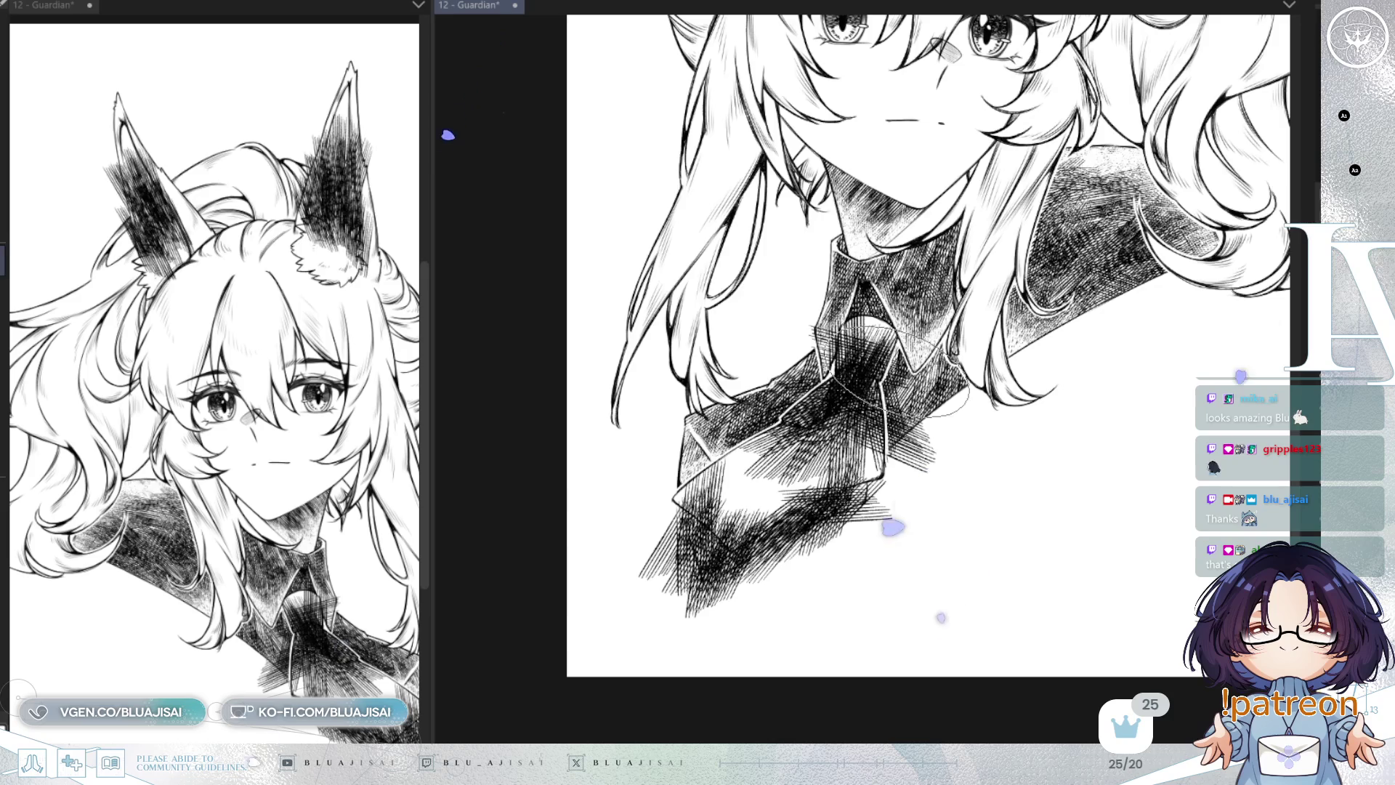
scroll(888, 242, up, 2)
drag(969, 486, 966, 506)
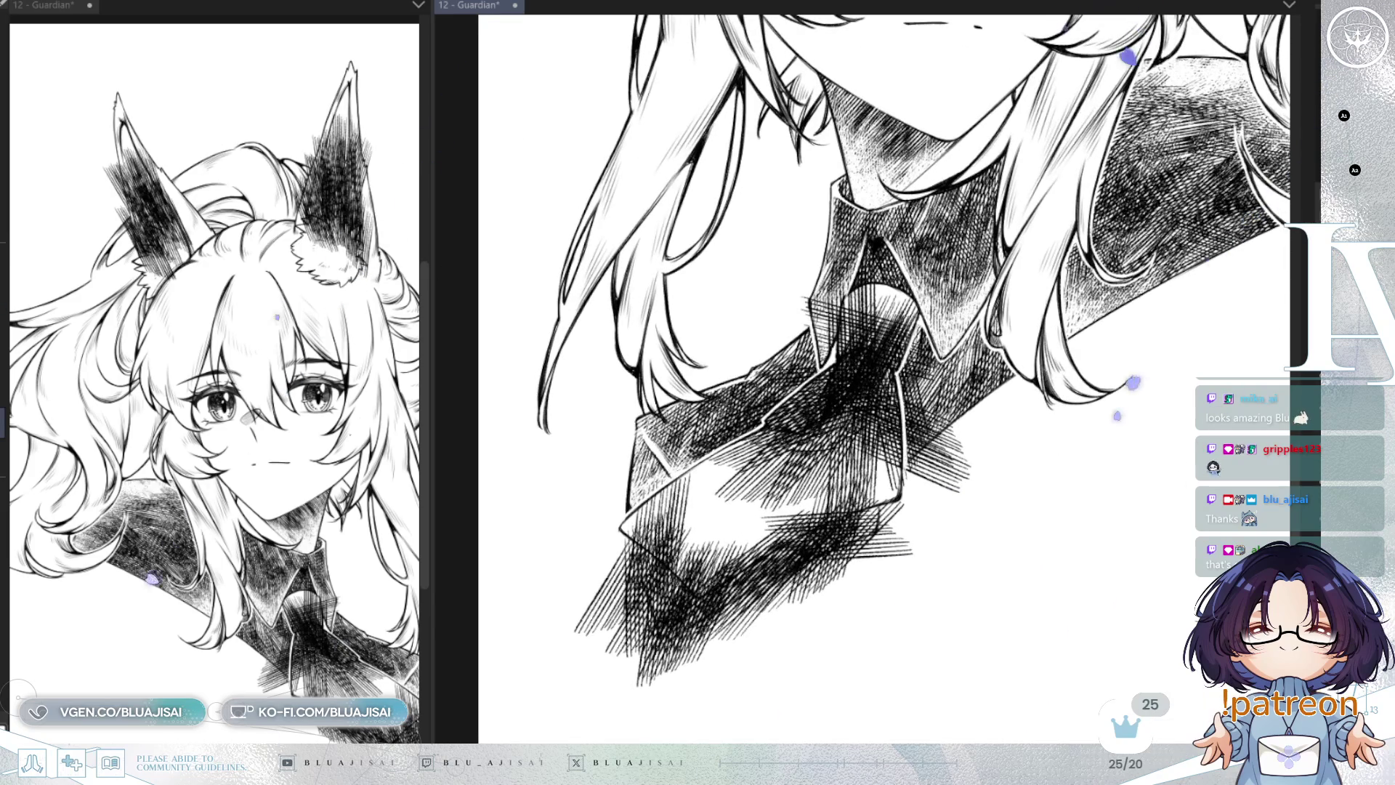
scroll(919, 395, up, 3)
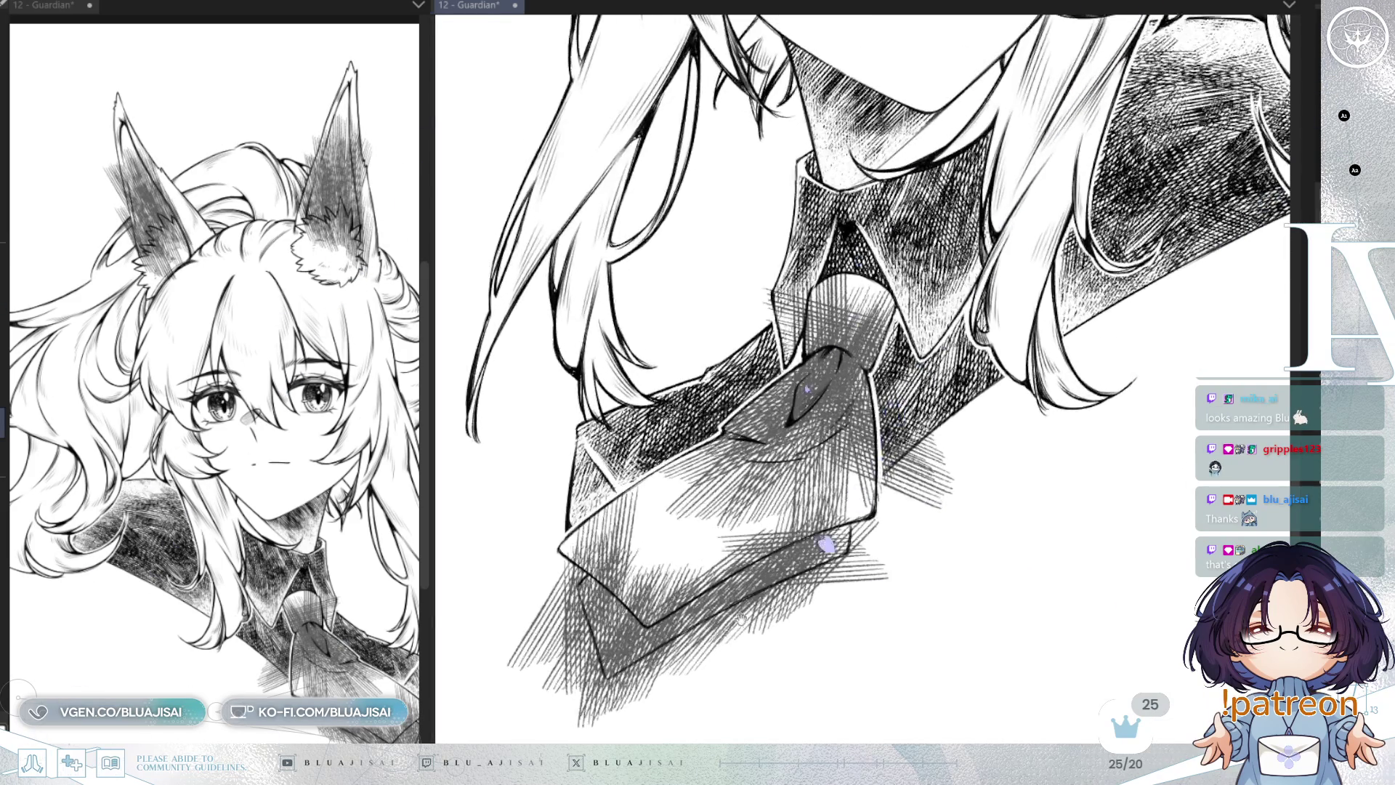
Step: Paint white along the tie's lower edge and upper-left corner to clear stray hatching
scroll(679, 468, up, 1)
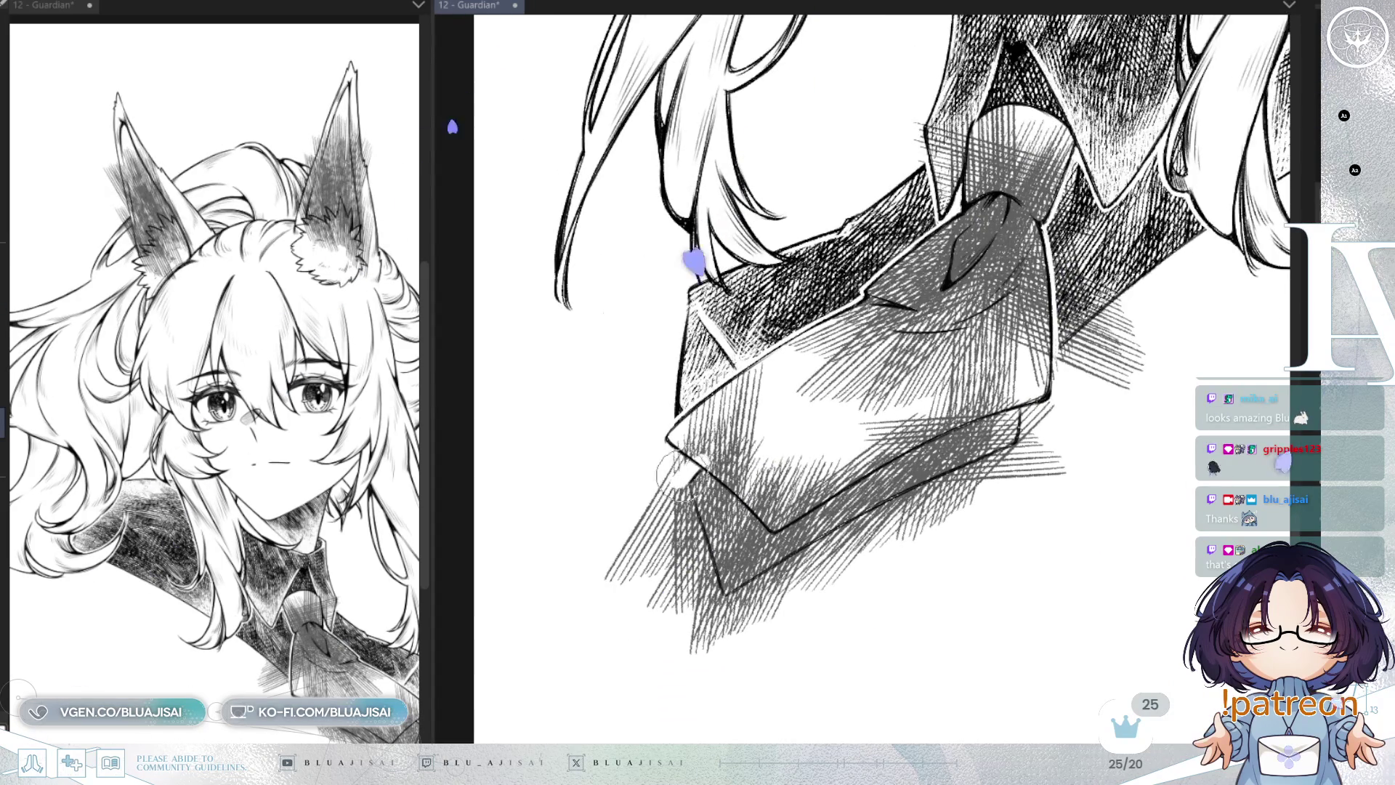
key(6)
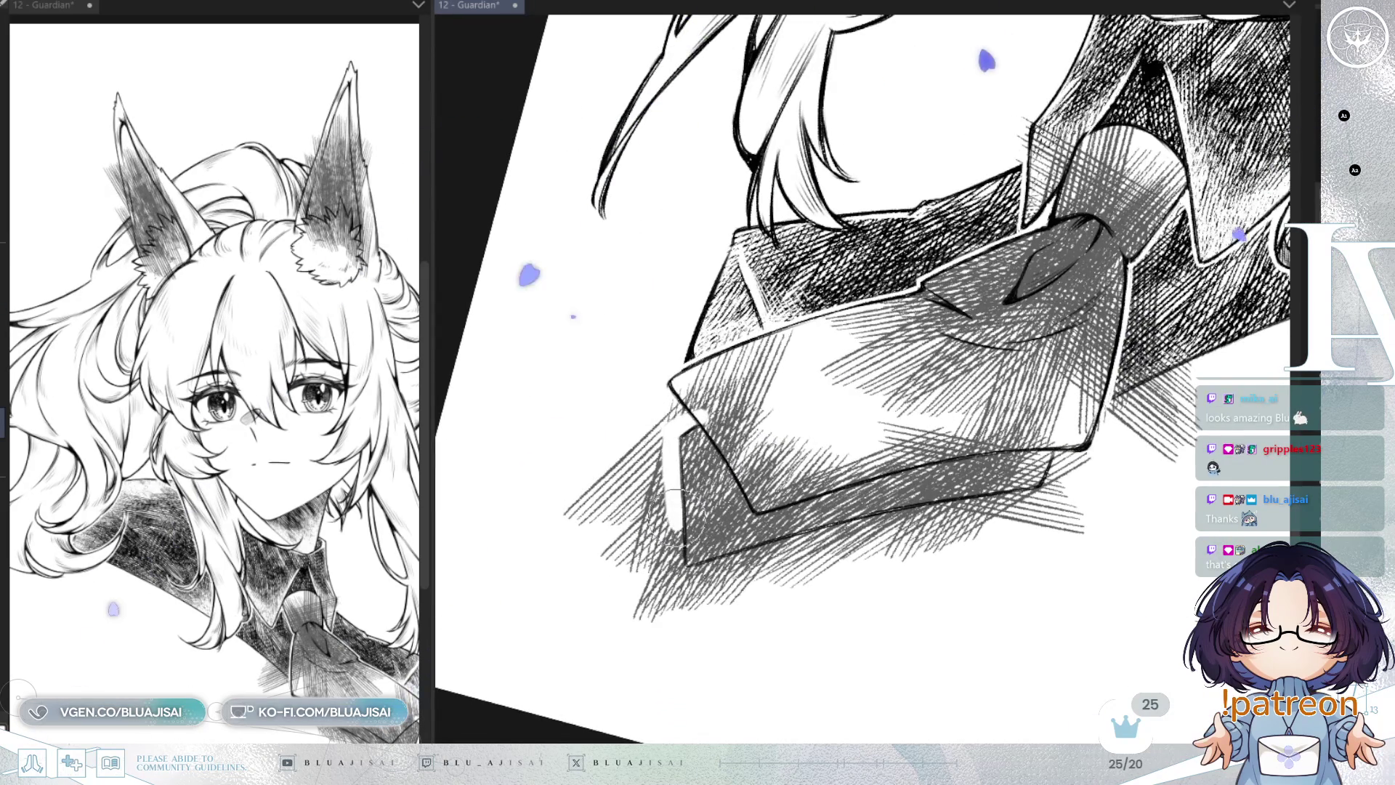
key(4)
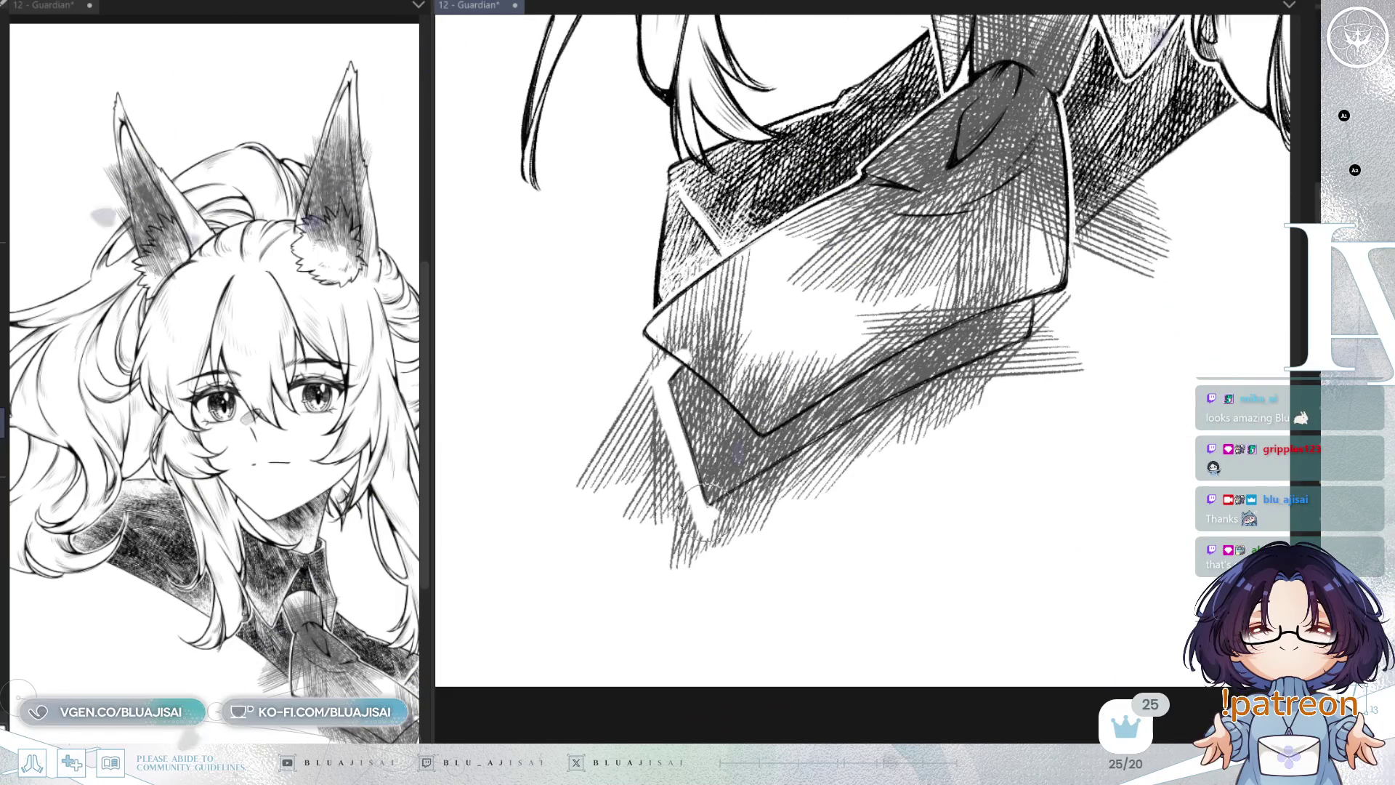
mouse_move(776, 473)
mouse_down()
mouse_move(937, 392)
mouse_move(900, 402)
mouse_up()
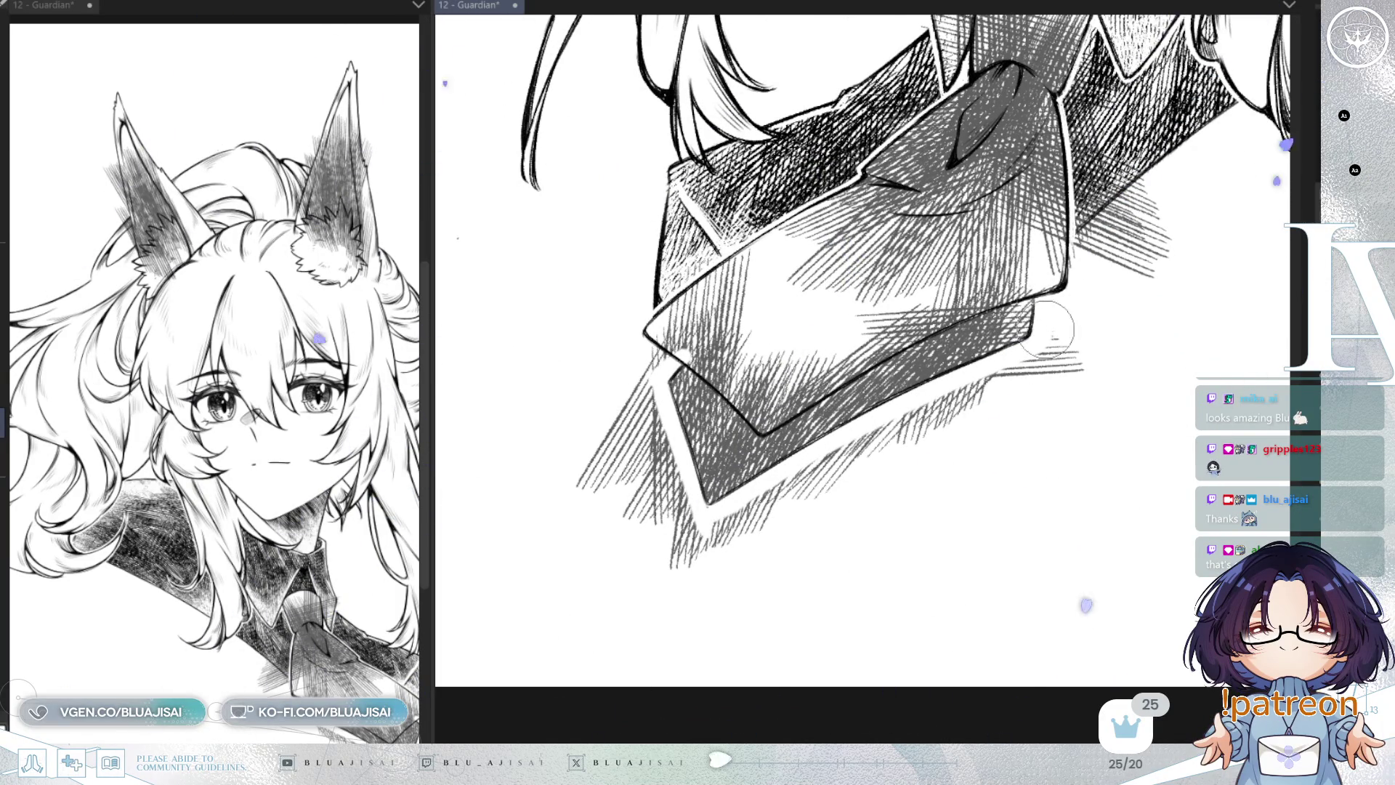
key(4)
key(4)
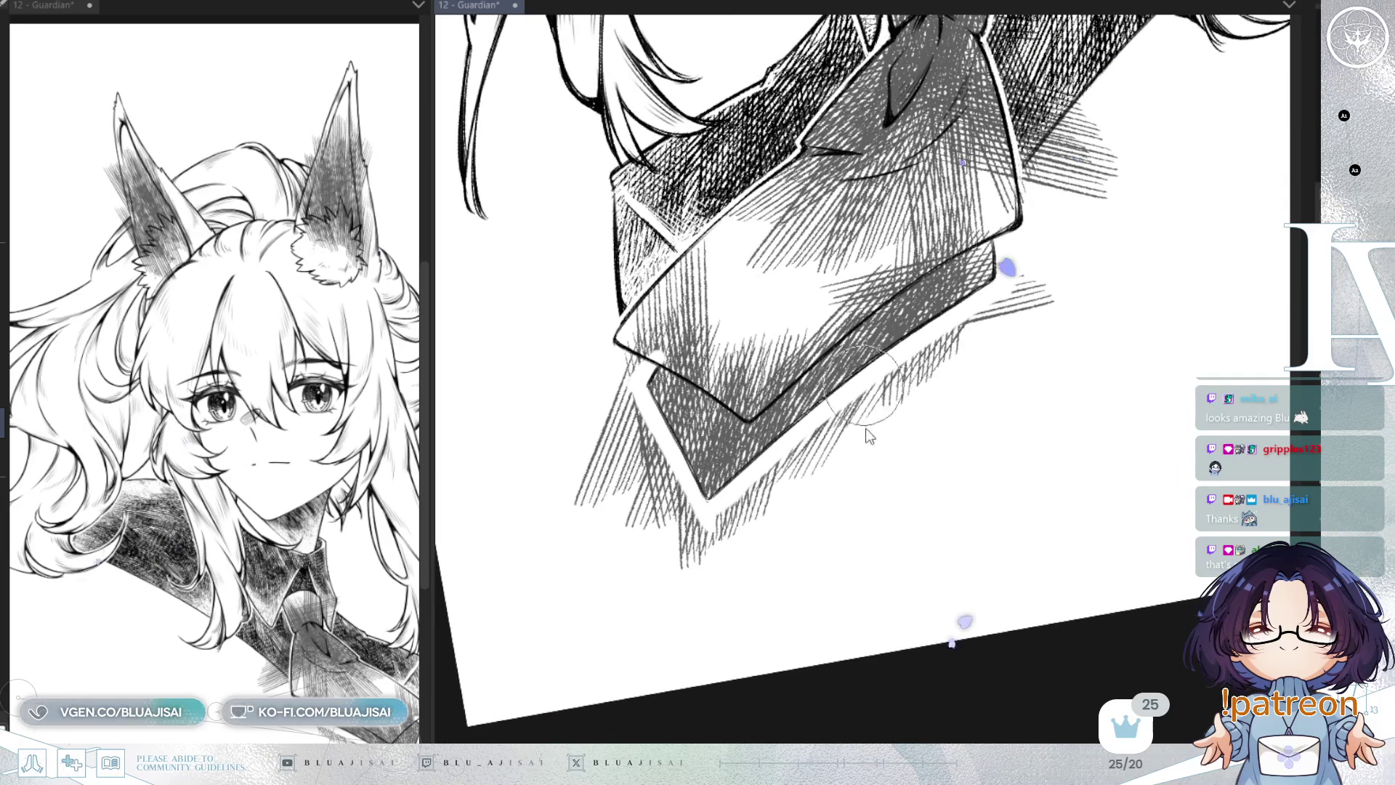
drag(821, 420, 740, 509)
mouse_move(688, 566)
mouse_down()
mouse_move(903, 399)
mouse_move(816, 442)
mouse_move(990, 312)
mouse_move(1047, 292)
mouse_up()
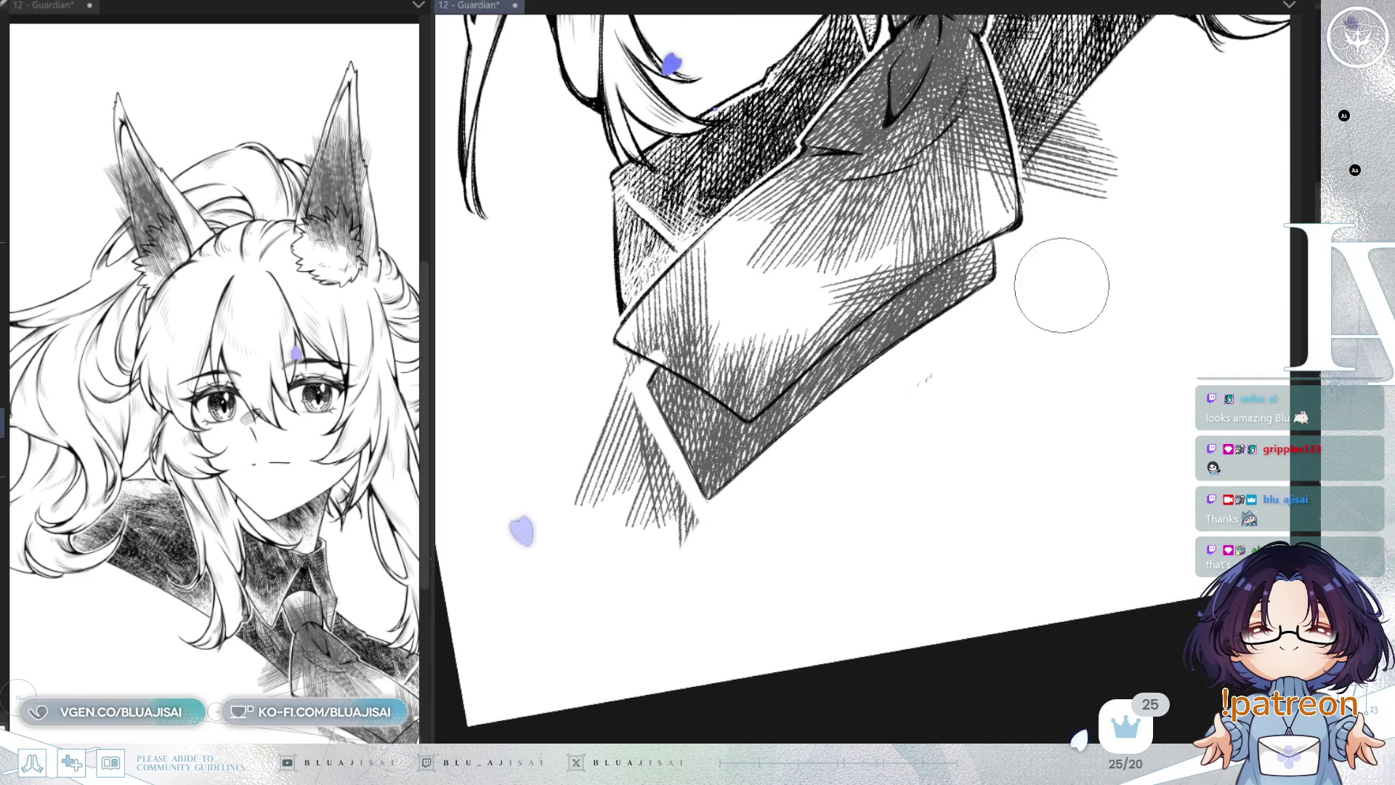
key(5)
mouse_move(658, 307)
mouse_down()
mouse_move(686, 247)
mouse_move(726, 218)
mouse_move(763, 218)
mouse_move(662, 321)
mouse_move(608, 334)
mouse_move(644, 468)
mouse_move(673, 494)
mouse_move(683, 436)
mouse_move(727, 407)
mouse_up()
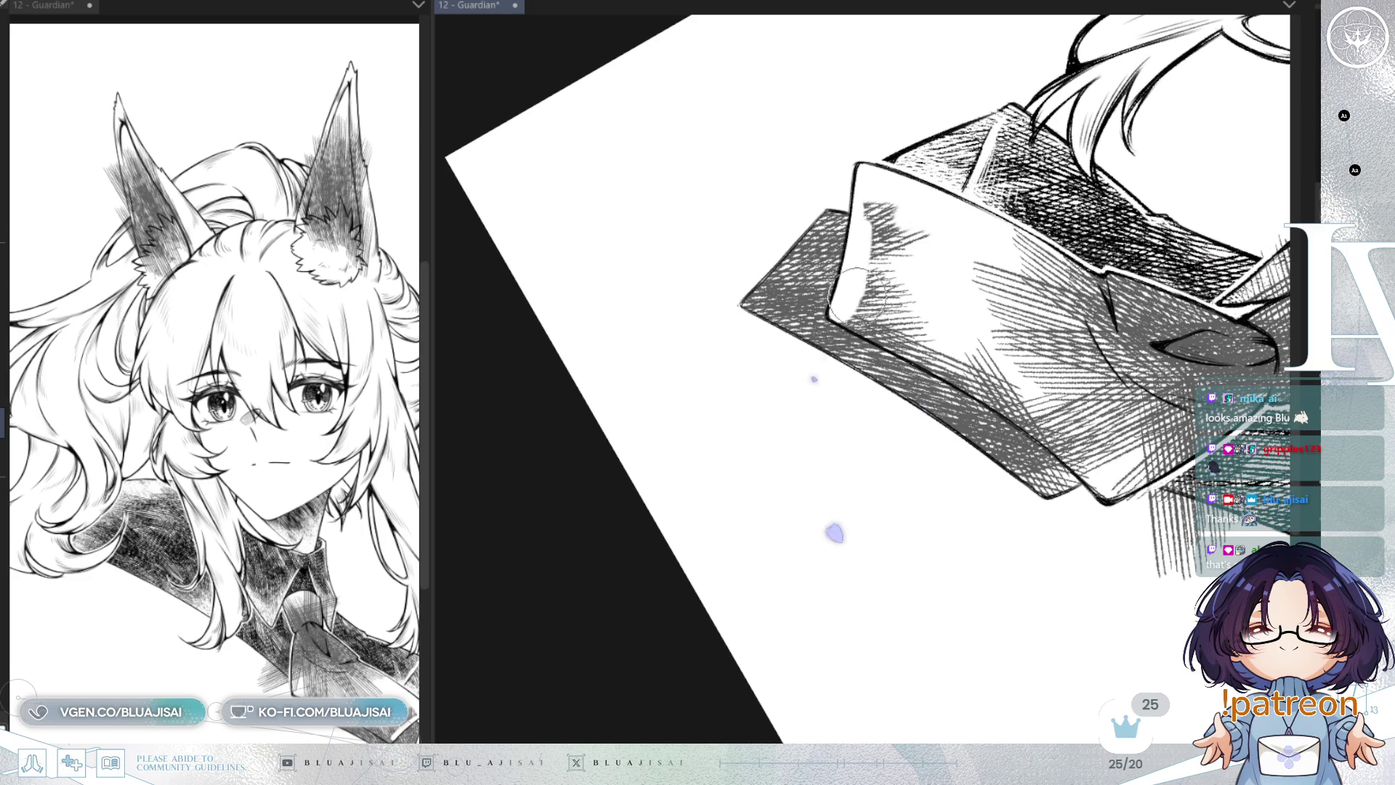
Step: Undo a stray edge stroke, erase hatching beside the knot, and hide the jacket hatching
mouse_move(920, 256)
mouse_down()
mouse_move(835, 240)
mouse_move(762, 262)
mouse_up()
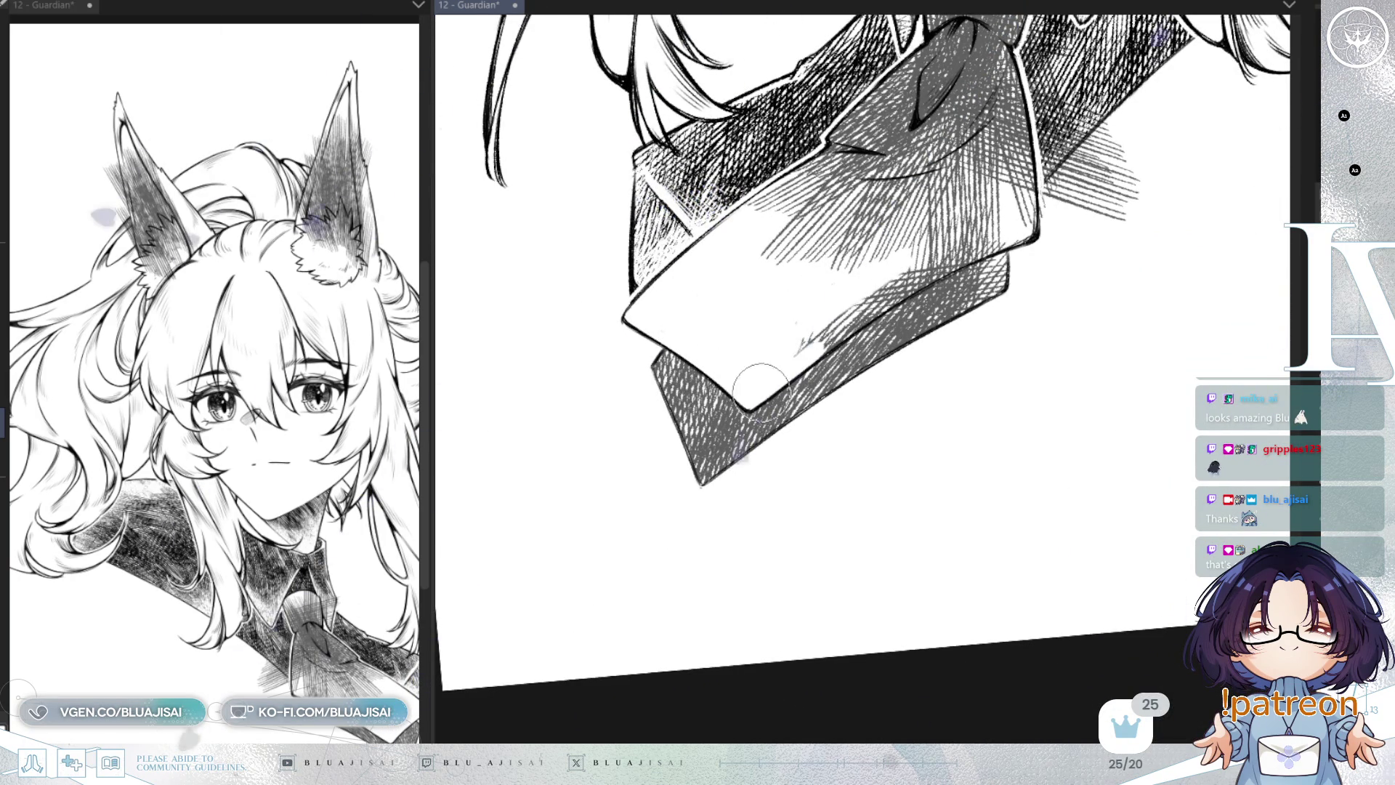
drag(798, 347, 863, 306)
key(ctrl+z)
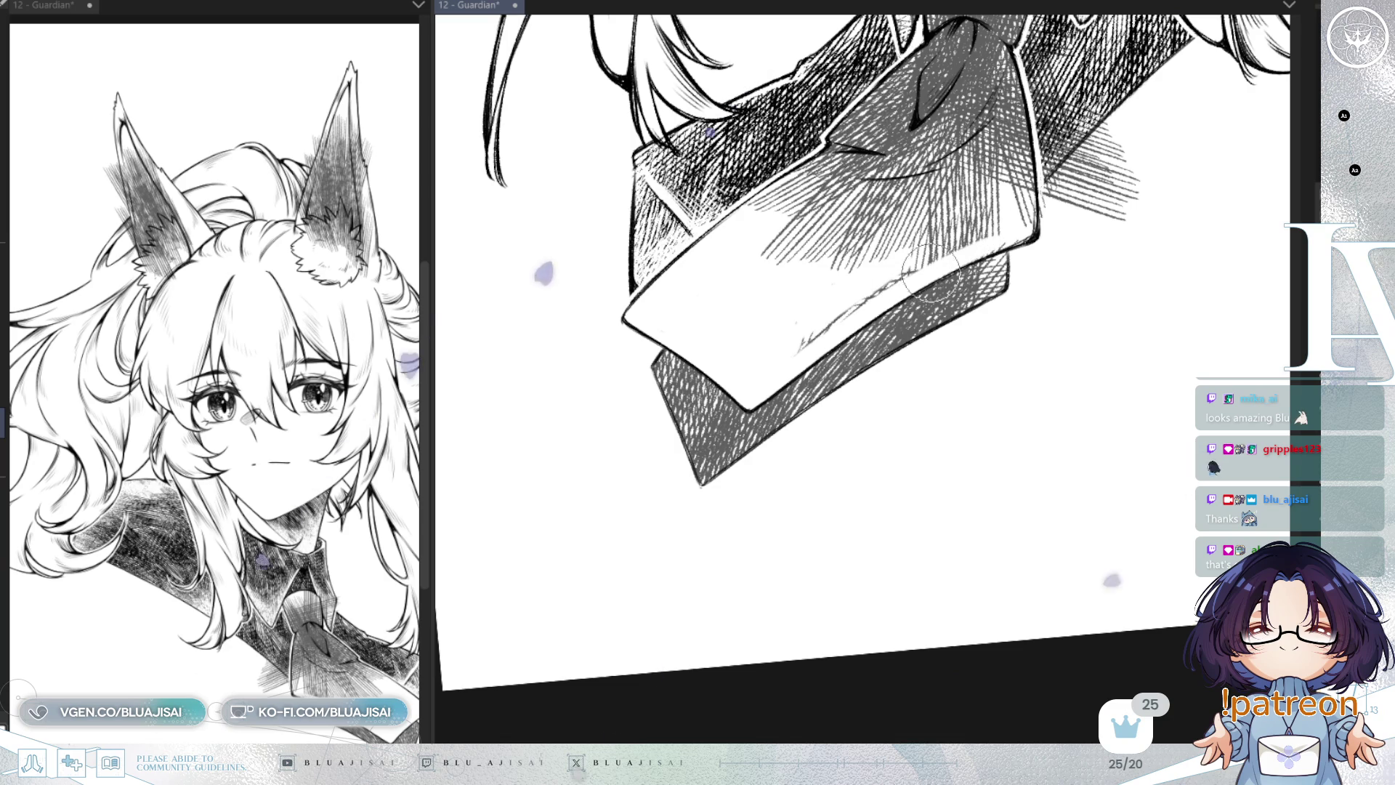
key(ctrl+z)
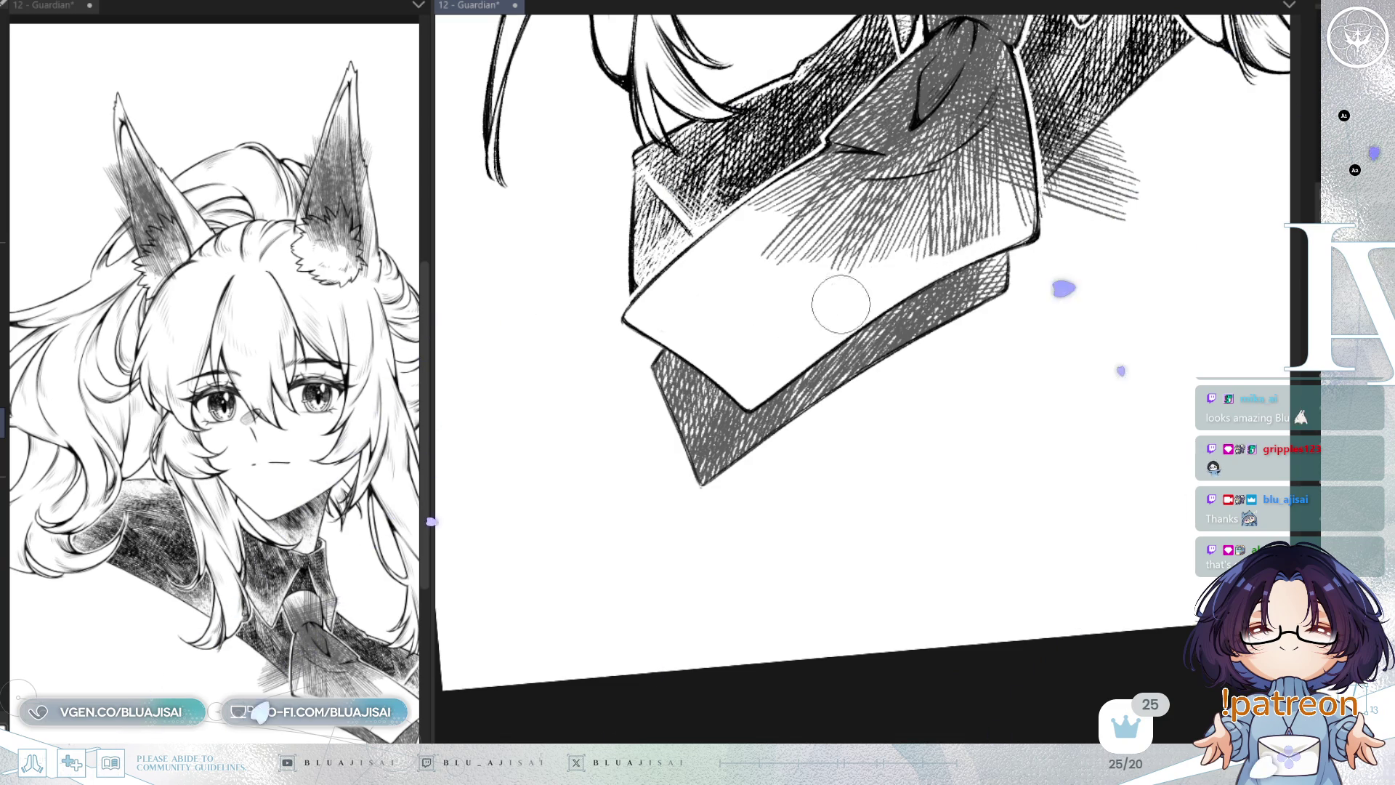
key(^)
key(^)
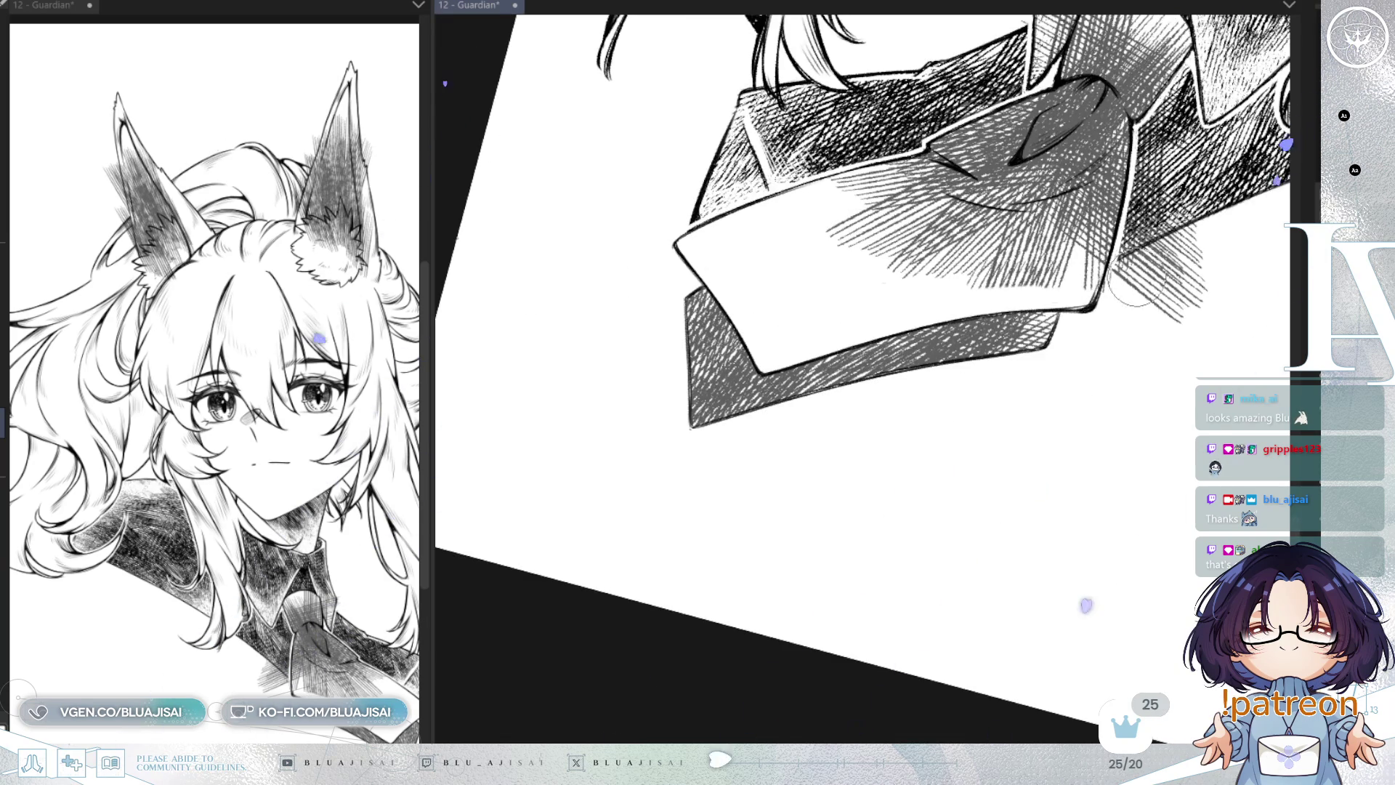
drag(1093, 595, 1004, 718)
drag(876, 417, 875, 448)
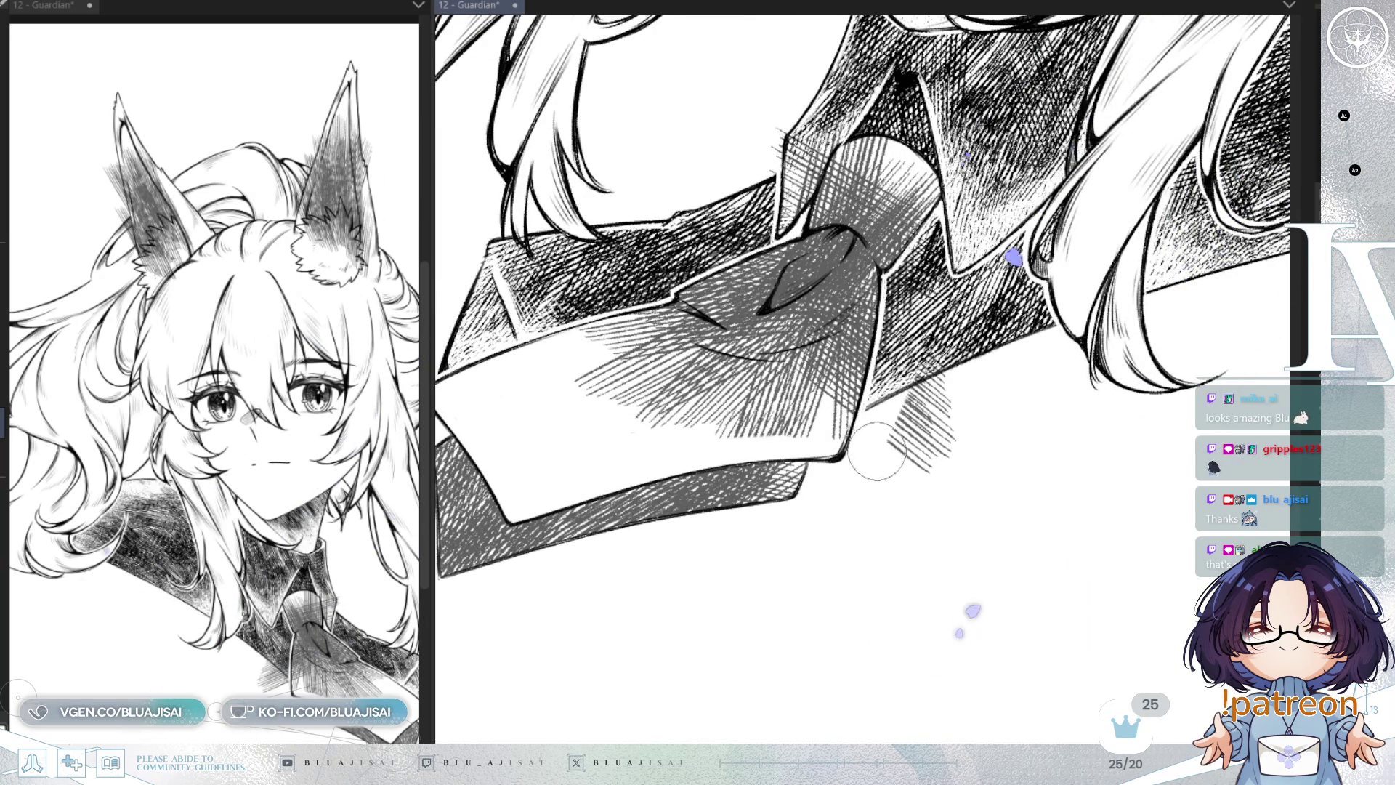
key(ctrl+z)
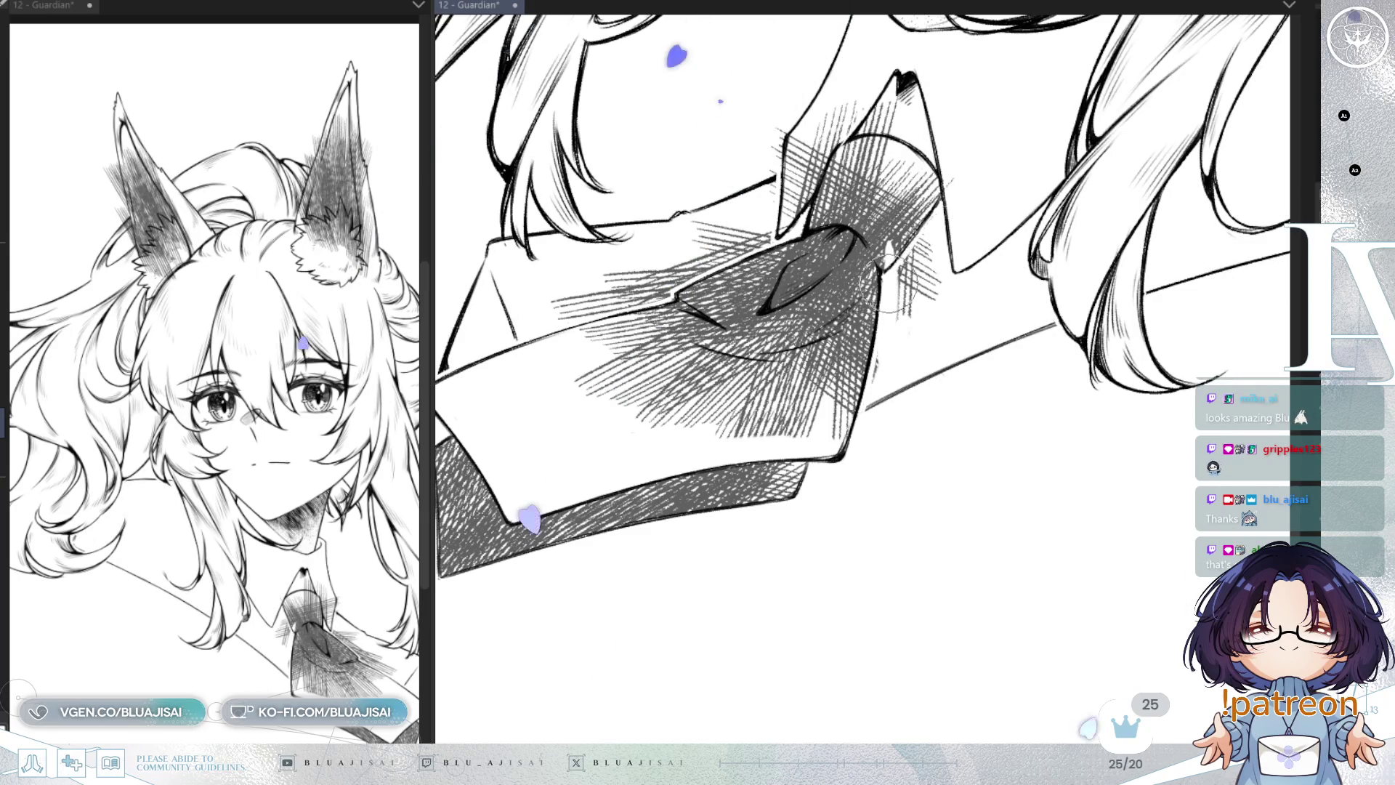
Step: Erase leftover hatch strokes beside the tie and the light hatching across the collar
mouse_move(882, 359)
mouse_down()
mouse_move(877, 393)
mouse_move(925, 286)
mouse_move(938, 310)
mouse_up()
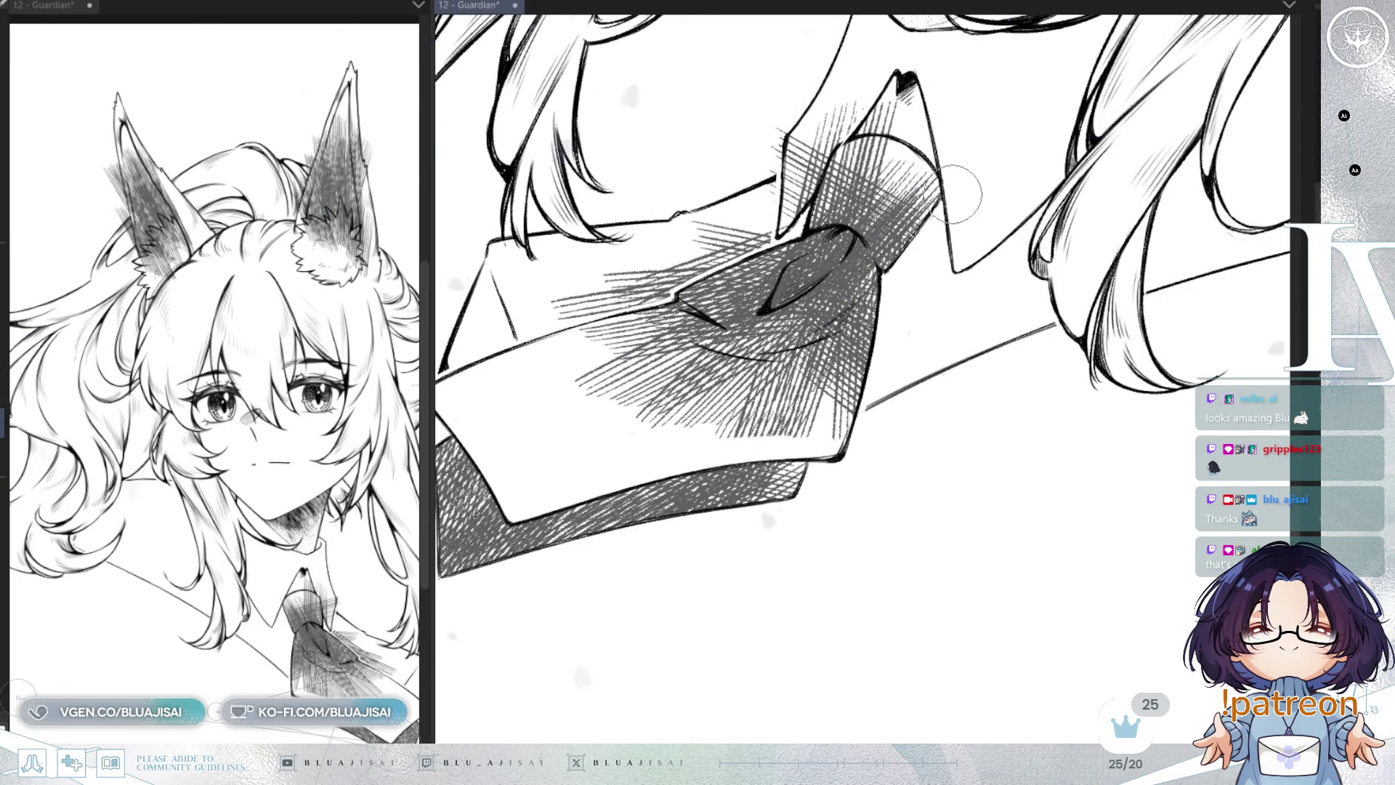
drag(949, 173, 756, 222)
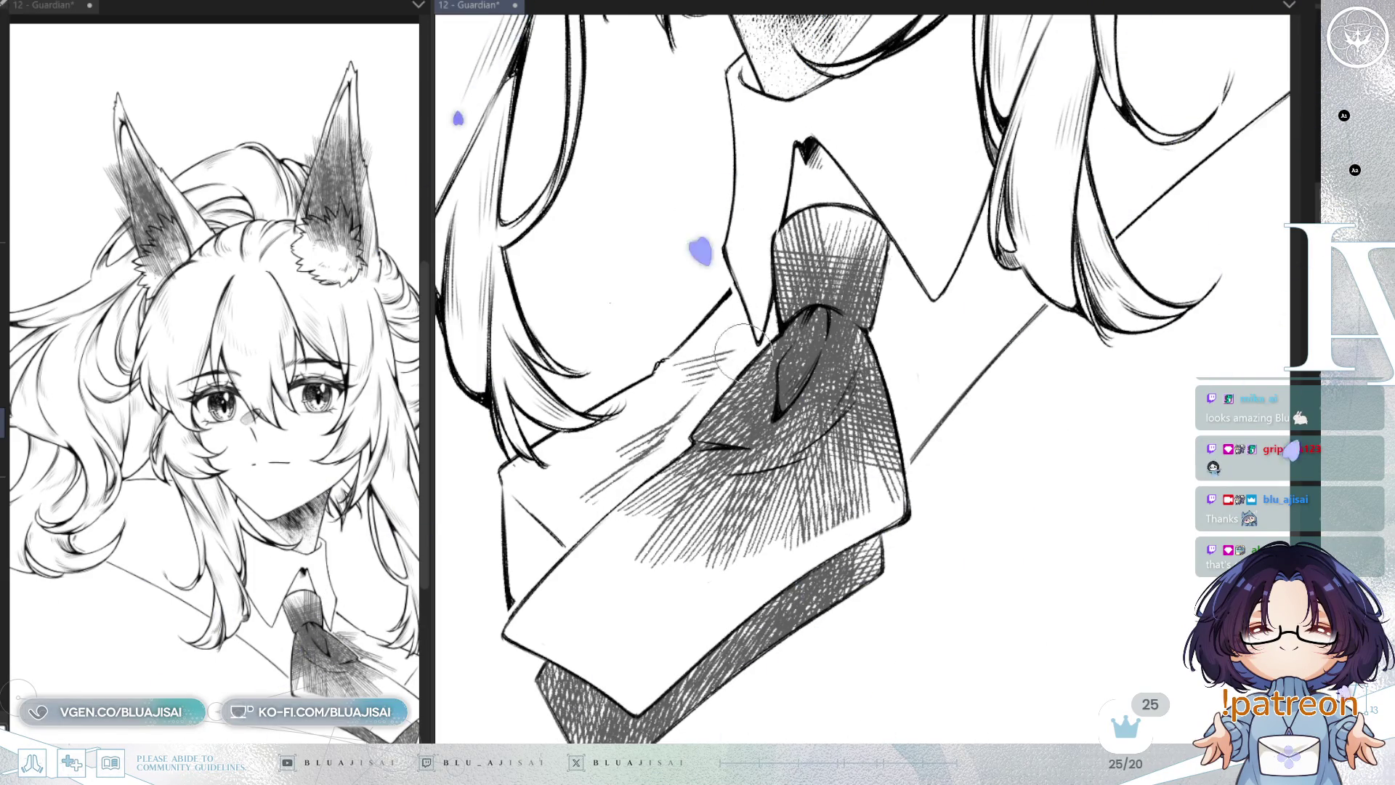
mouse_move(683, 420)
mouse_down()
mouse_move(672, 367)
mouse_move(562, 517)
mouse_up()
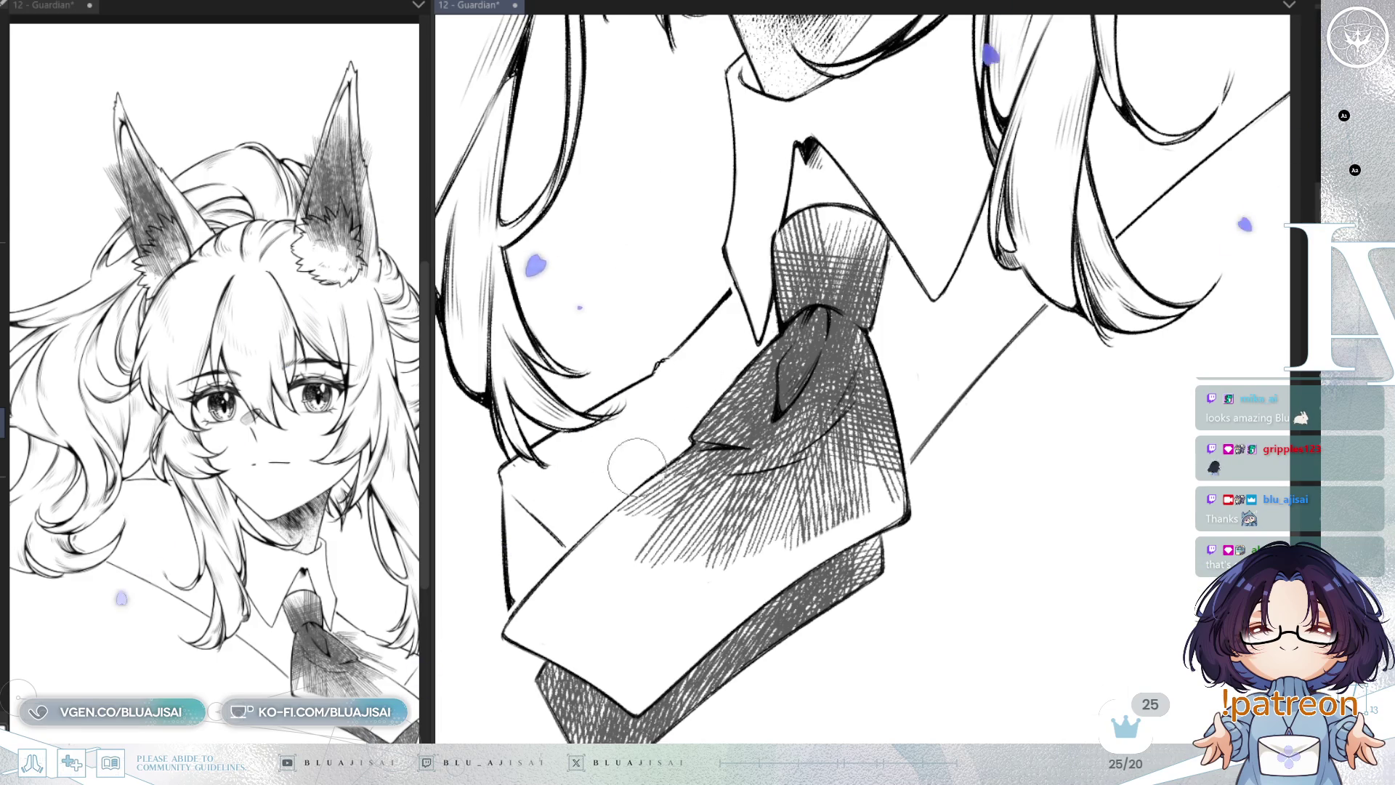
drag(1017, 218, 991, 320)
scroll(991, 319, down, 3)
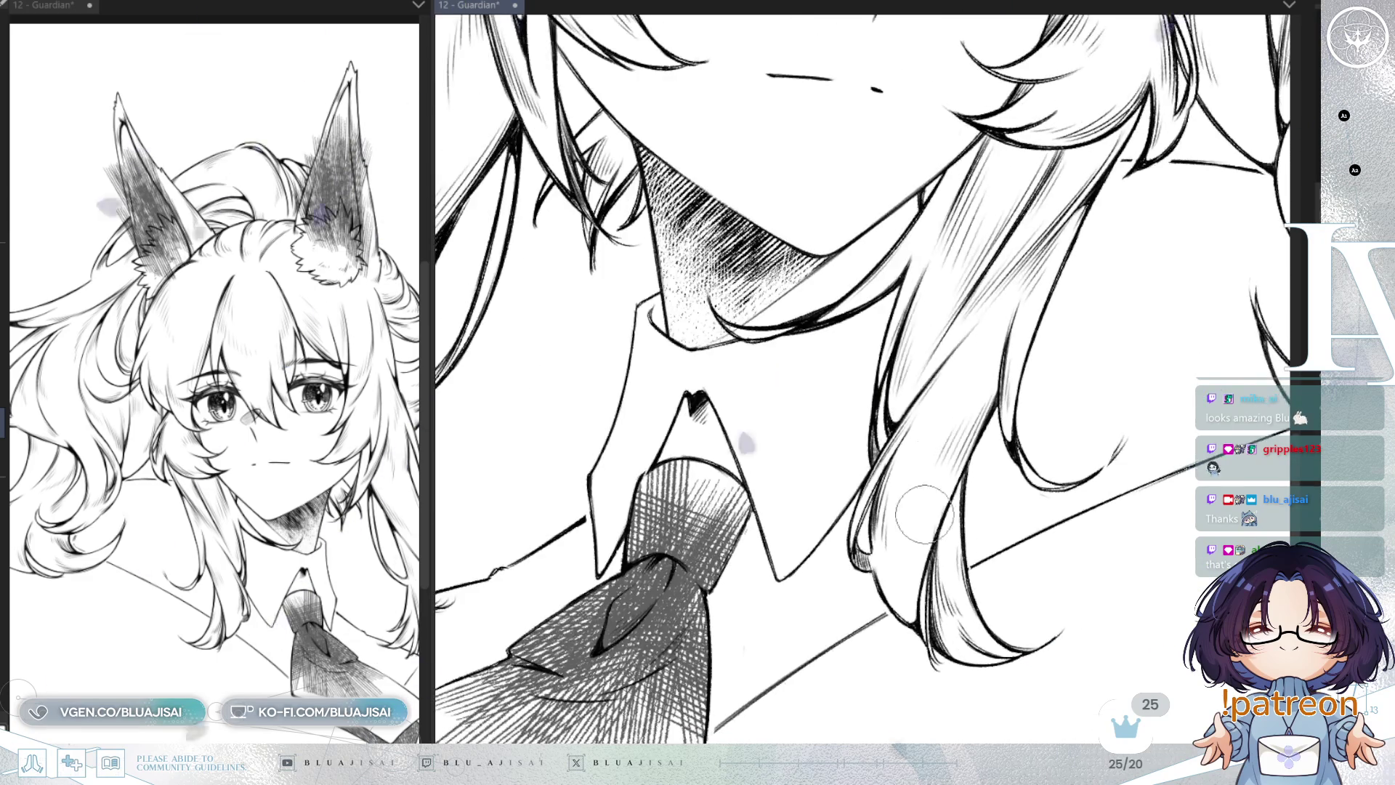
scroll(906, 434, up, 5)
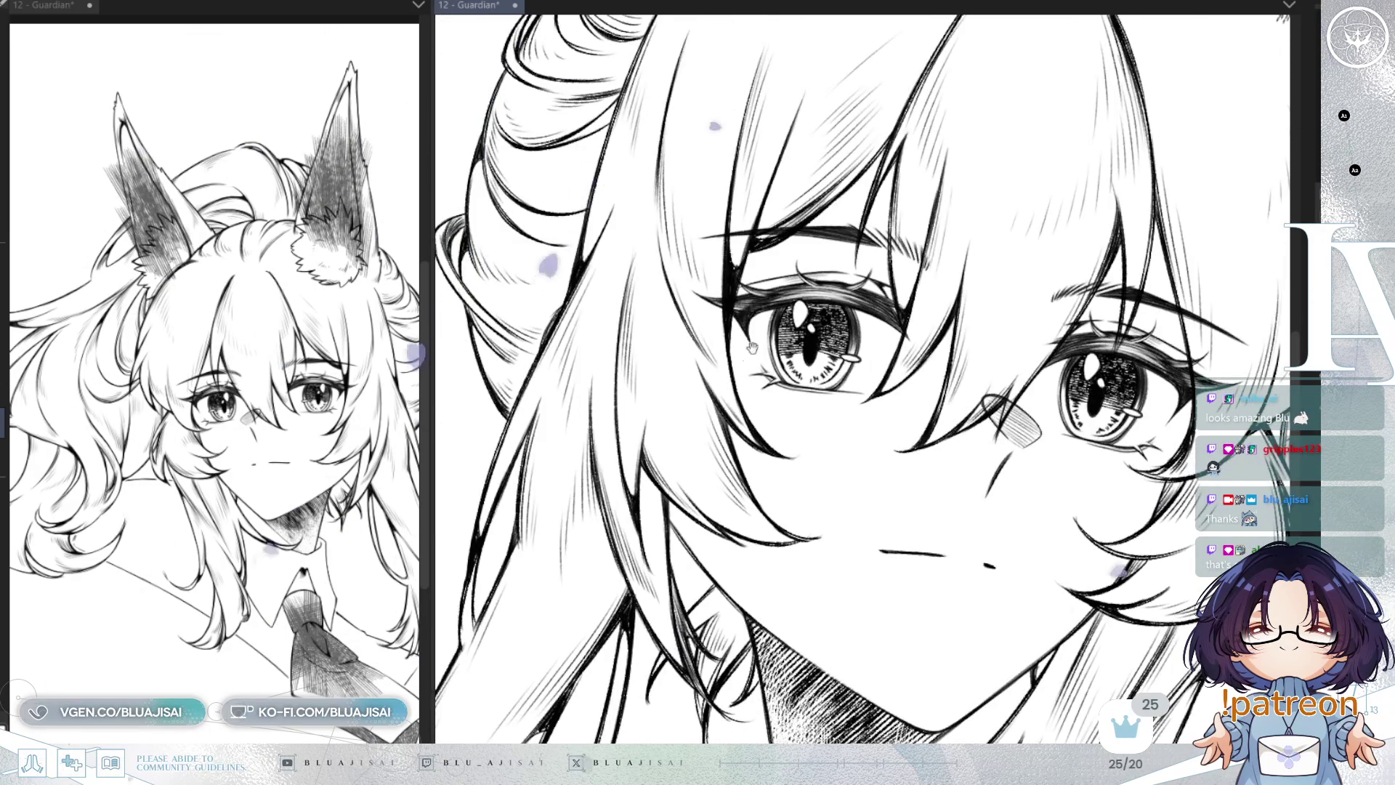
scroll(774, 323, up, 10)
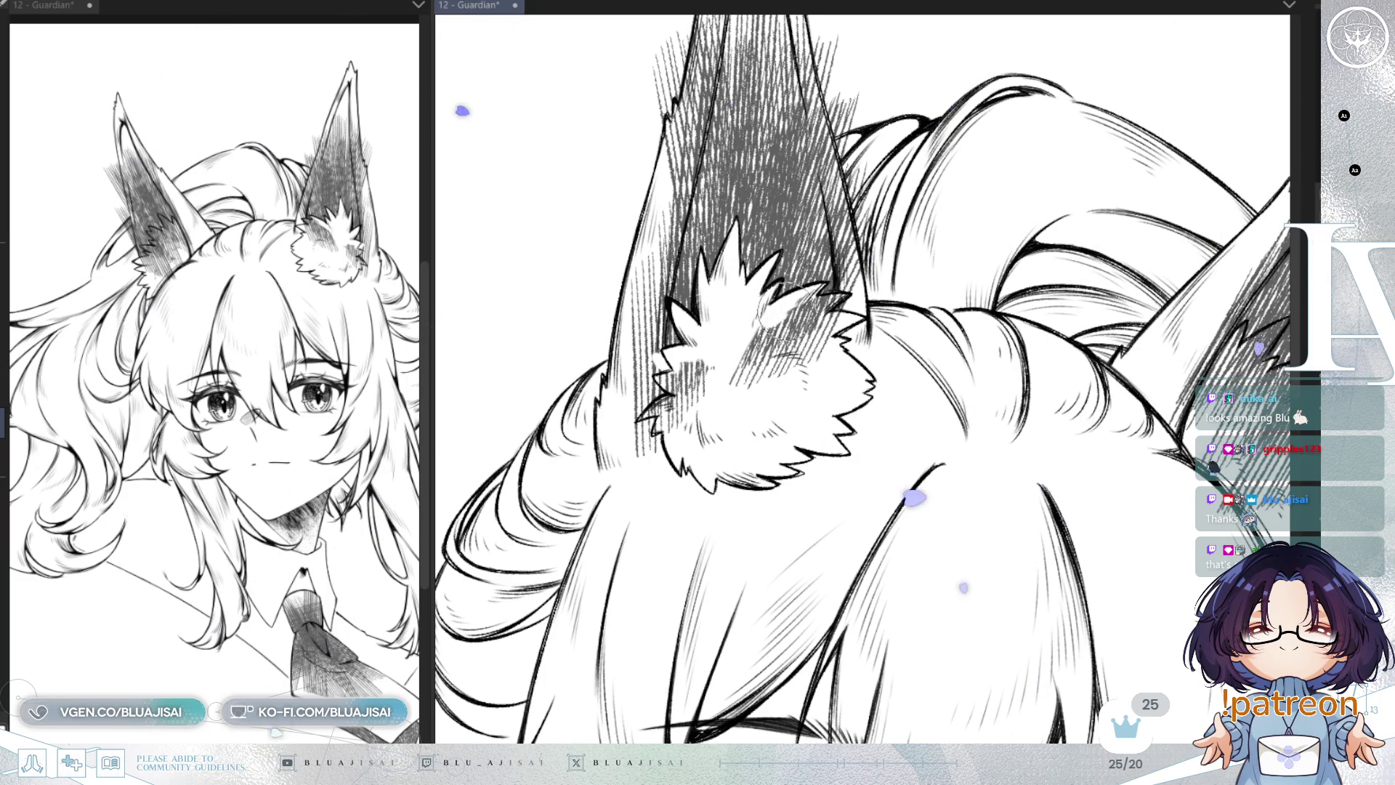
Step: Lighten the hatching on the first ear's fluff and erase strokes outside its outline
drag(837, 300, 805, 318)
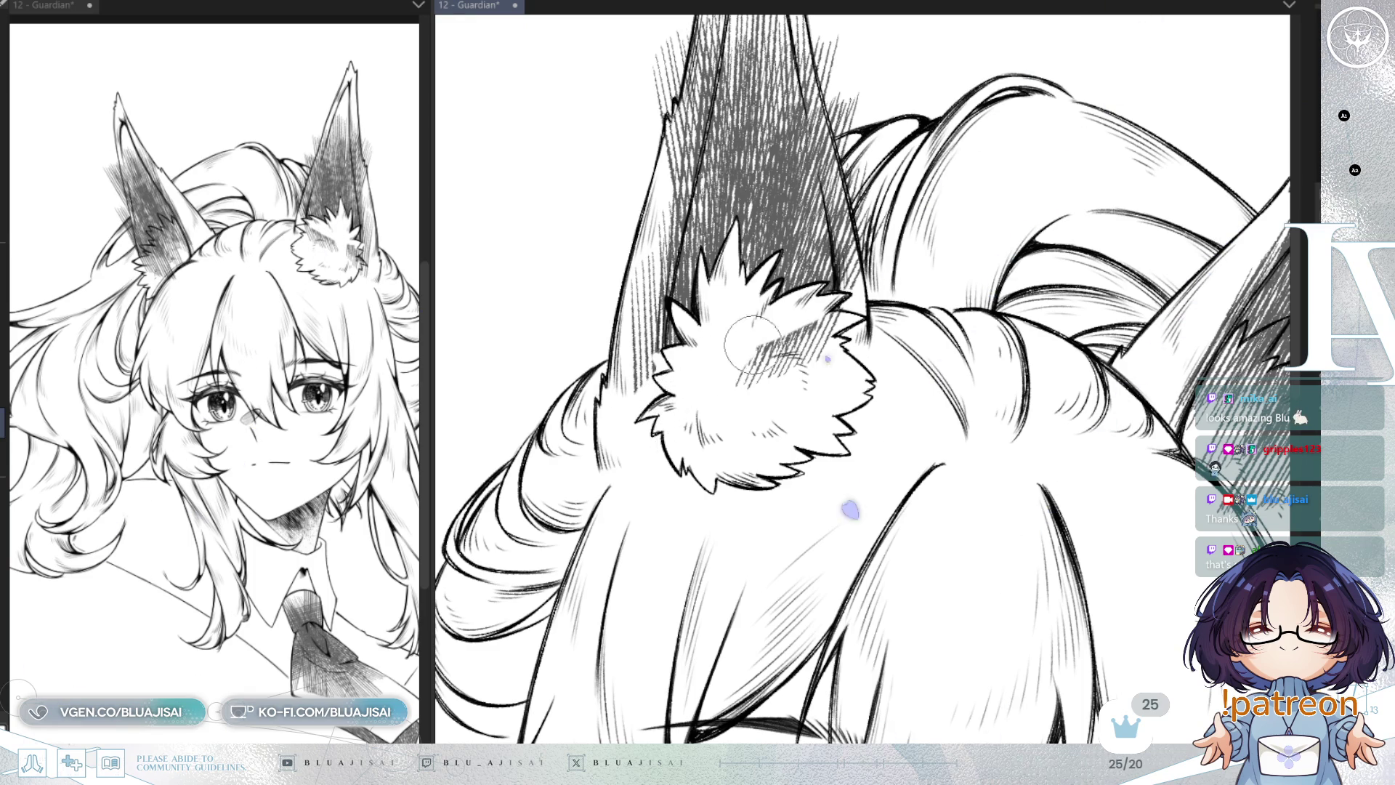
mouse_move(823, 358)
mouse_down()
mouse_move(734, 377)
mouse_move(669, 319)
mouse_up()
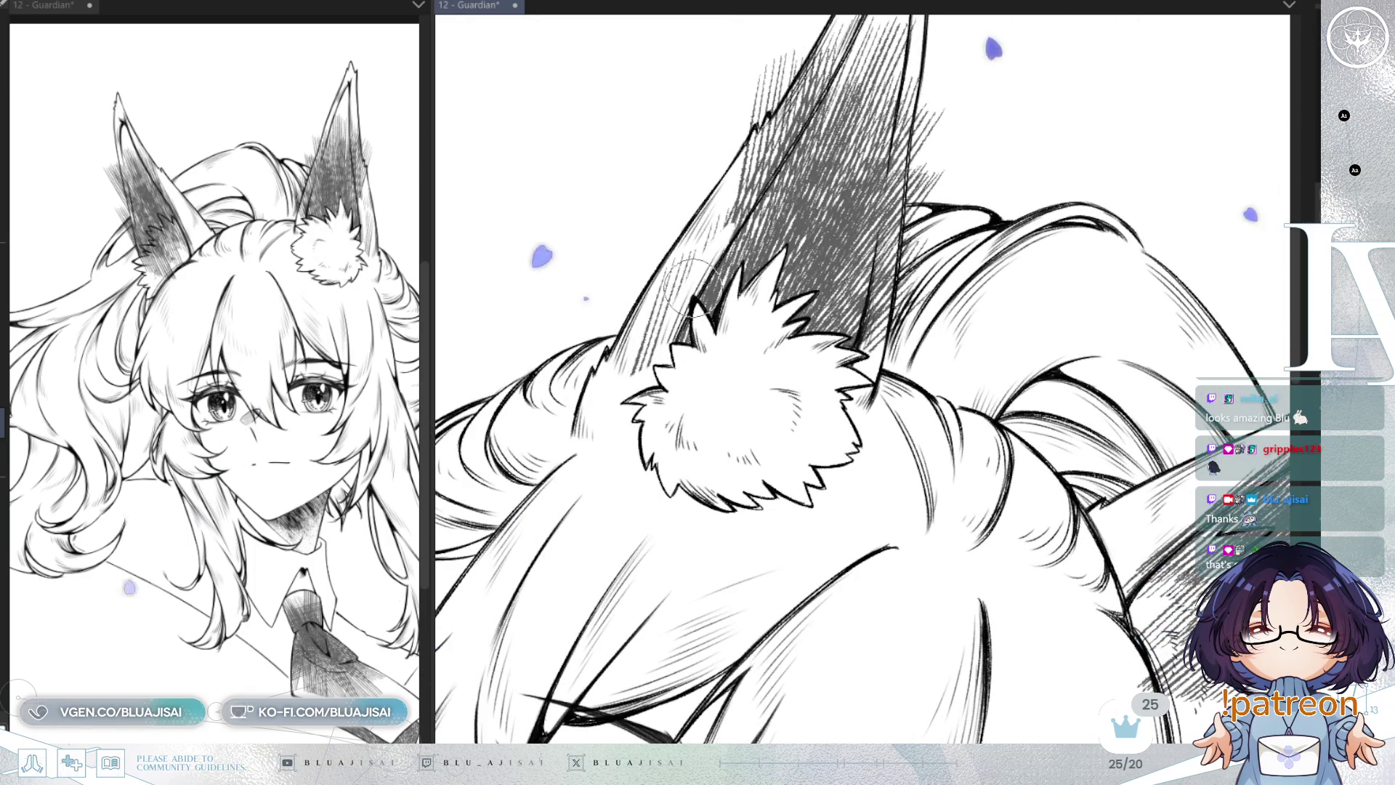
drag(670, 319, 707, 478)
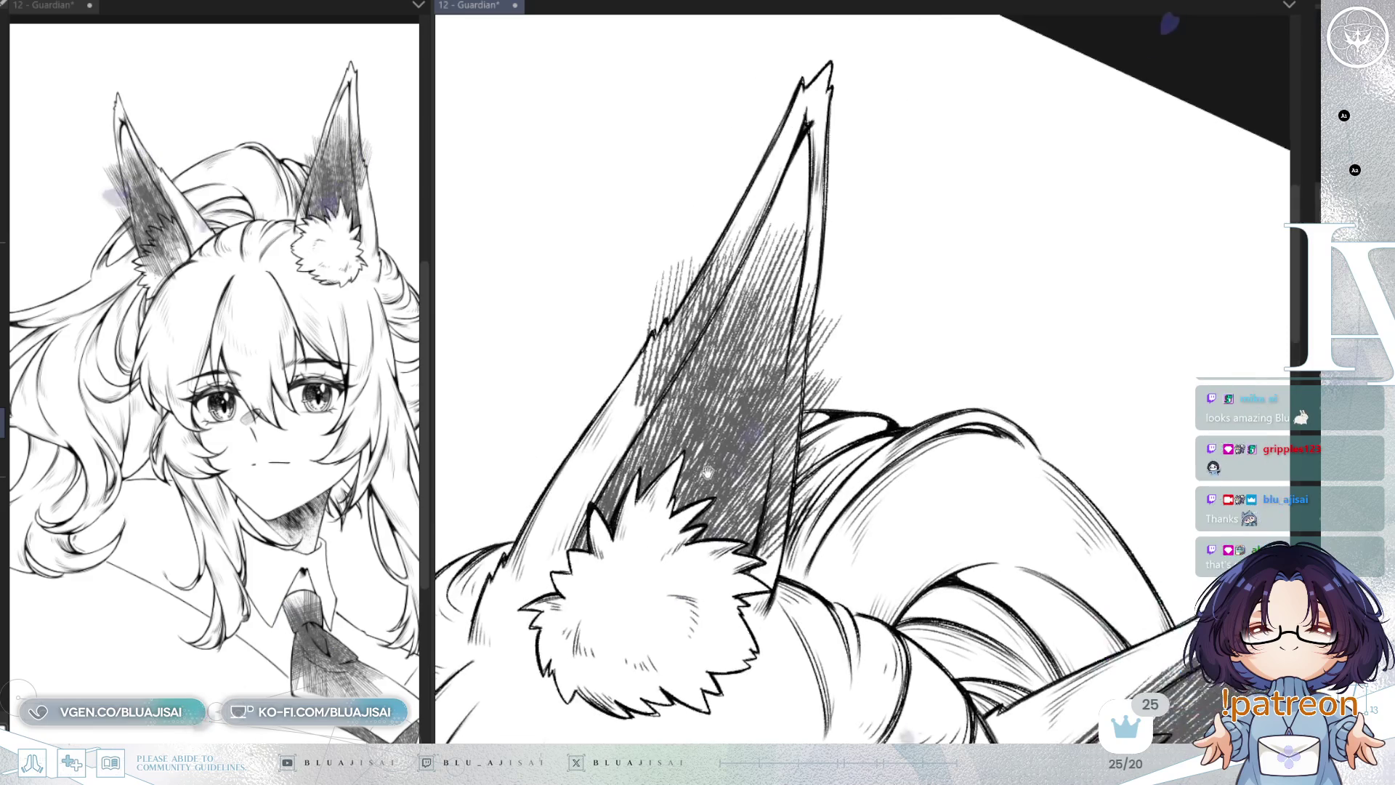
drag(702, 345, 678, 278)
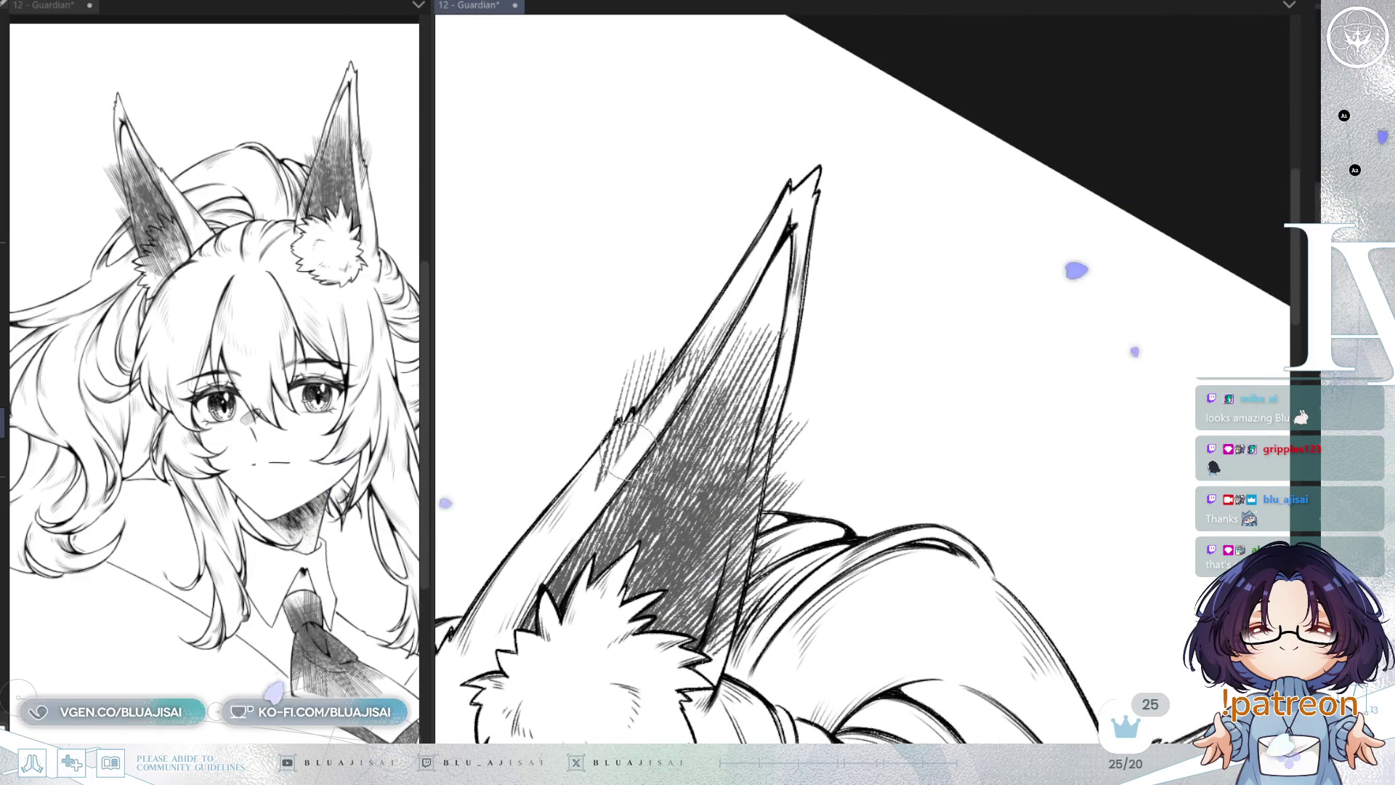
drag(642, 432, 674, 321)
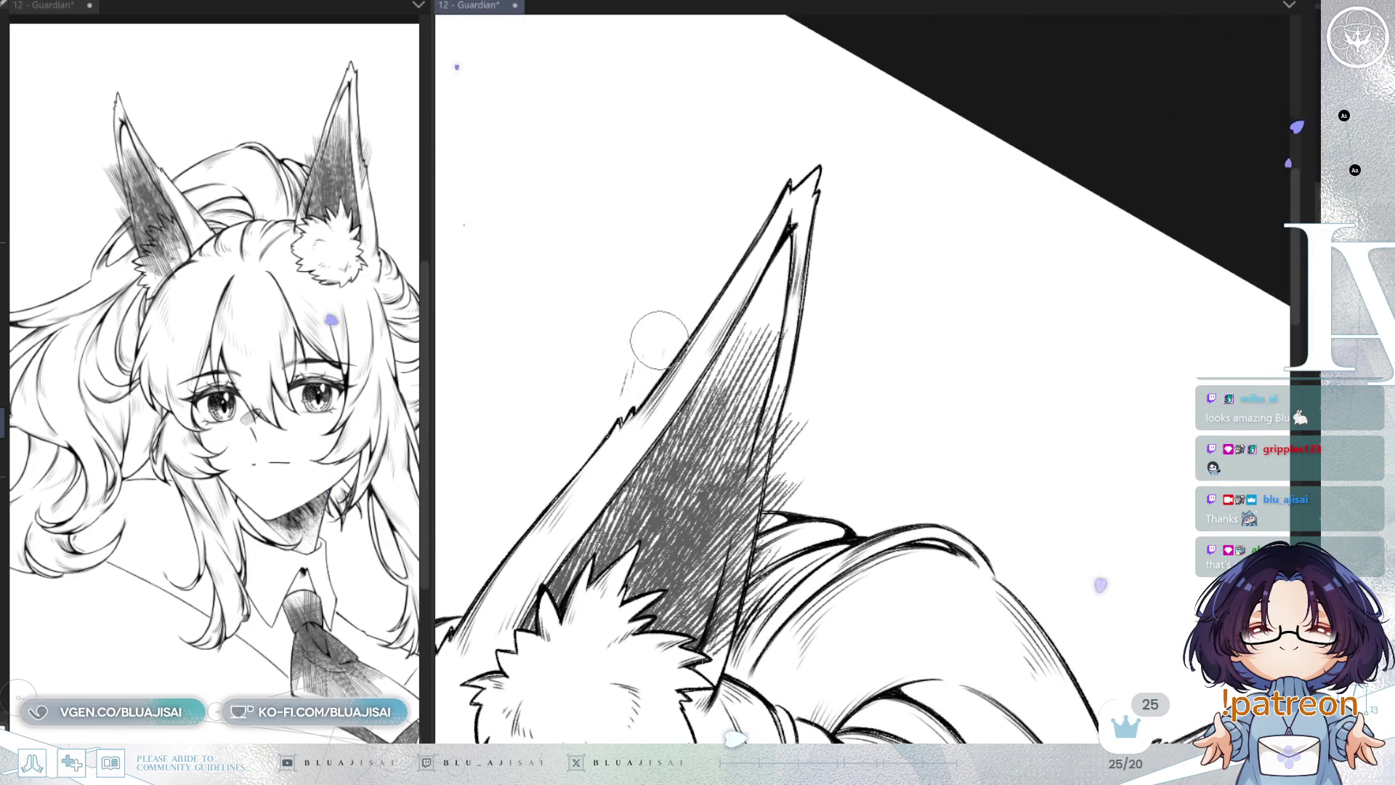
drag(796, 284, 828, 240)
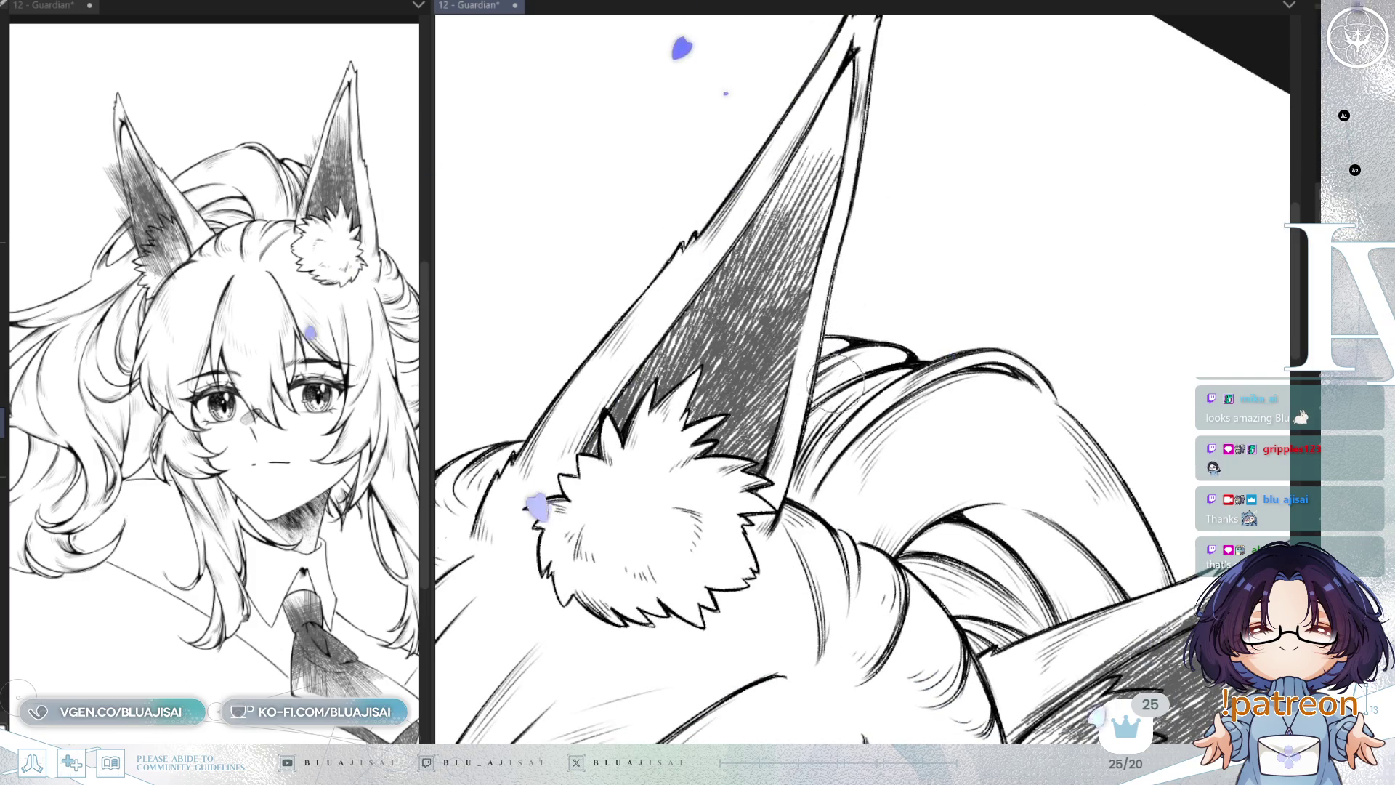
Step: Erase hatching along the other ear's inner left edge and off its fluffy tuft
mouse_move(887, 290)
mouse_down()
mouse_move(1017, 276)
mouse_move(1032, 299)
mouse_move(923, 319)
mouse_move(770, 407)
mouse_move(755, 457)
mouse_up()
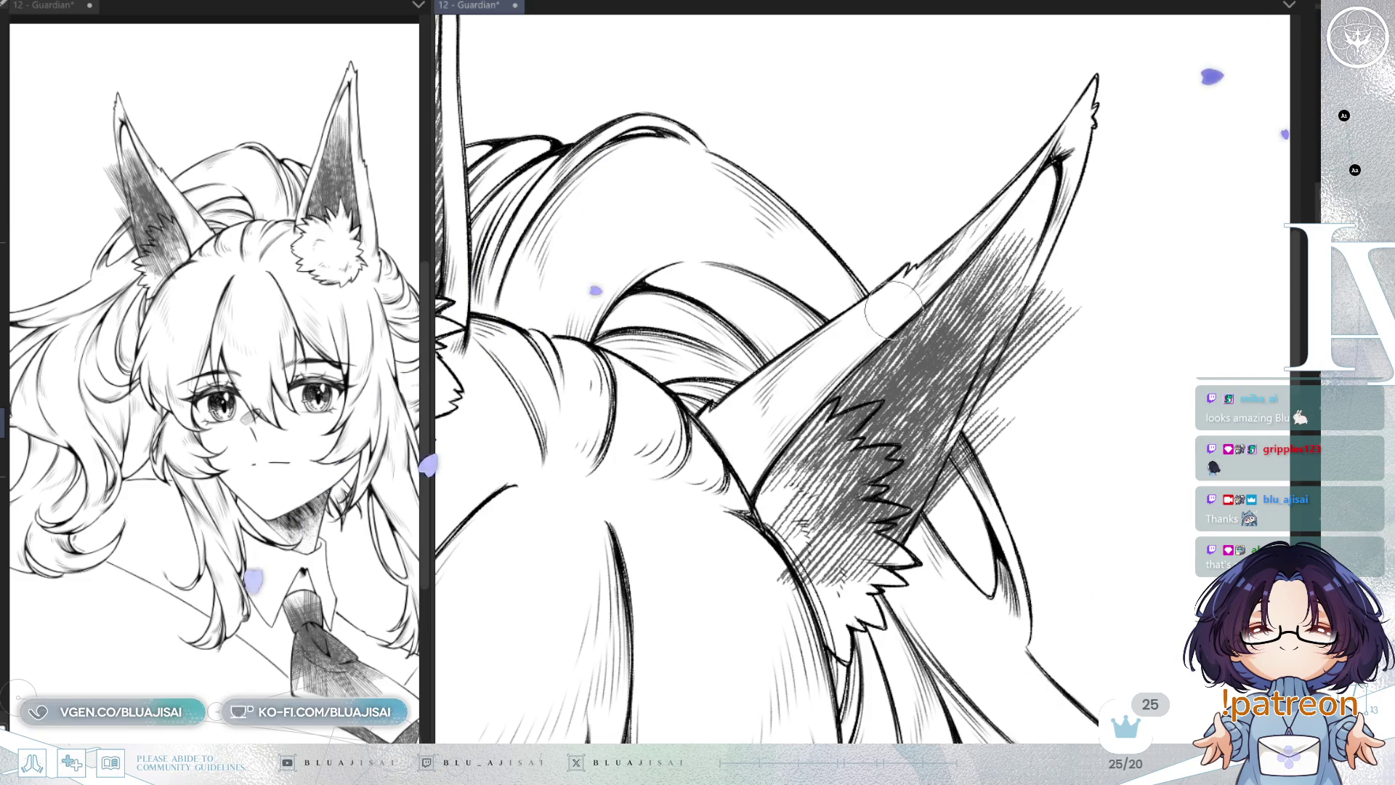
drag(942, 251, 922, 487)
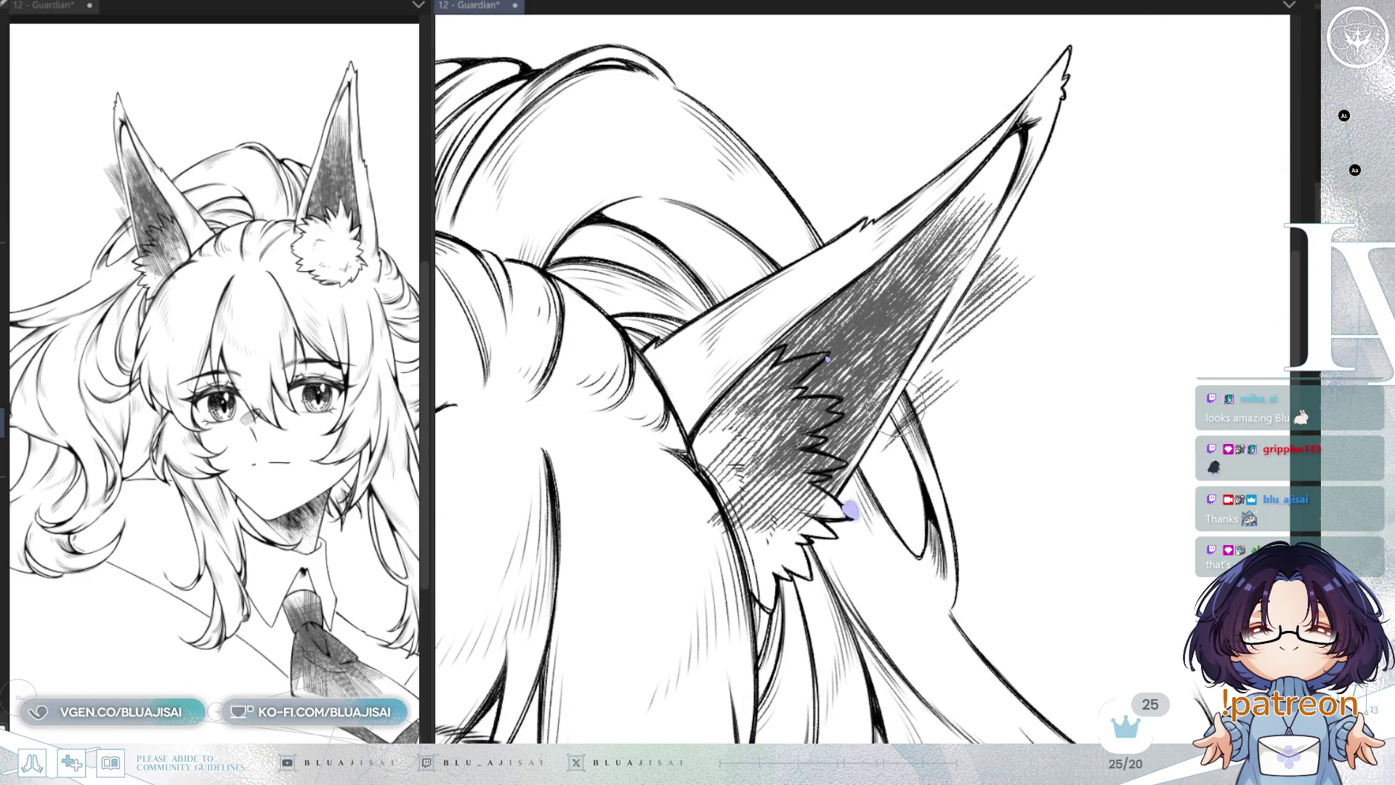
mouse_move(1027, 308)
mouse_down()
mouse_move(1006, 280)
mouse_move(963, 276)
mouse_move(919, 297)
mouse_up()
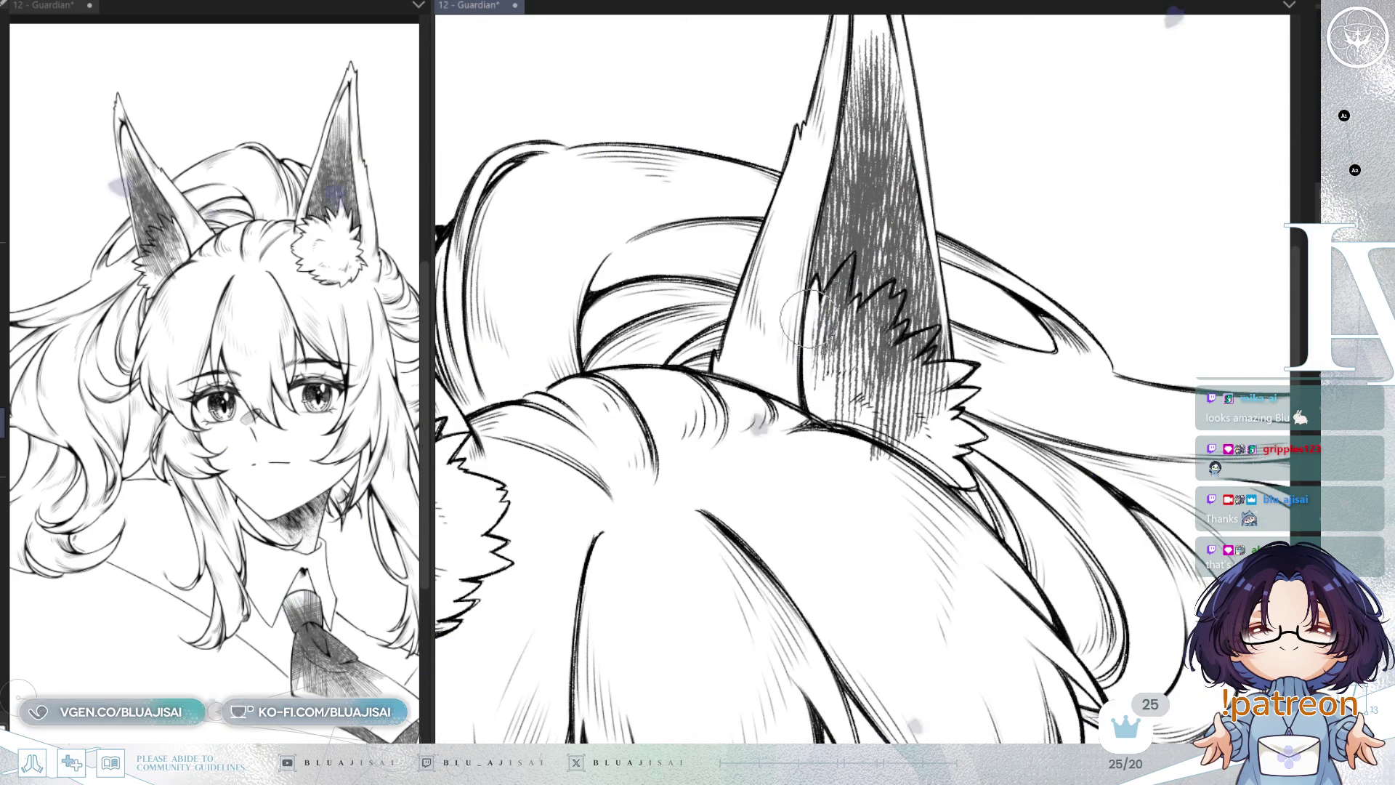
drag(843, 267, 821, 385)
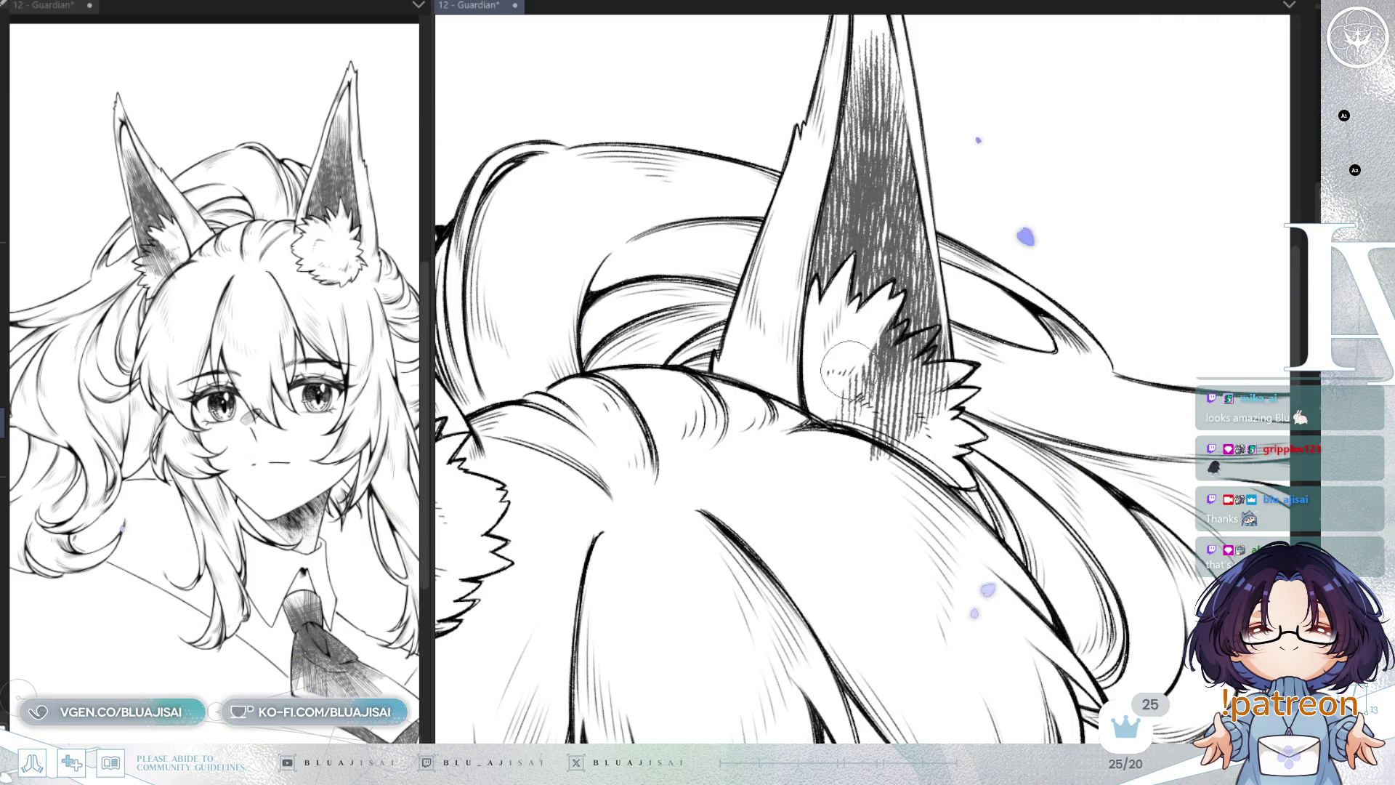
drag(837, 429, 886, 313)
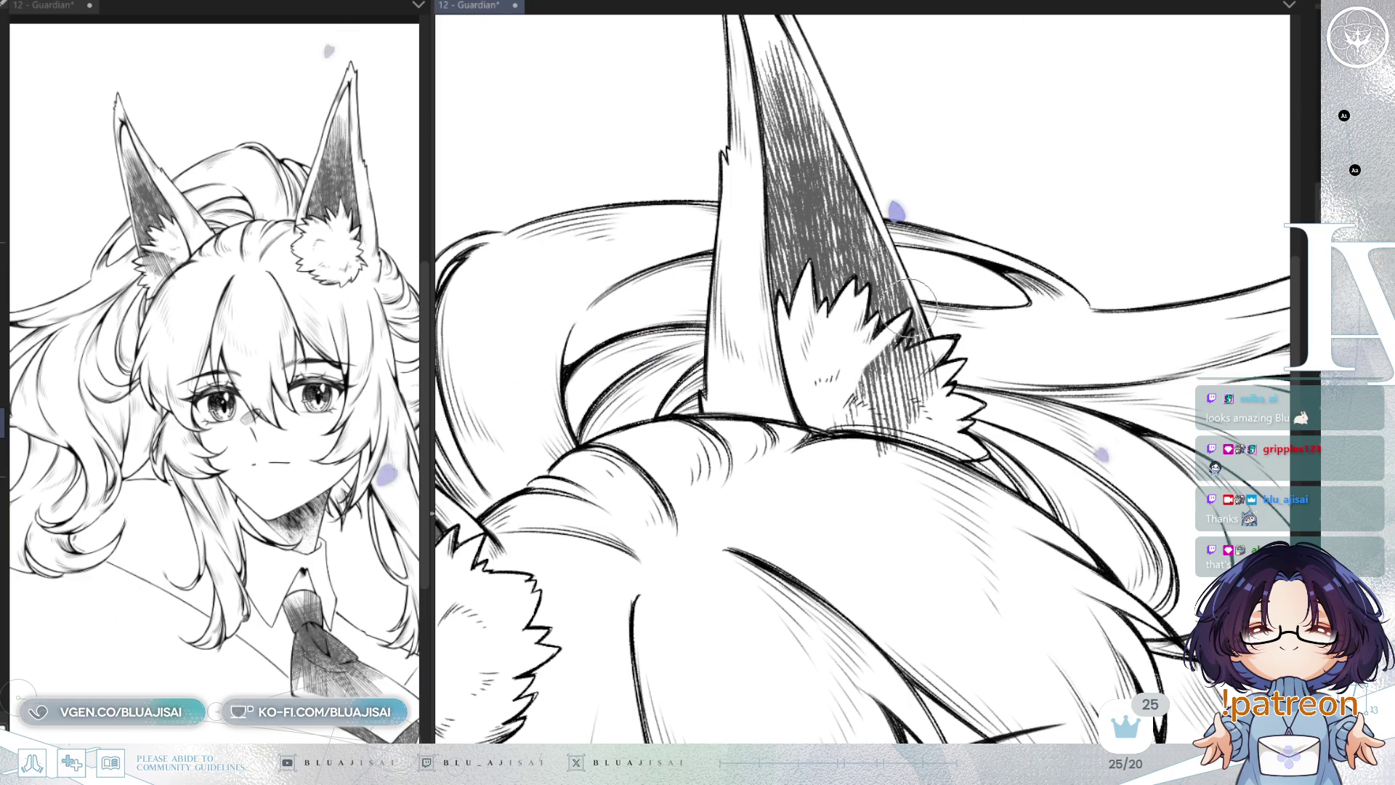
mouse_move(879, 364)
mouse_down()
mouse_move(850, 399)
mouse_move(908, 352)
mouse_move(938, 363)
mouse_move(924, 393)
mouse_move(981, 407)
mouse_move(1059, 382)
mouse_move(1119, 436)
mouse_up()
scroll(894, 489, down, 6)
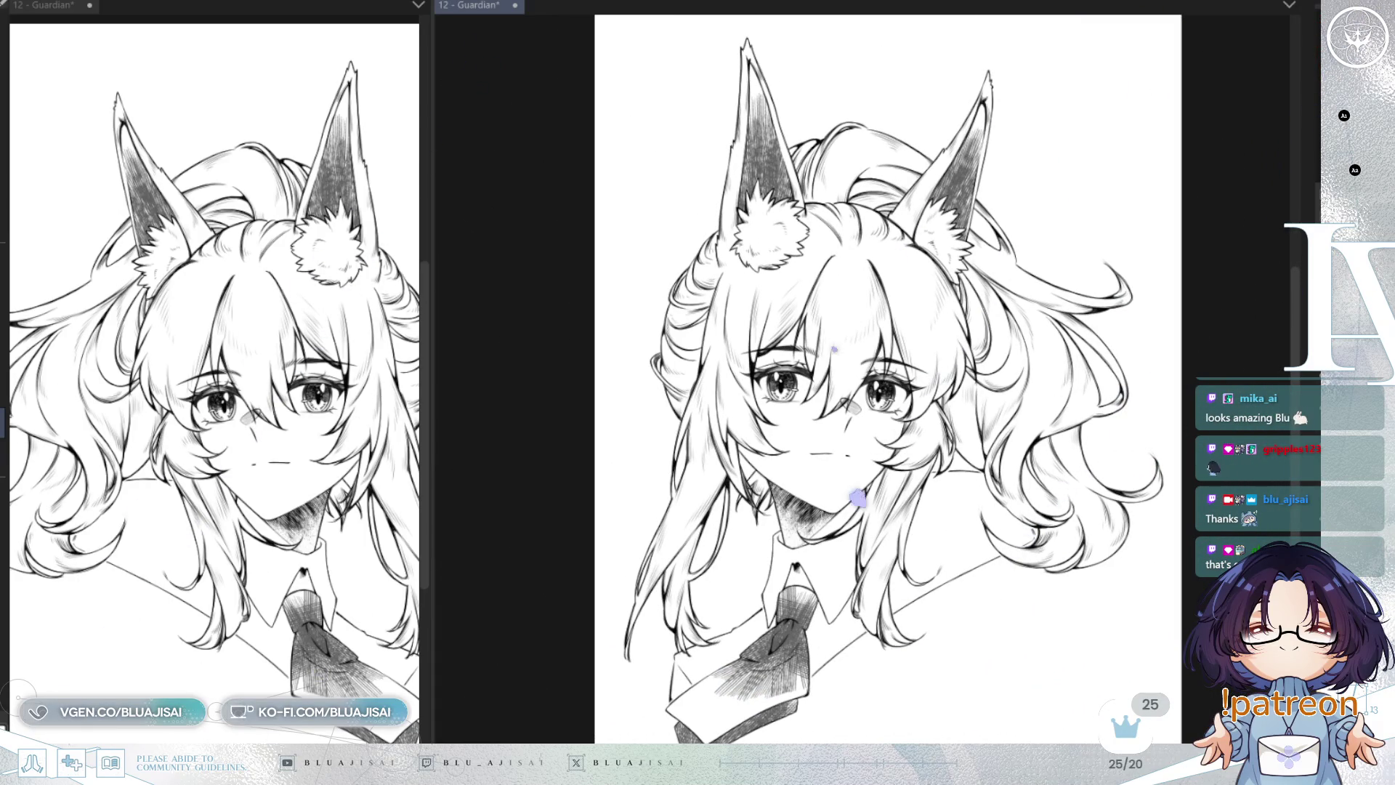
Step: Darken the tie's hatching and soft-erase the dense hatching at the top of the knot
drag(811, 567, 770, 626)
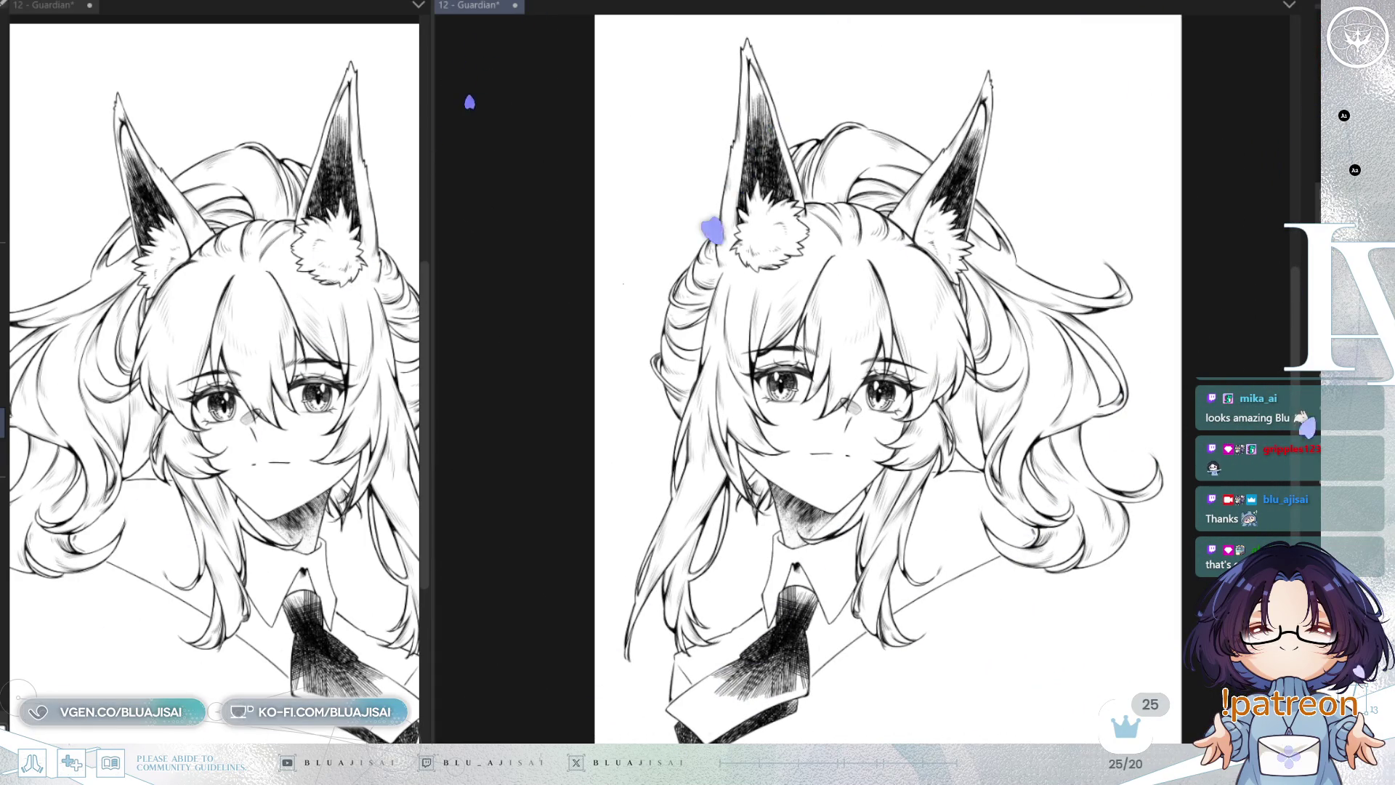
scroll(1179, 361, up, 5)
drag(945, 653, 928, 425)
scroll(929, 425, up, 1)
drag(861, 326, 873, 310)
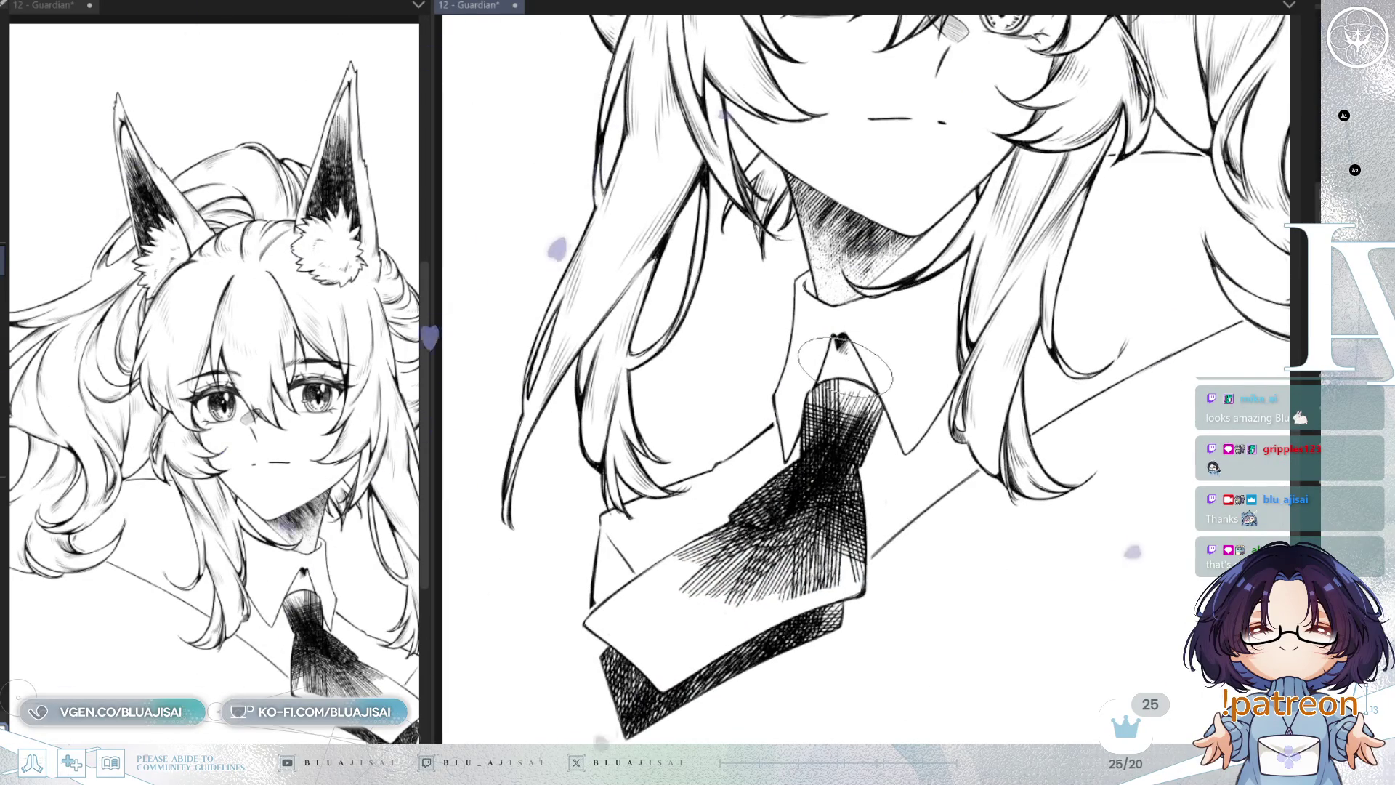
mouse_move(809, 394)
mouse_down()
mouse_move(813, 405)
mouse_move(864, 362)
mouse_move(846, 350)
mouse_move(829, 407)
mouse_move(861, 410)
mouse_move(821, 476)
mouse_move(680, 545)
mouse_move(726, 545)
mouse_move(698, 581)
mouse_move(788, 574)
mouse_move(803, 541)
mouse_move(789, 503)
mouse_move(850, 552)
mouse_move(838, 575)
mouse_move(741, 596)
mouse_move(698, 585)
mouse_move(669, 554)
mouse_move(700, 545)
mouse_up()
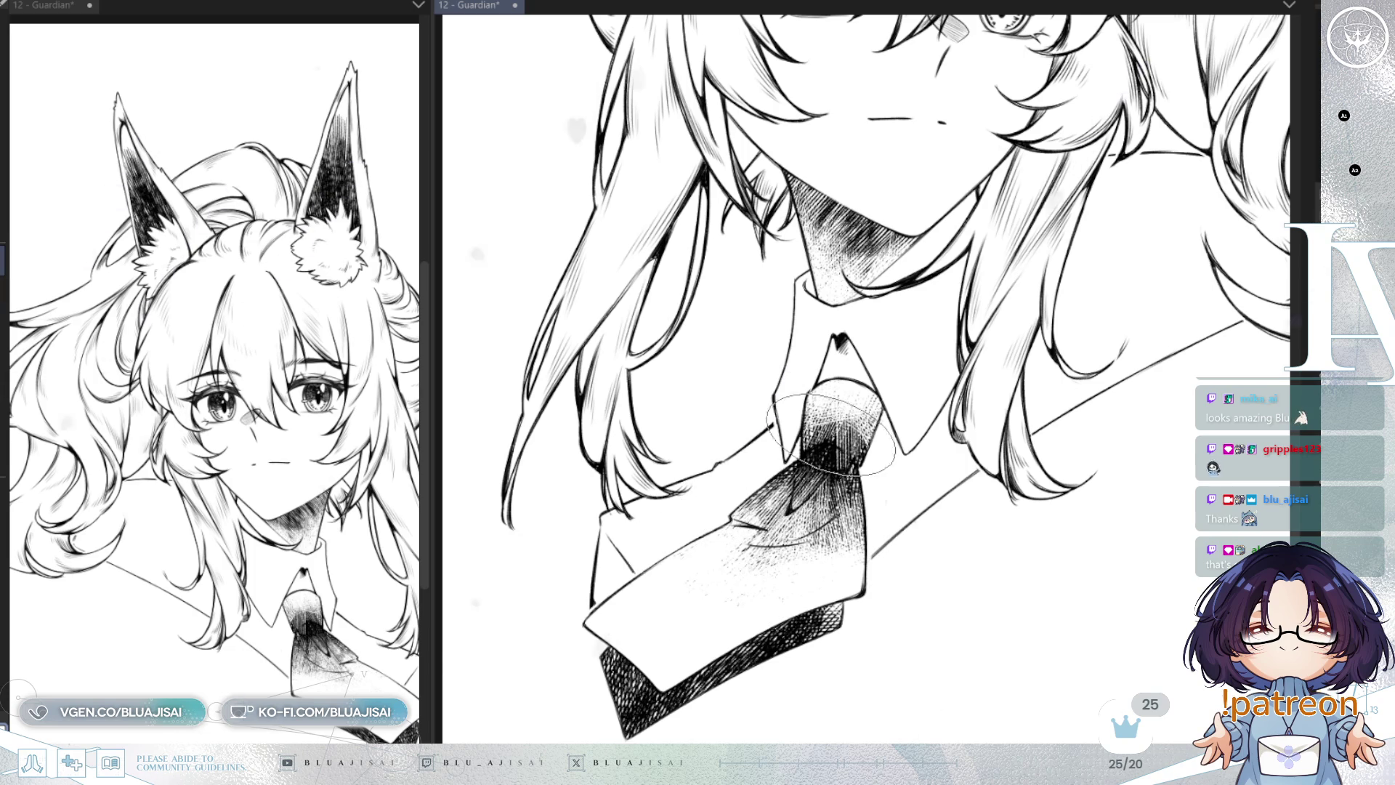
Step: Re-shade the tie knot and the lower blade with darker hatching
mouse_move(854, 465)
mouse_down()
mouse_move(818, 429)
mouse_move(828, 450)
mouse_move(763, 482)
mouse_move(828, 509)
mouse_move(727, 554)
mouse_move(777, 550)
mouse_up()
scroll(1089, 361, down, 3)
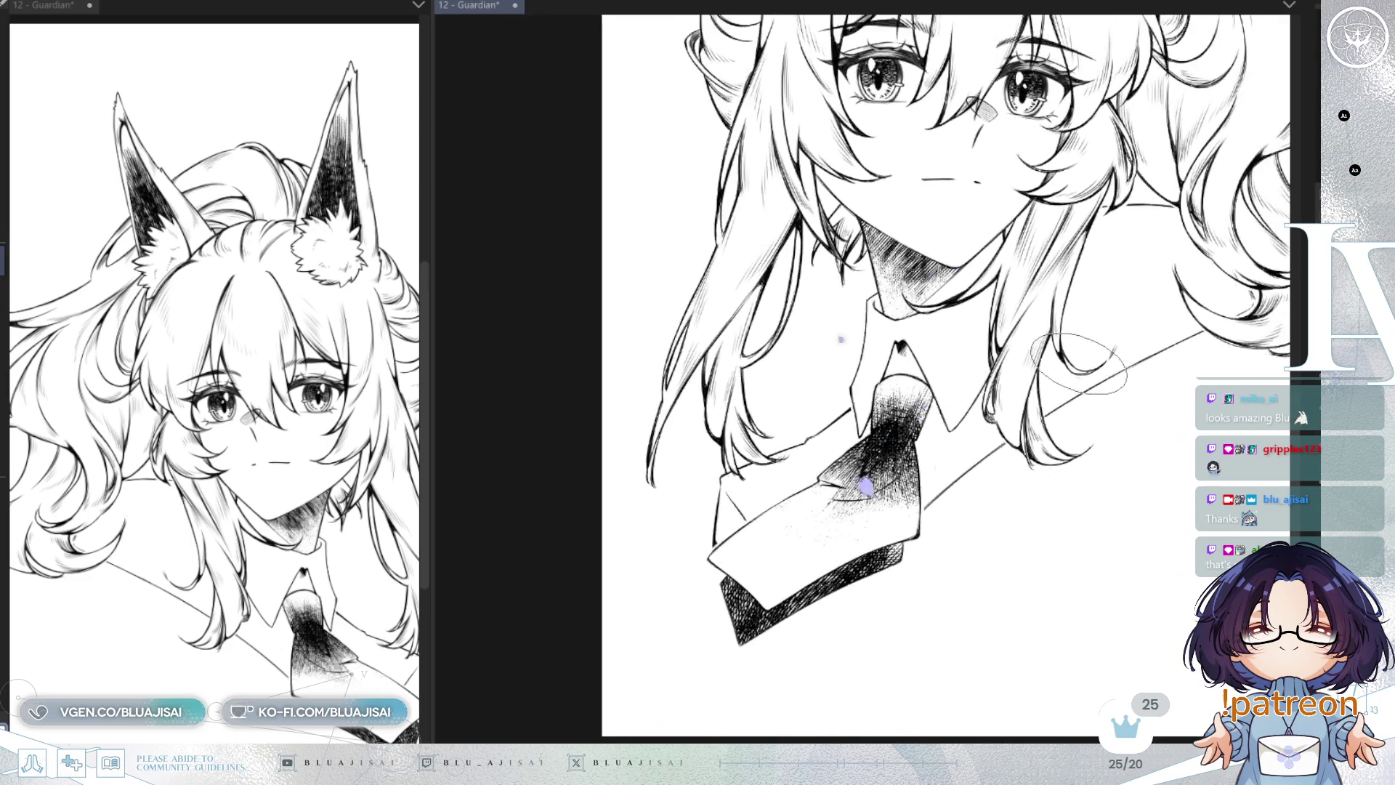
scroll(930, 388, up, 3)
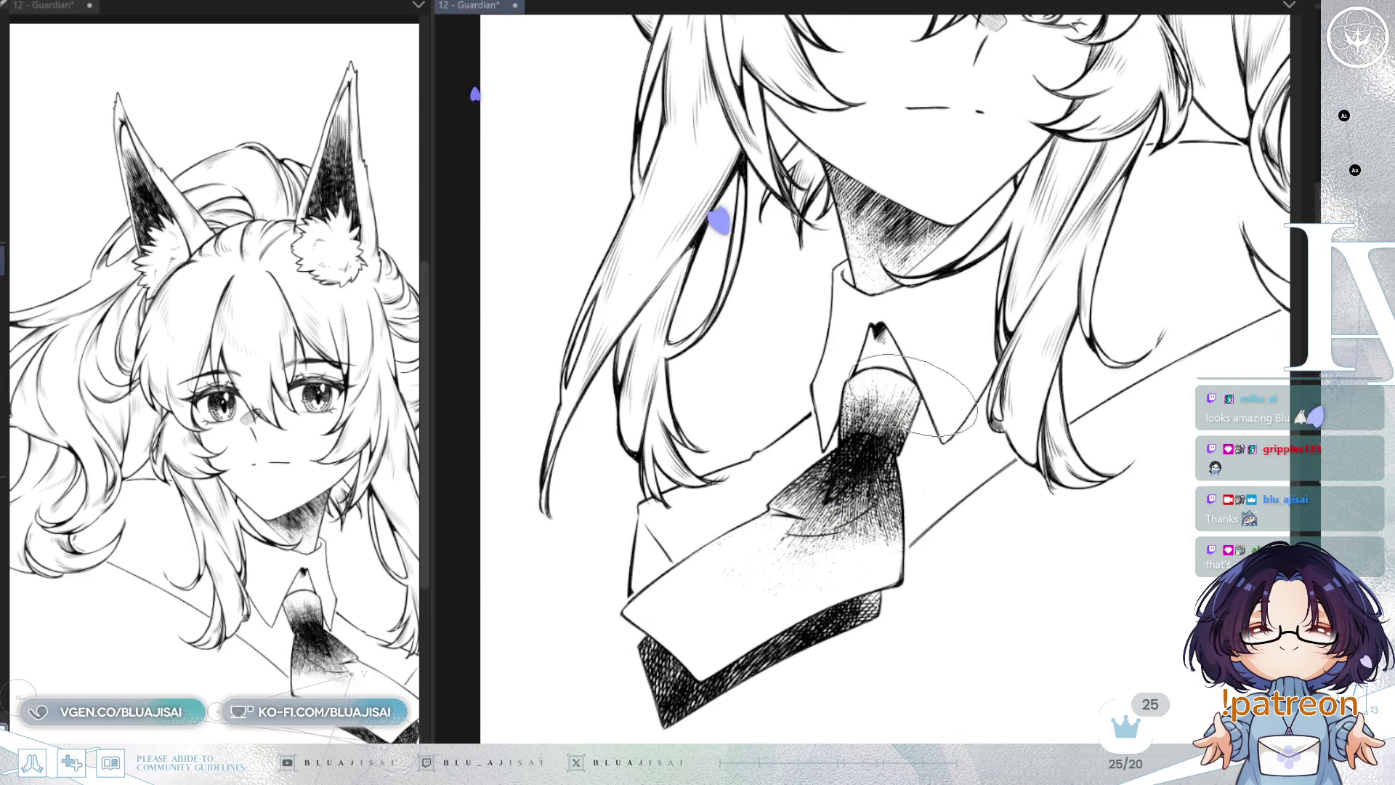
scroll(944, 374, down, 2)
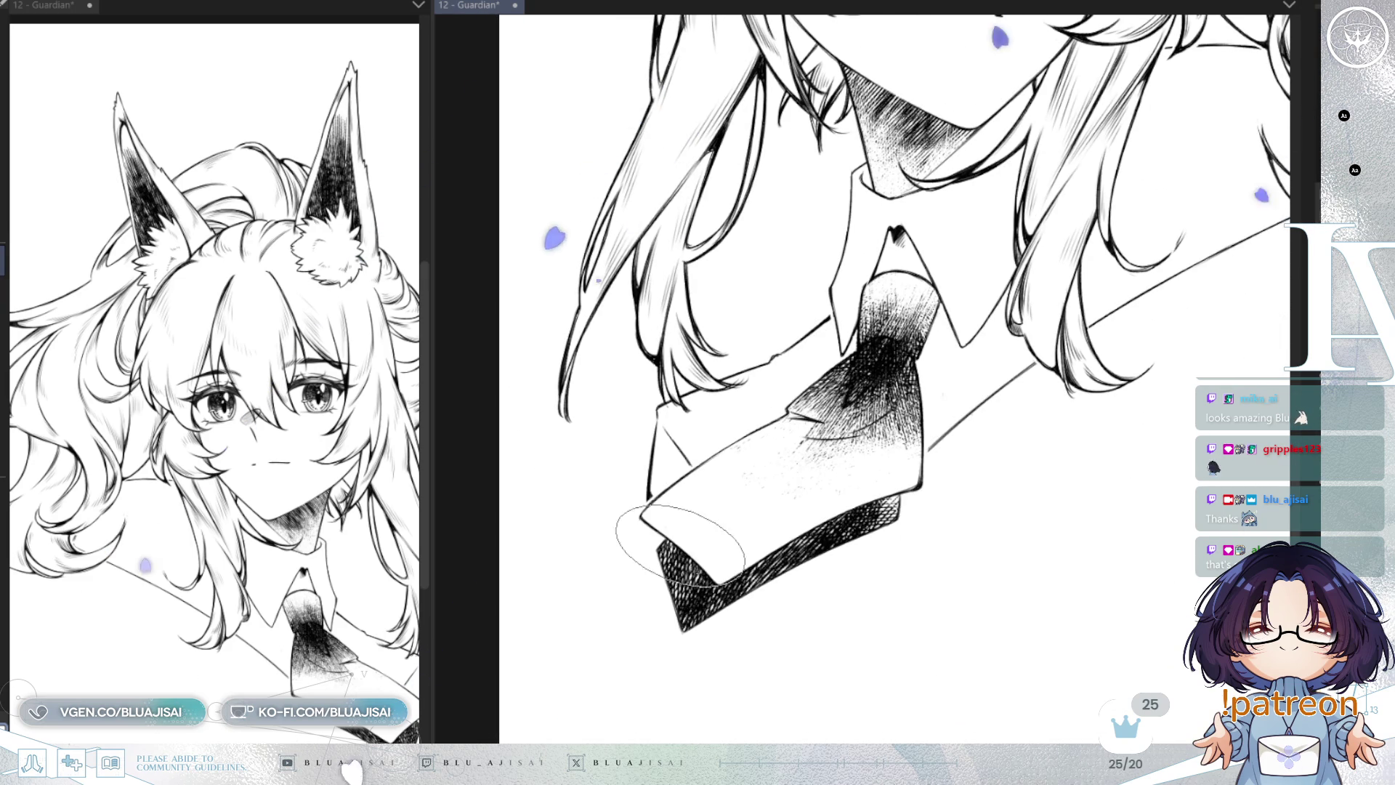
mouse_move(874, 481)
mouse_down()
mouse_move(874, 517)
mouse_move(857, 509)
mouse_move(869, 500)
mouse_move(841, 561)
mouse_move(834, 508)
mouse_up()
scroll(997, 372, down, 2)
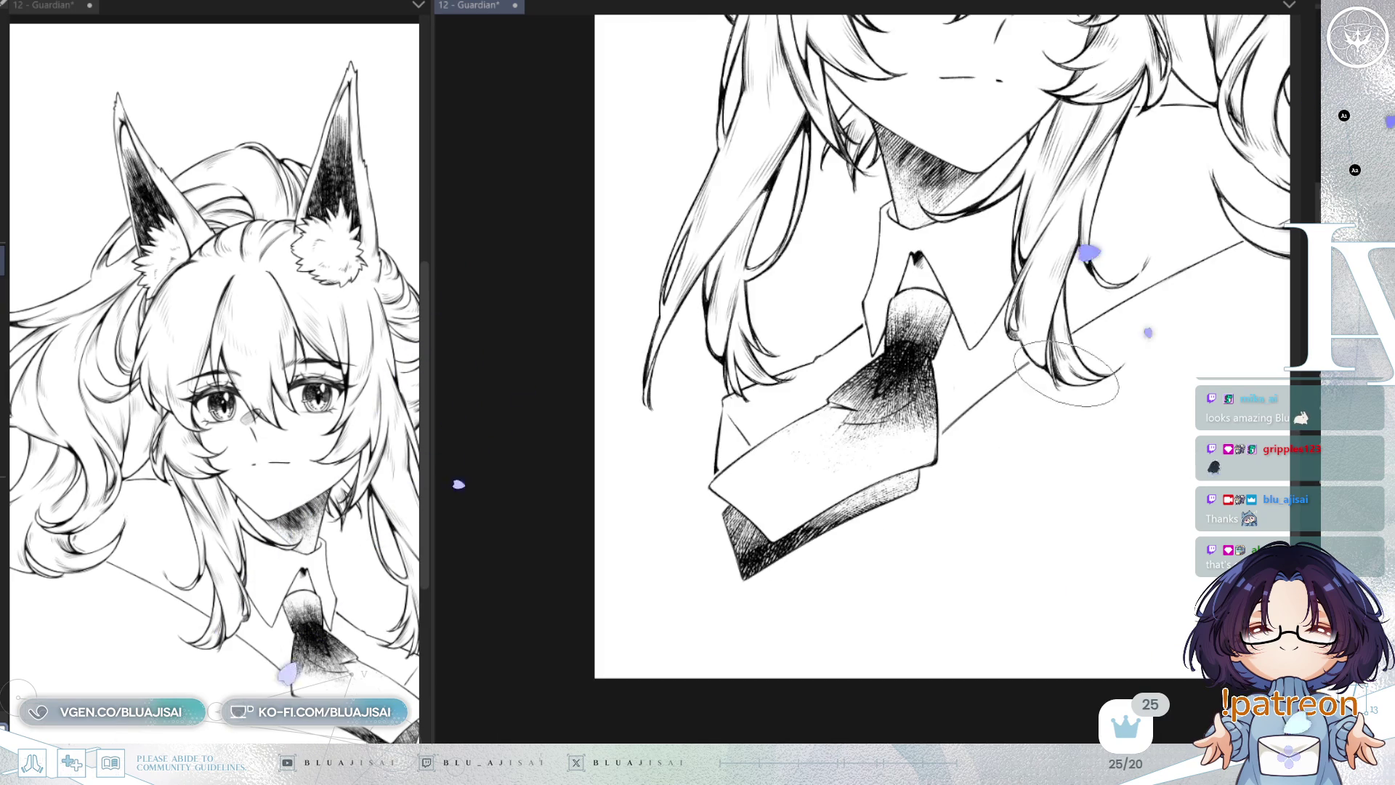
scroll(919, 478, up, 2)
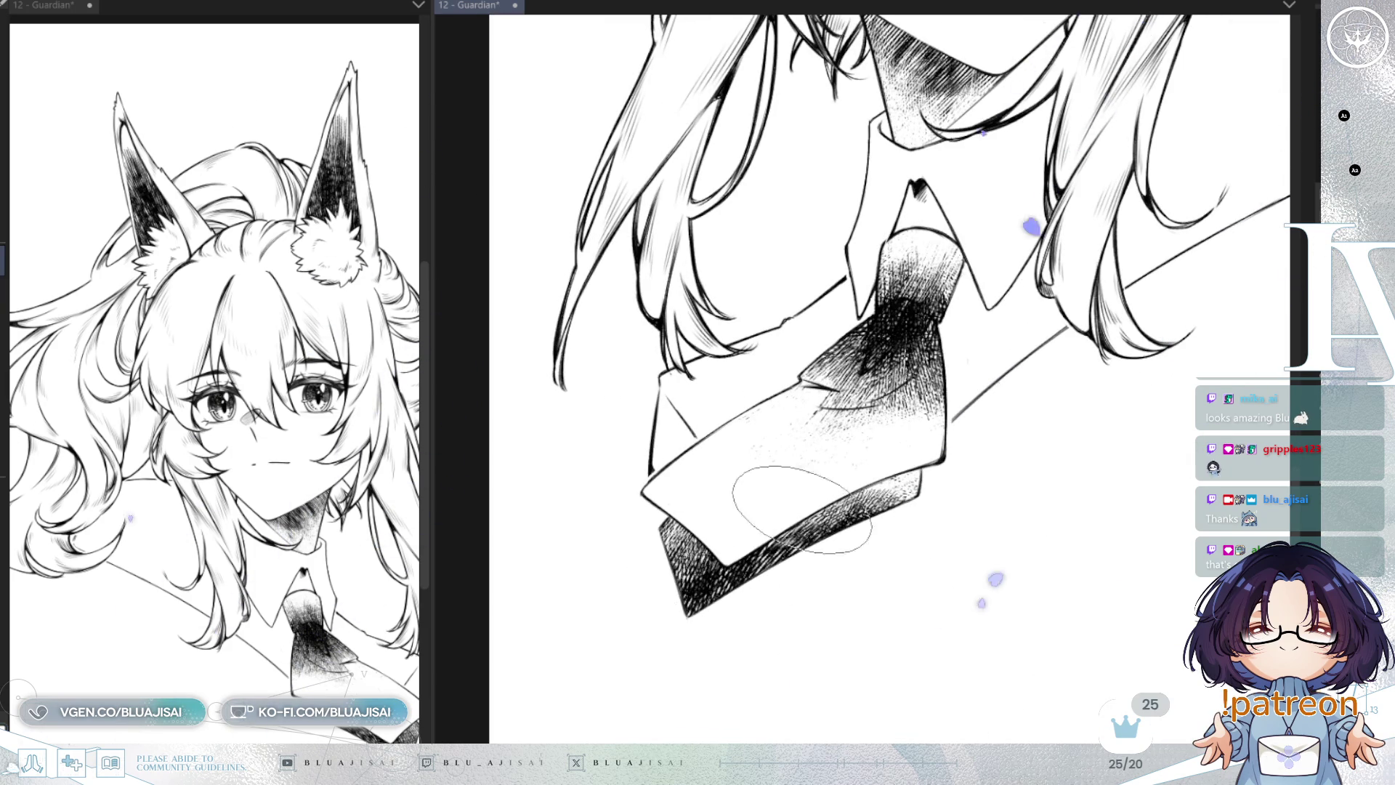
scroll(907, 536, down, 3)
scroll(778, 616, up, 5)
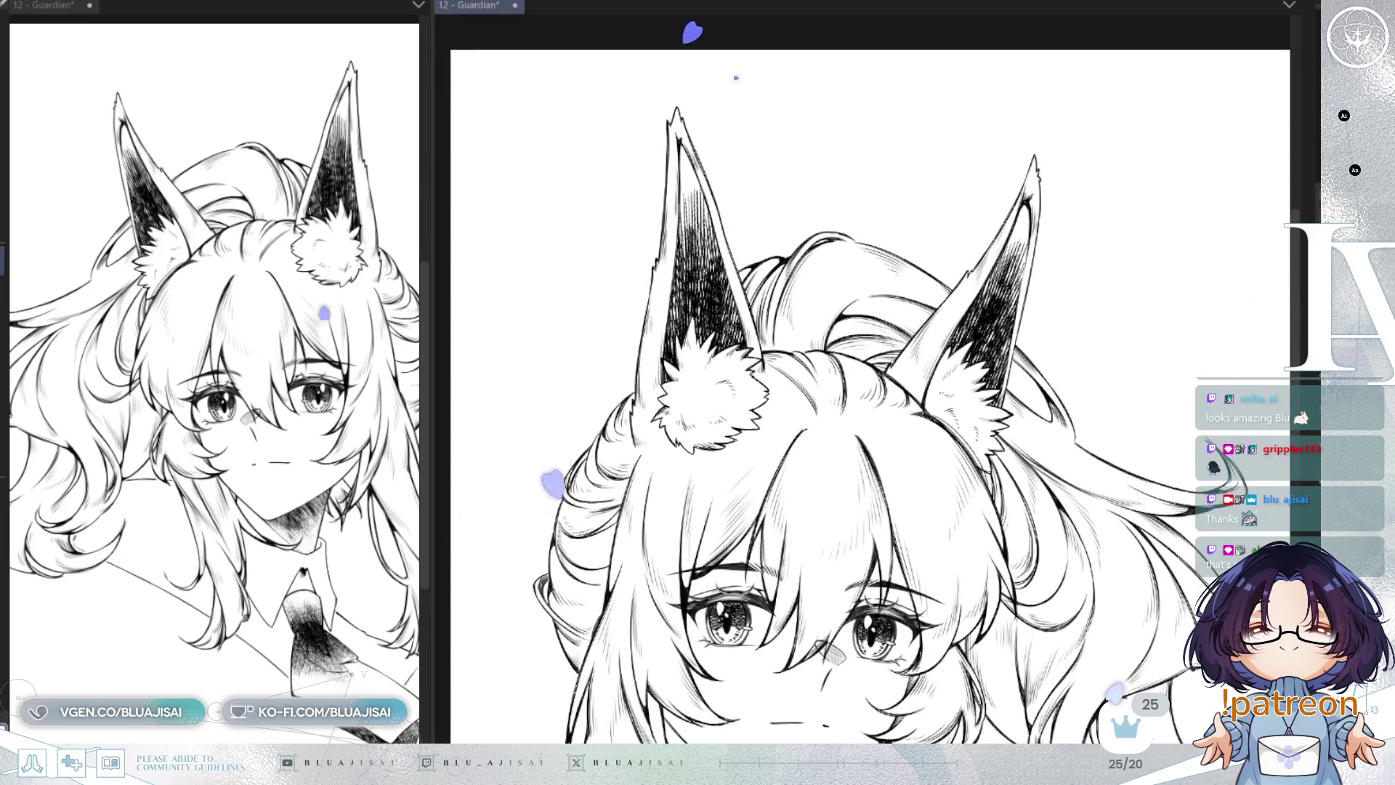
Step: Soft-erase the upper inner hatching in the left and right ears, then re-darken the left ear
mouse_move(727, 168)
mouse_down()
mouse_move(690, 218)
mouse_move(687, 157)
mouse_move(726, 207)
mouse_up()
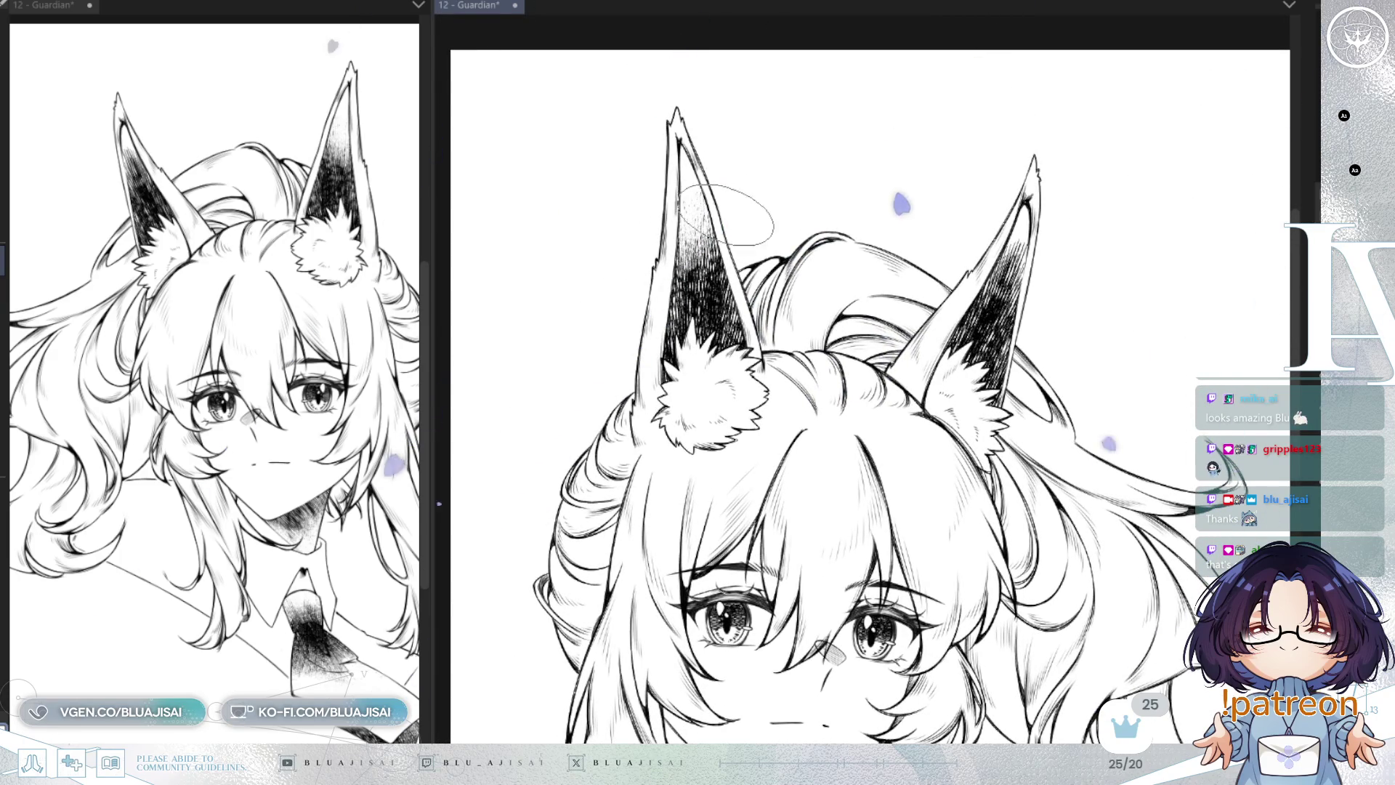
scroll(715, 261, up, 1)
mouse_move(713, 270)
mouse_down()
mouse_move(712, 298)
mouse_move(679, 314)
mouse_move(719, 349)
mouse_move(763, 354)
mouse_up()
mouse_move(974, 290)
mouse_down()
mouse_move(1025, 291)
mouse_move(1002, 283)
mouse_move(995, 400)
mouse_move(974, 418)
mouse_move(981, 367)
mouse_move(1033, 297)
mouse_up()
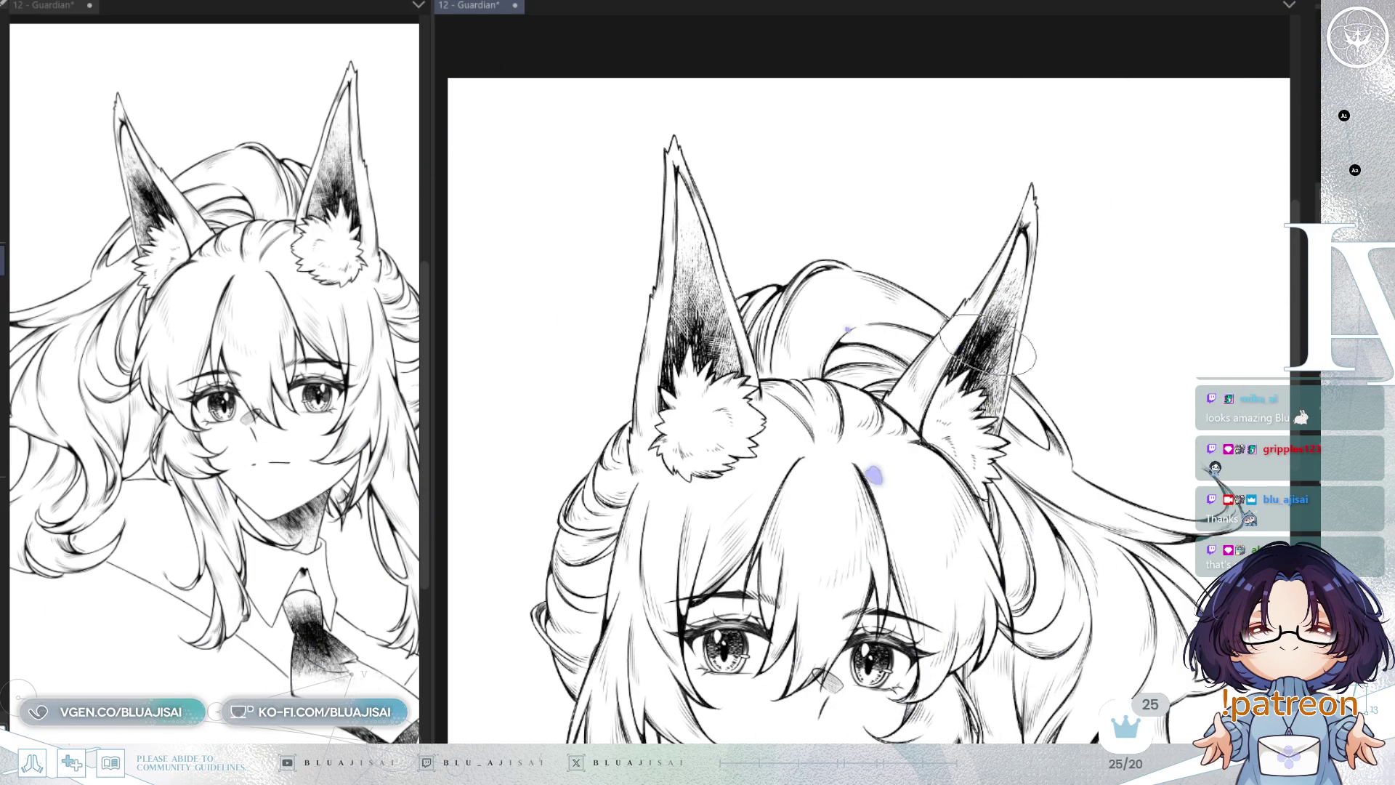
mouse_move(682, 291)
mouse_down()
mouse_move(679, 319)
mouse_move(686, 298)
mouse_move(715, 312)
mouse_move(696, 326)
mouse_move(709, 363)
mouse_up()
scroll(945, 309, down, 4)
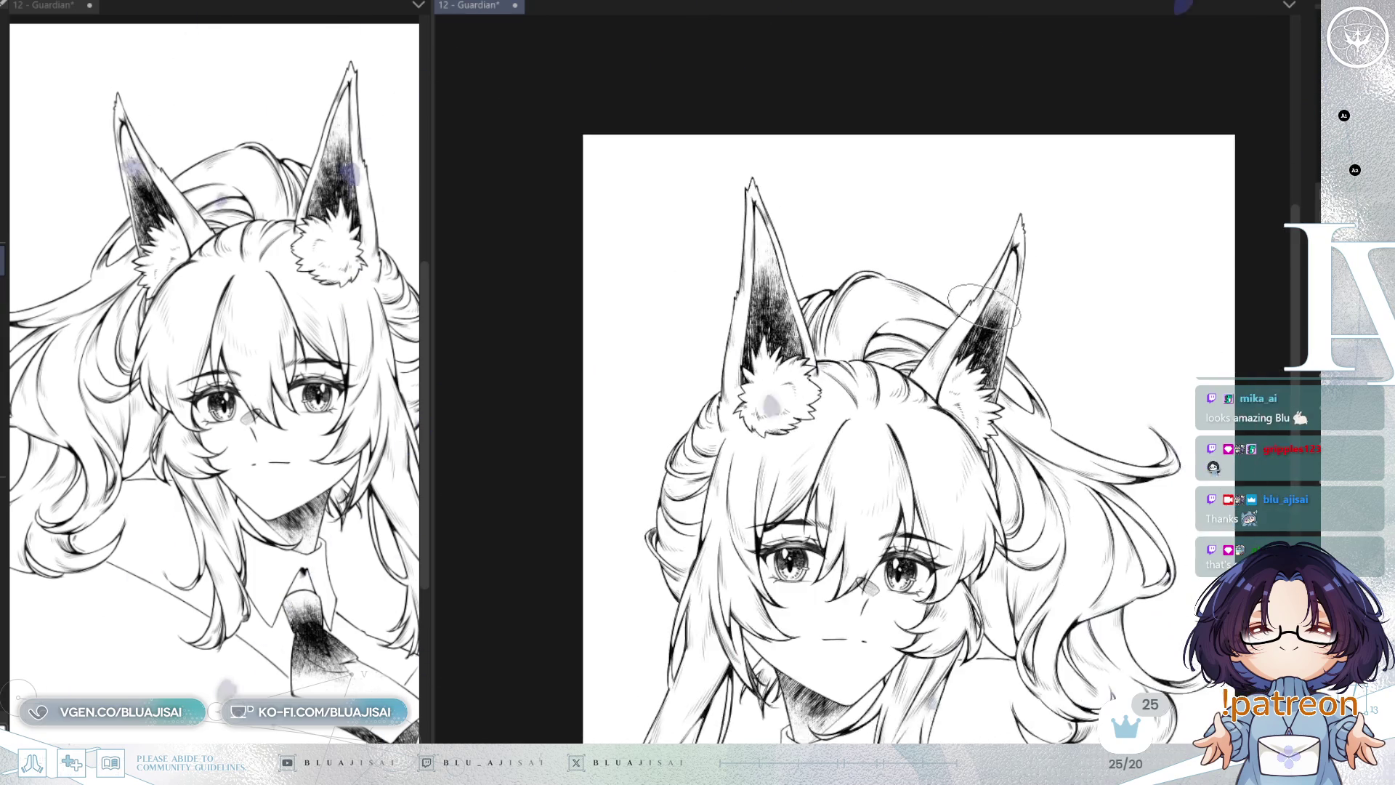
scroll(1058, 285, up, 1)
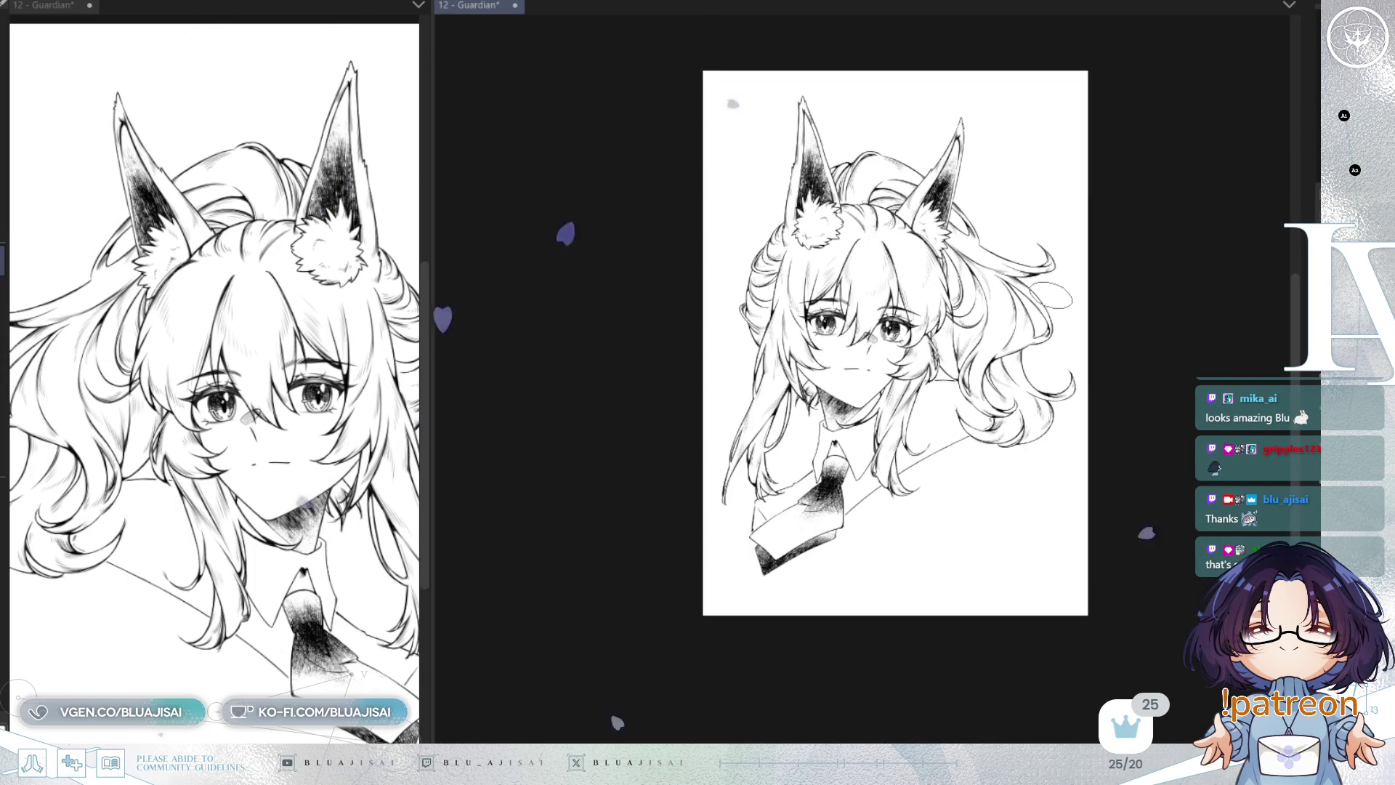
scroll(1050, 299, up, 2)
scroll(1050, 299, up, 2)
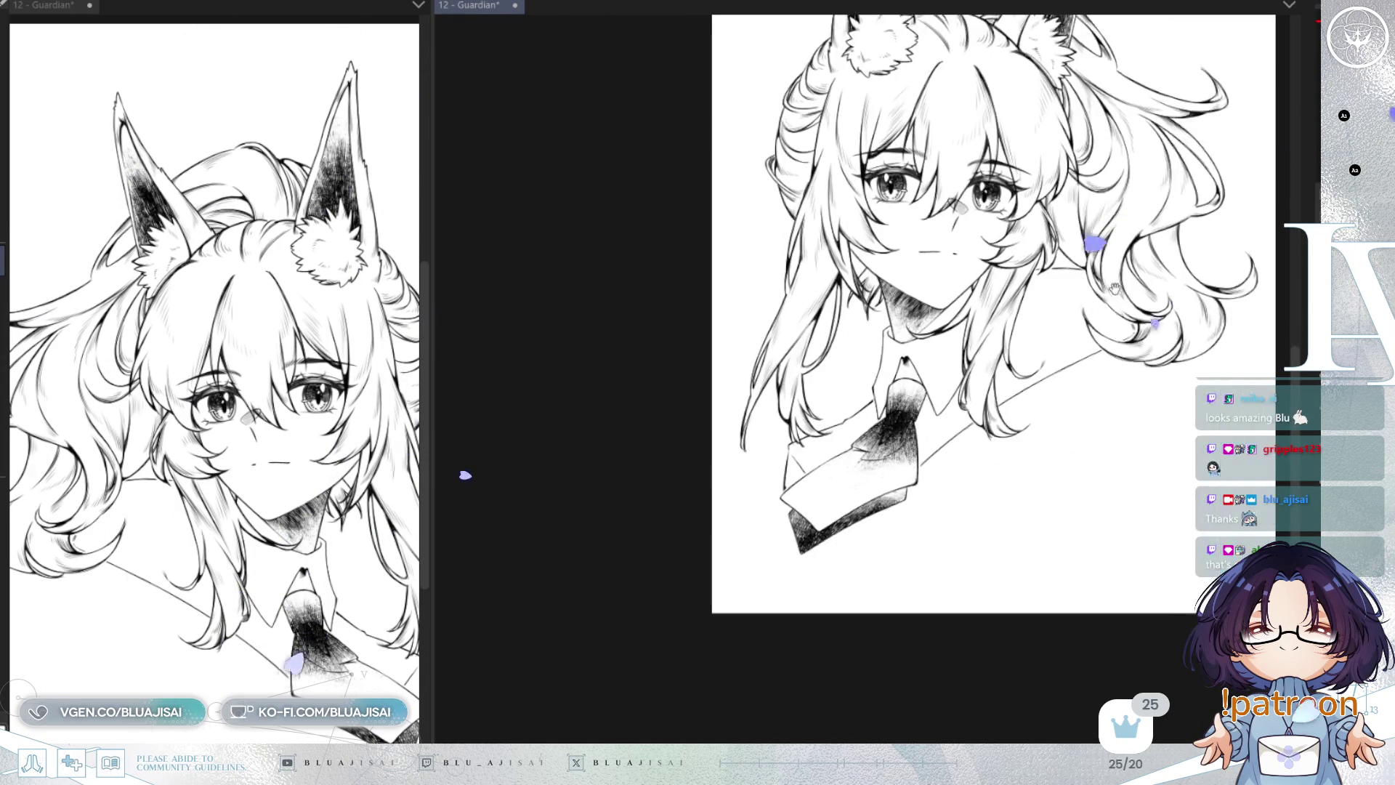
mouse_move(821, 490)
mouse_down()
mouse_move(808, 501)
mouse_move(864, 492)
mouse_up()
scroll(864, 492, up, 1)
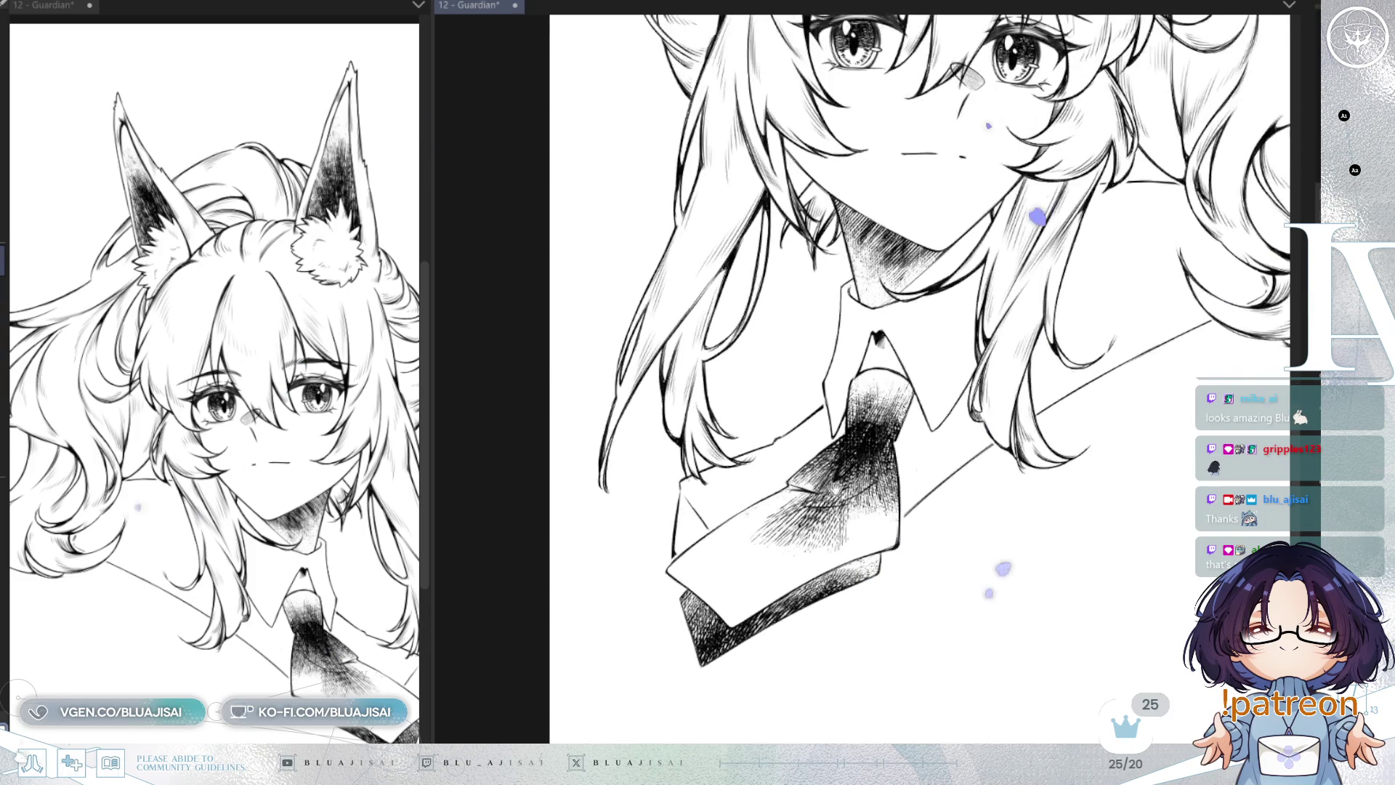
drag(785, 603, 784, 429)
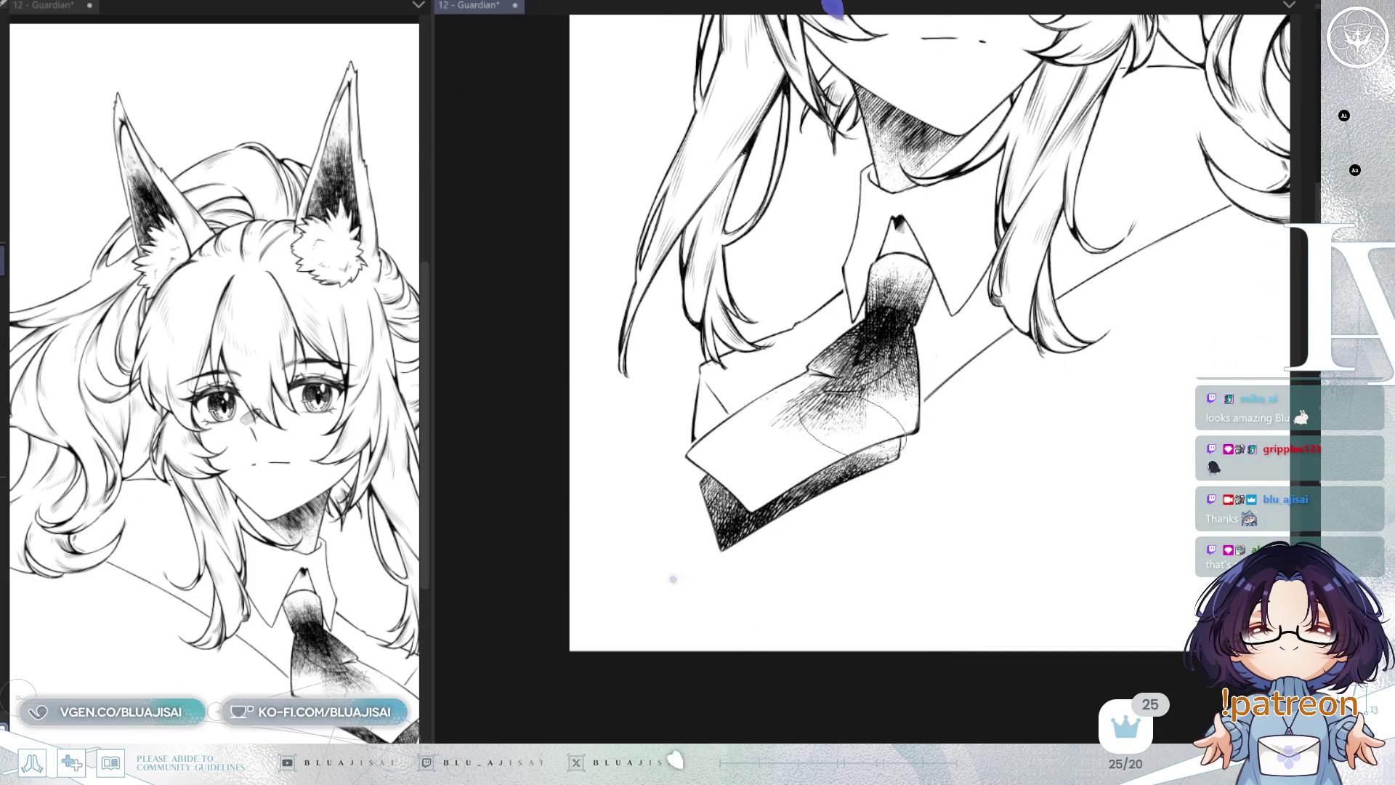
drag(585, 701, 574, 725)
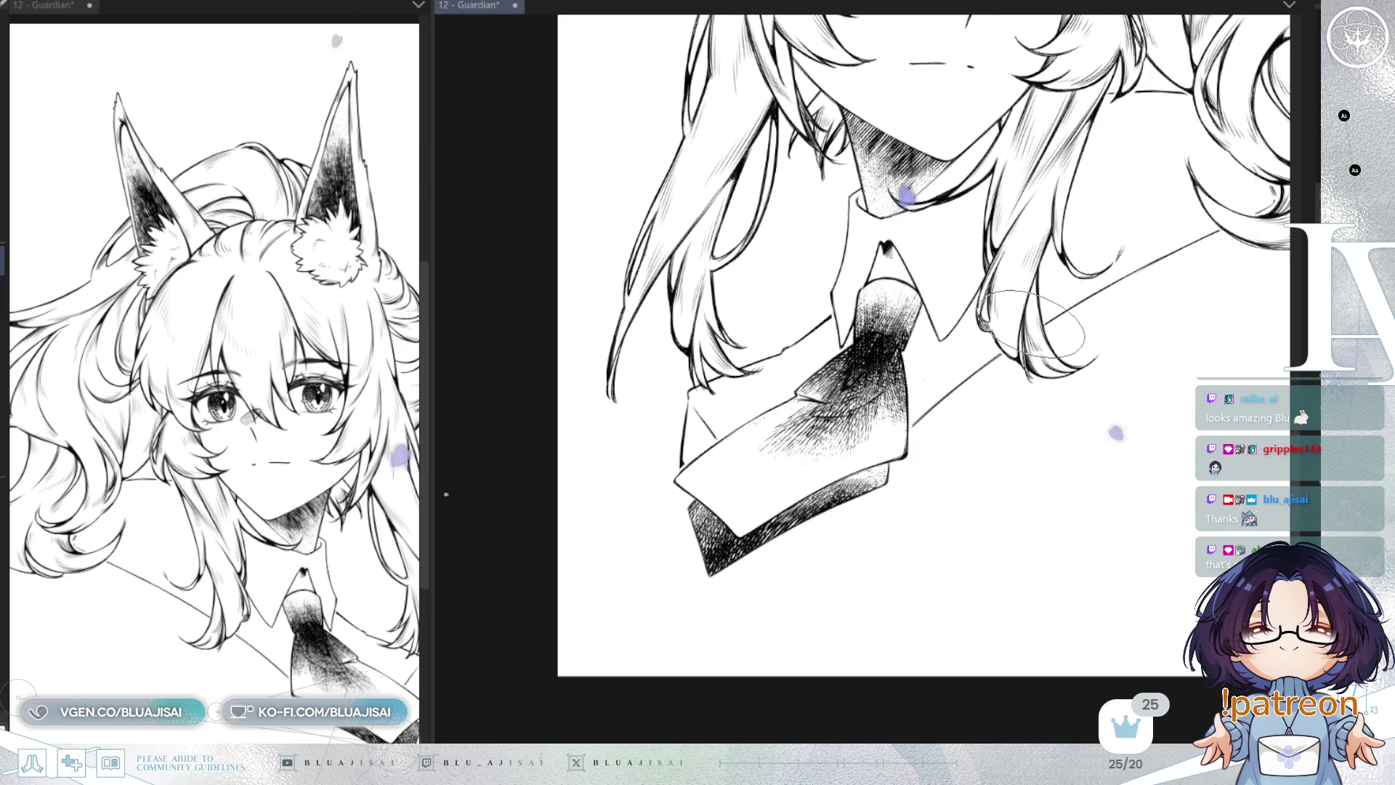
scroll(1041, 320, down, 1)
scroll(1041, 320, down, 3)
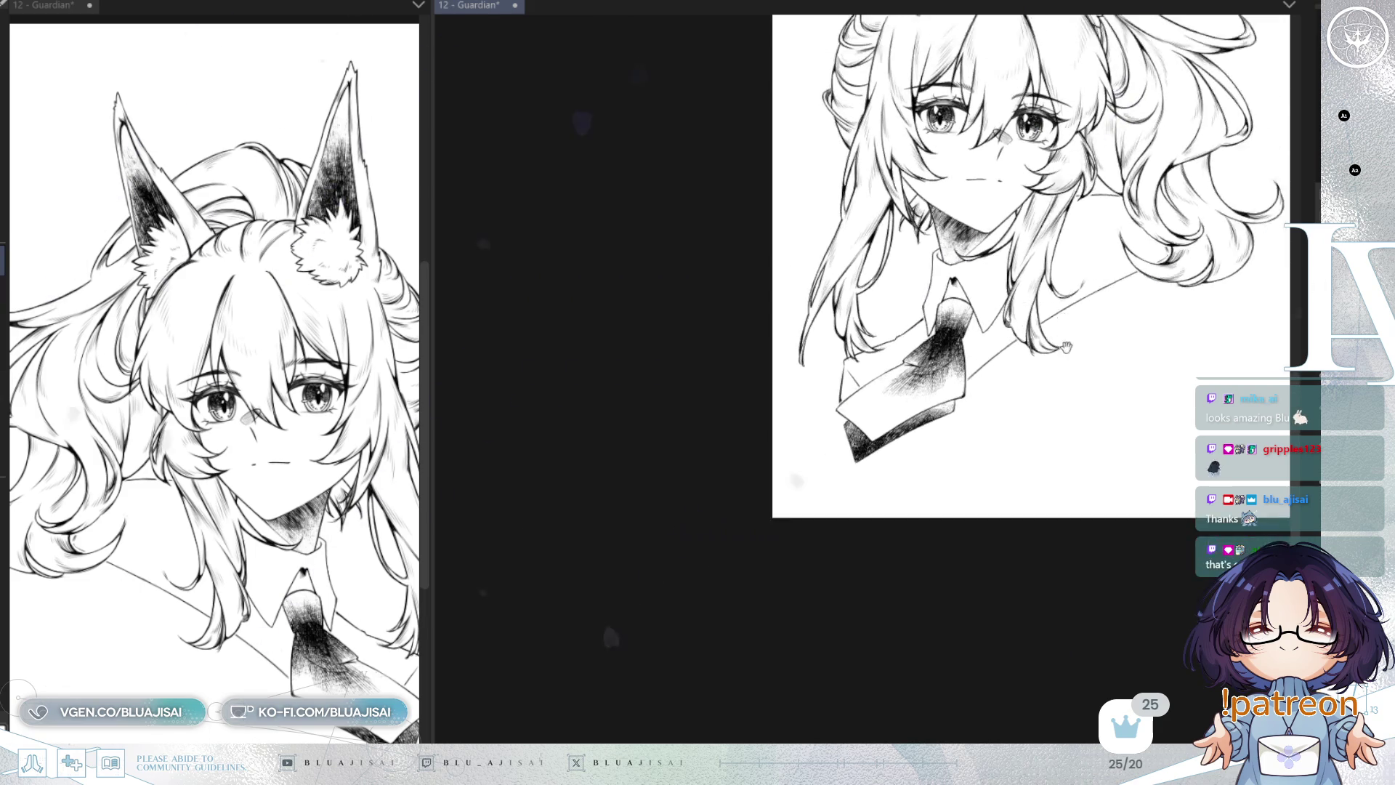
key(h)
key(h)
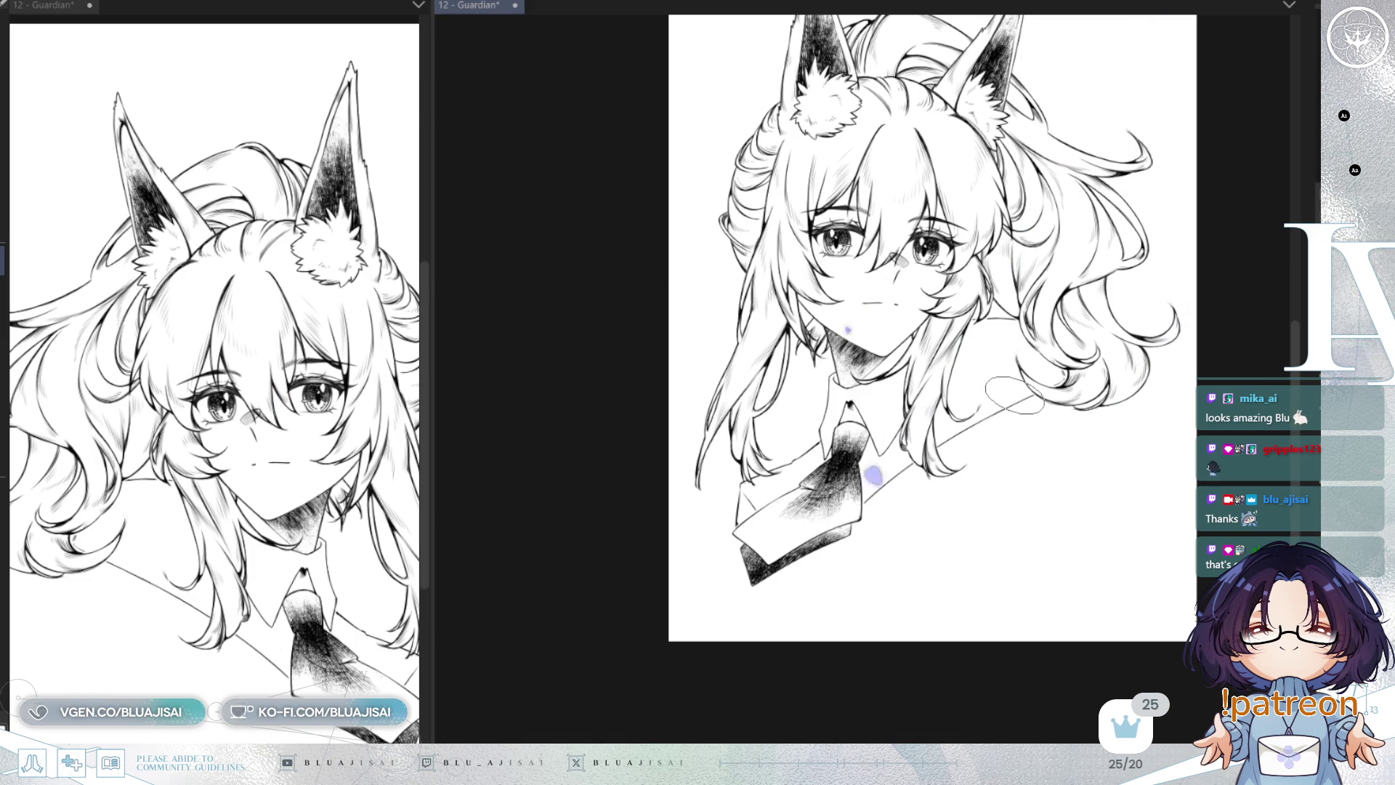
drag(1014, 394, 1097, 483)
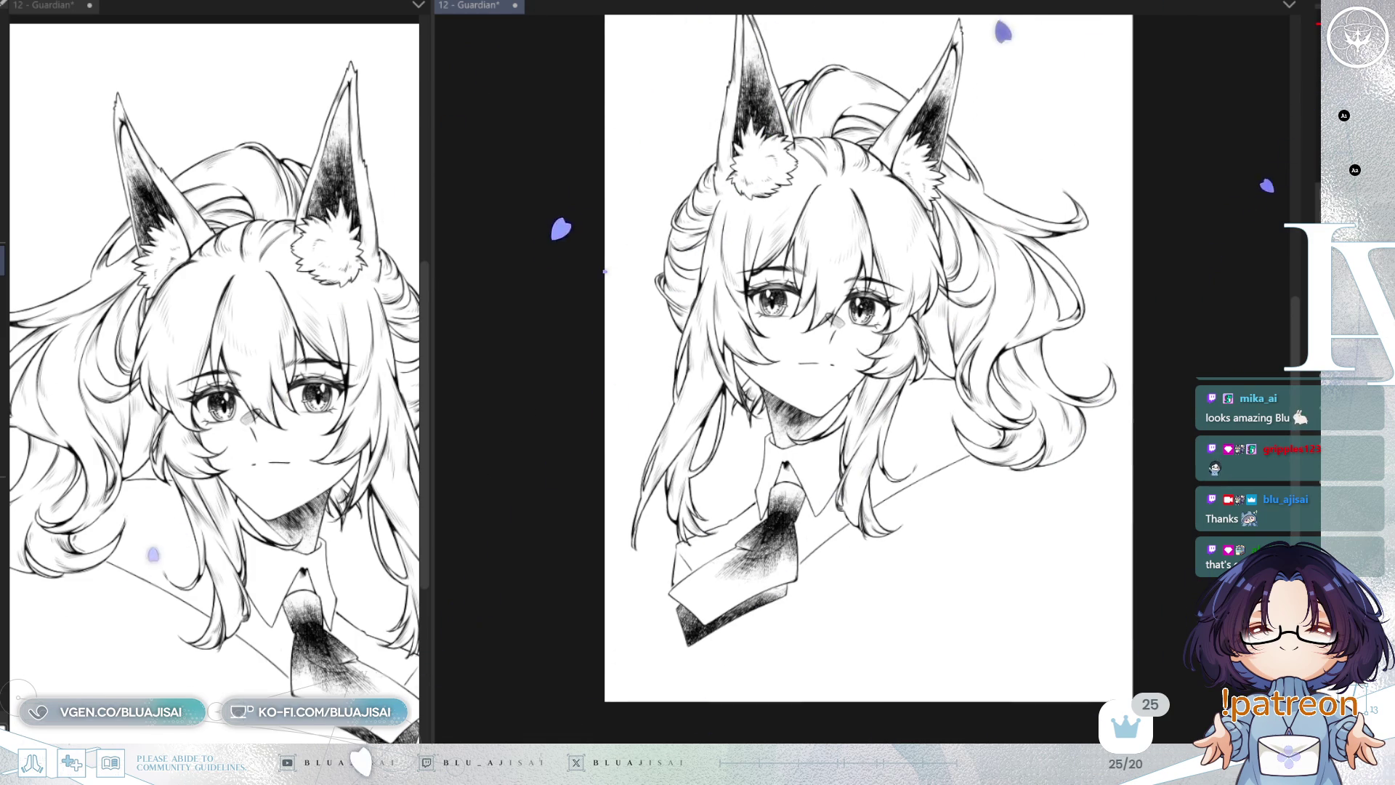
scroll(871, 500, up, 3)
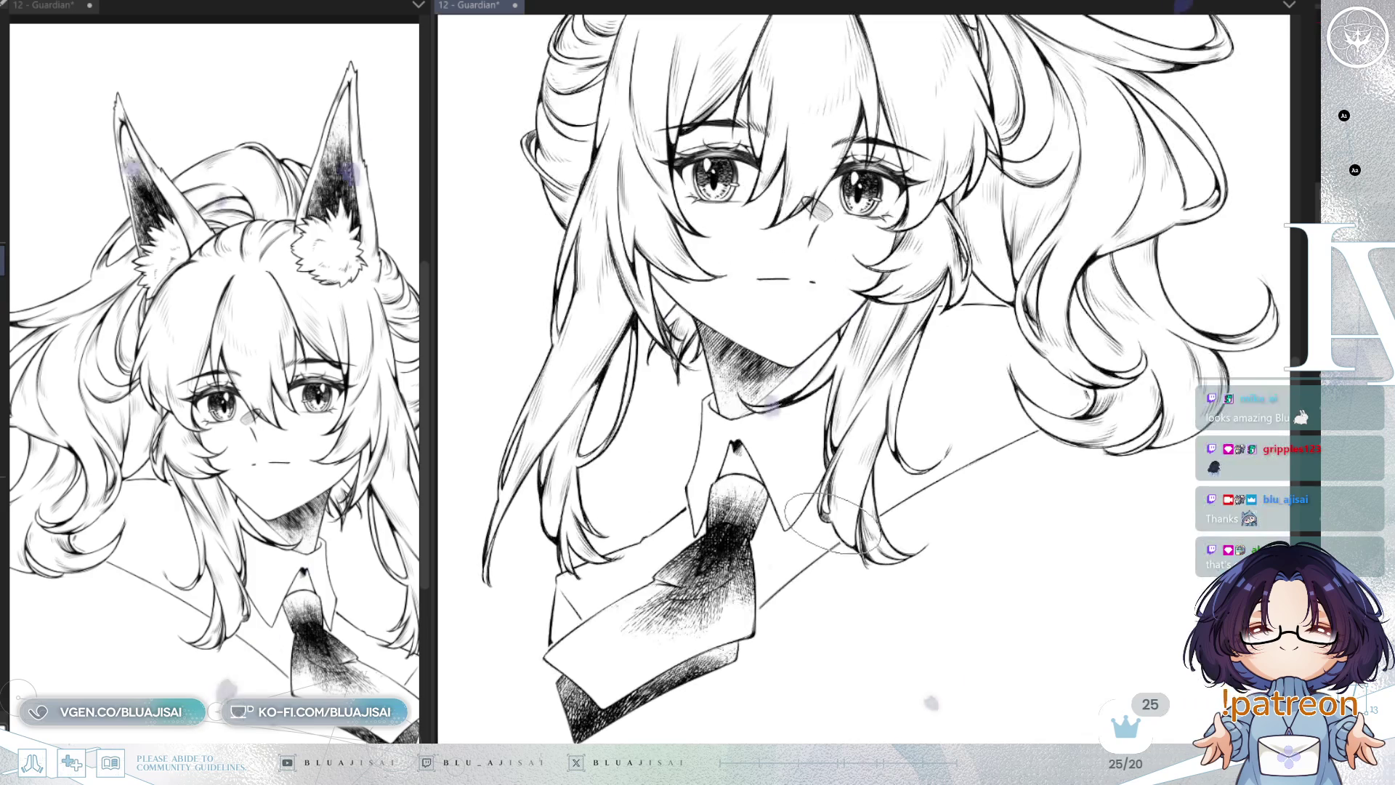
key(ctrl+z)
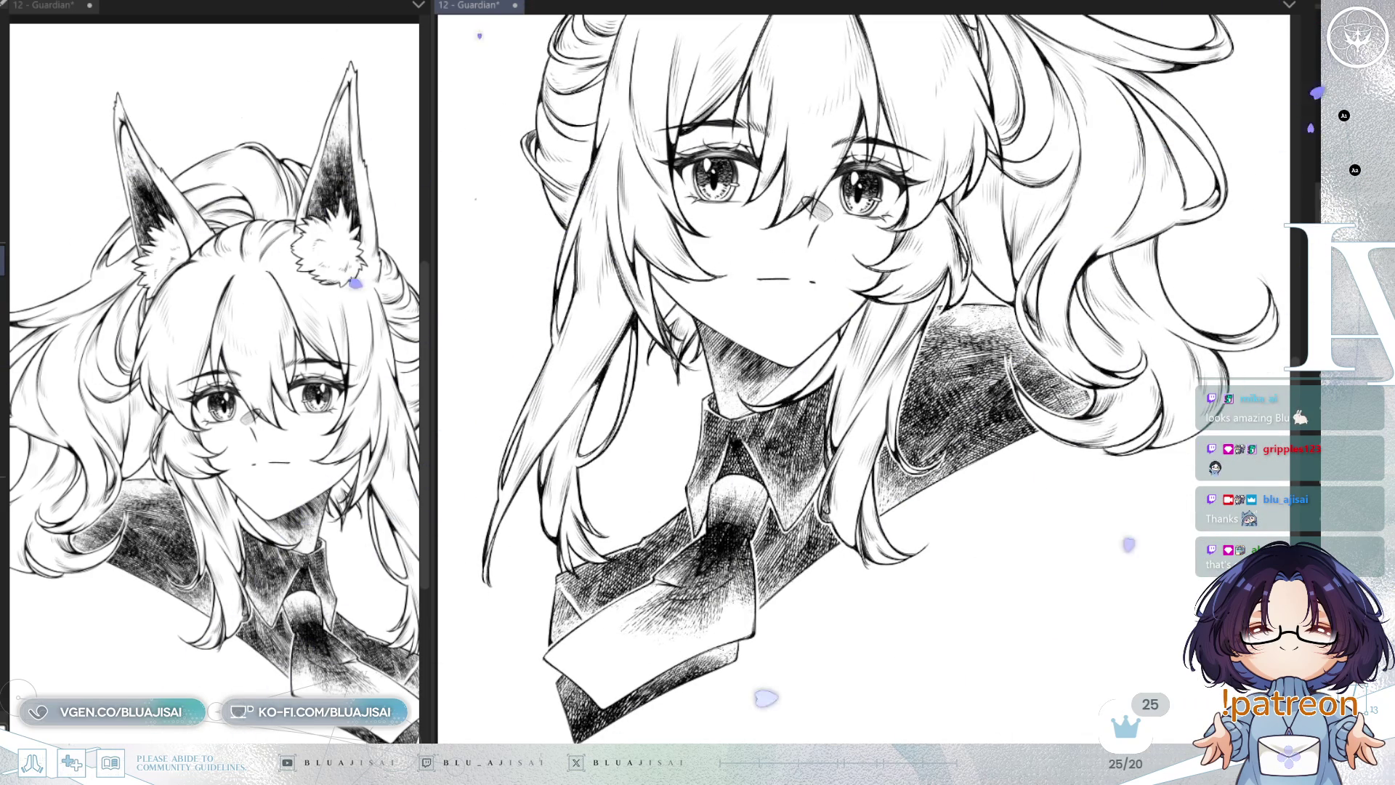
Step: Lighten the hatched jacket texture to a soft grey and rotate around to inspect the collar
key(ctrl+z)
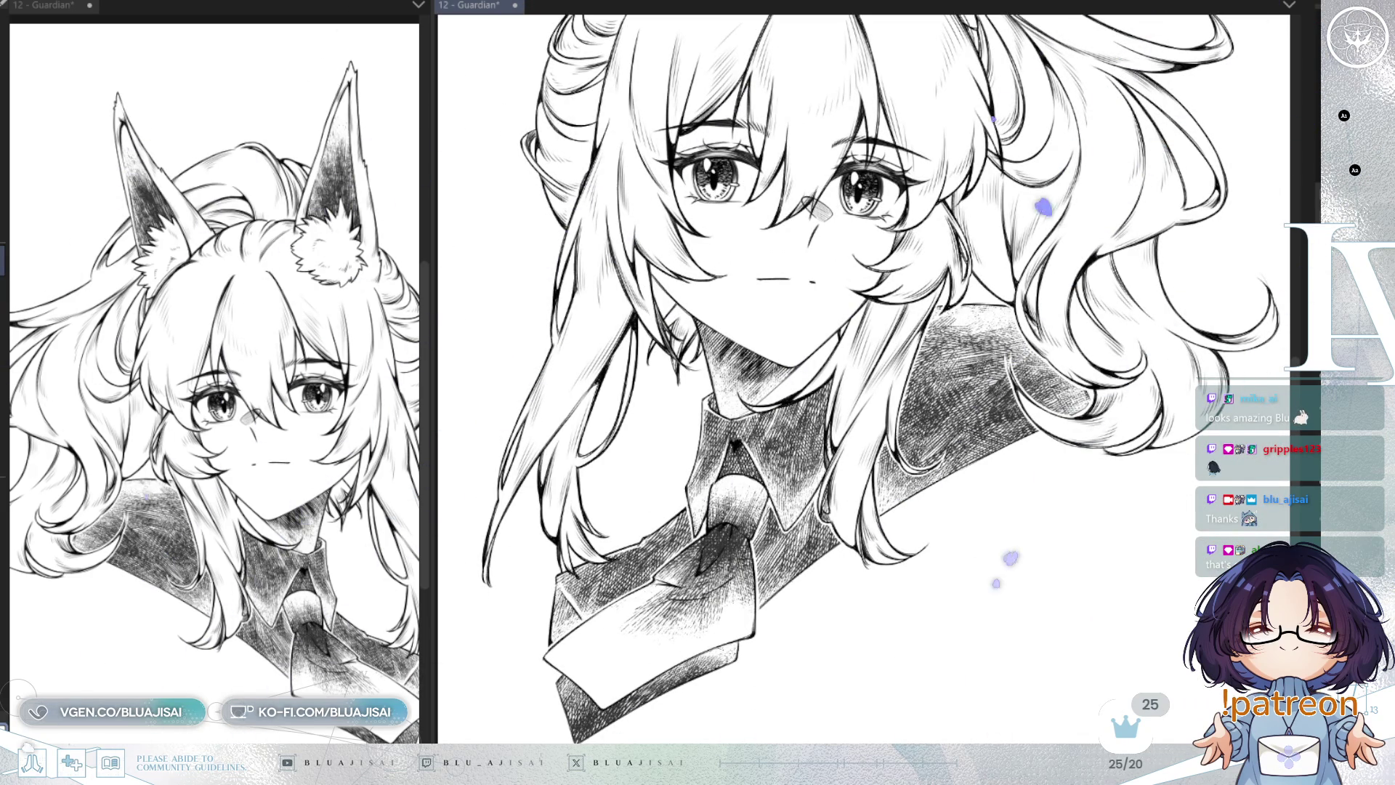
scroll(786, 601, up, 3)
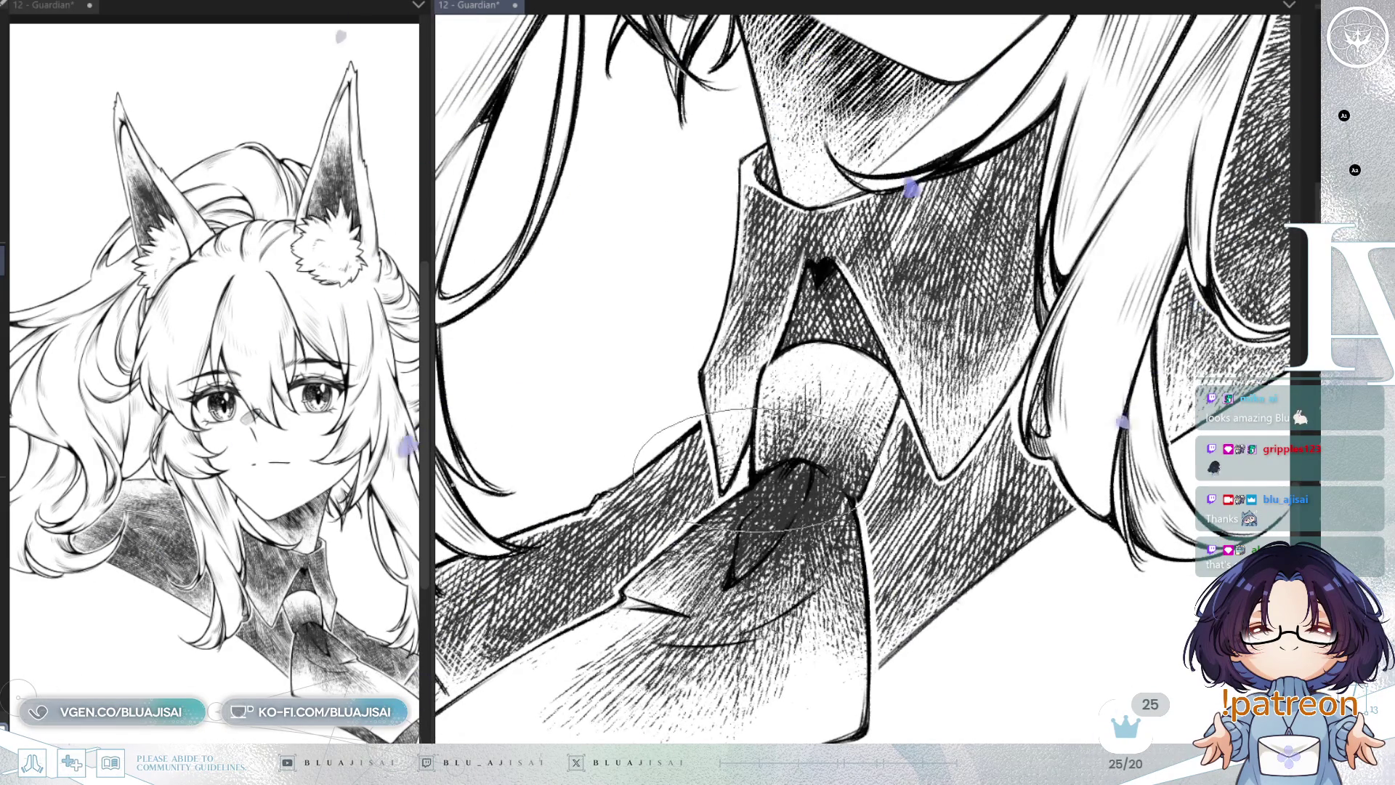
drag(748, 432, 796, 512)
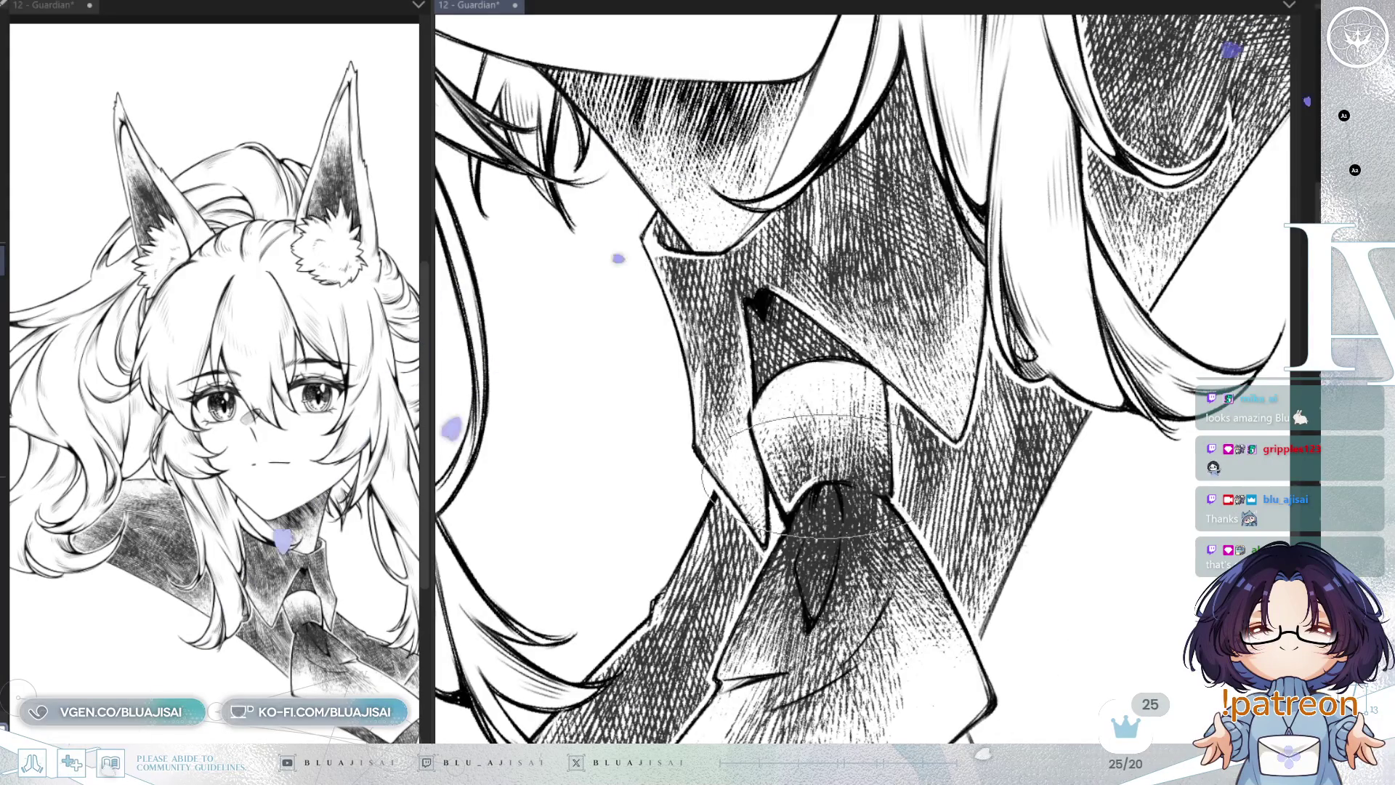
drag(825, 429, 828, 581)
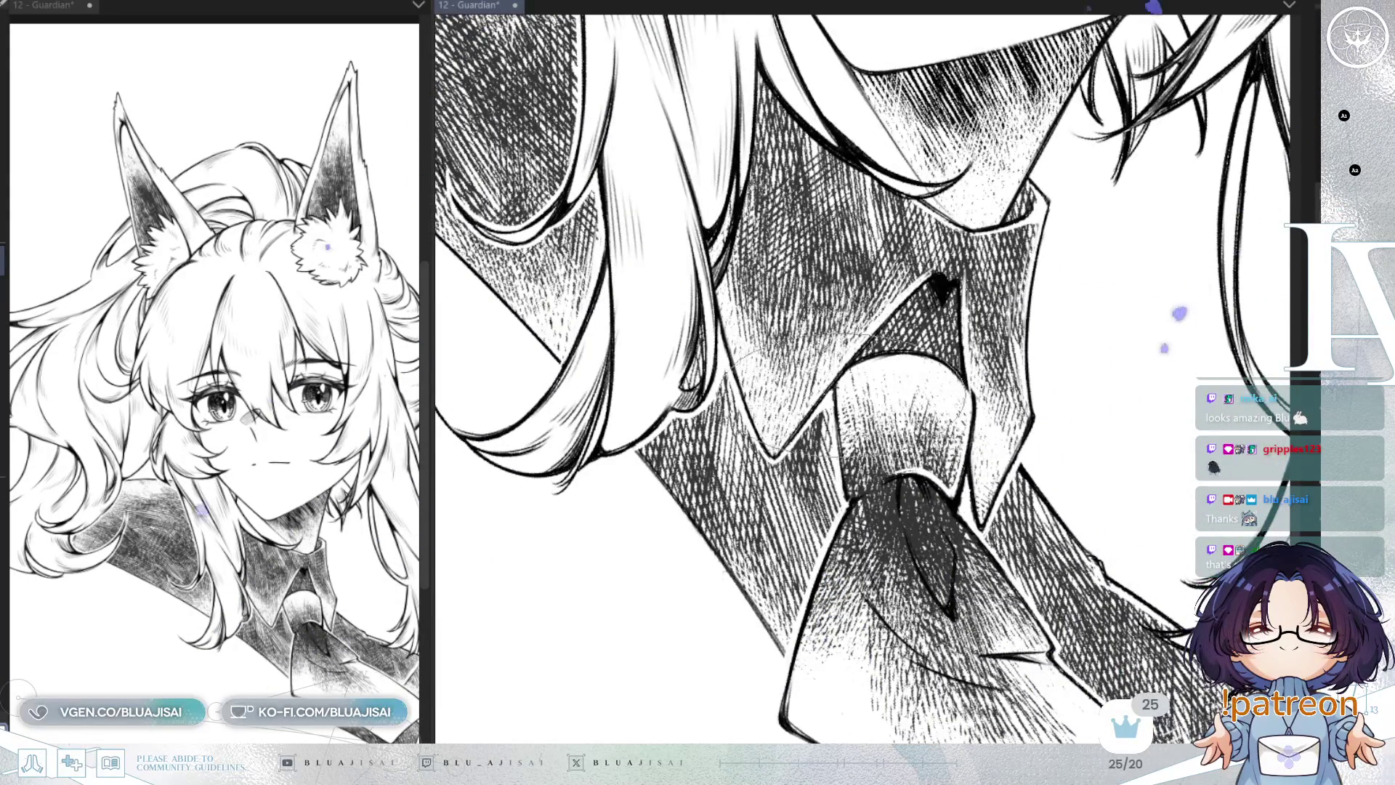
drag(854, 454, 865, 370)
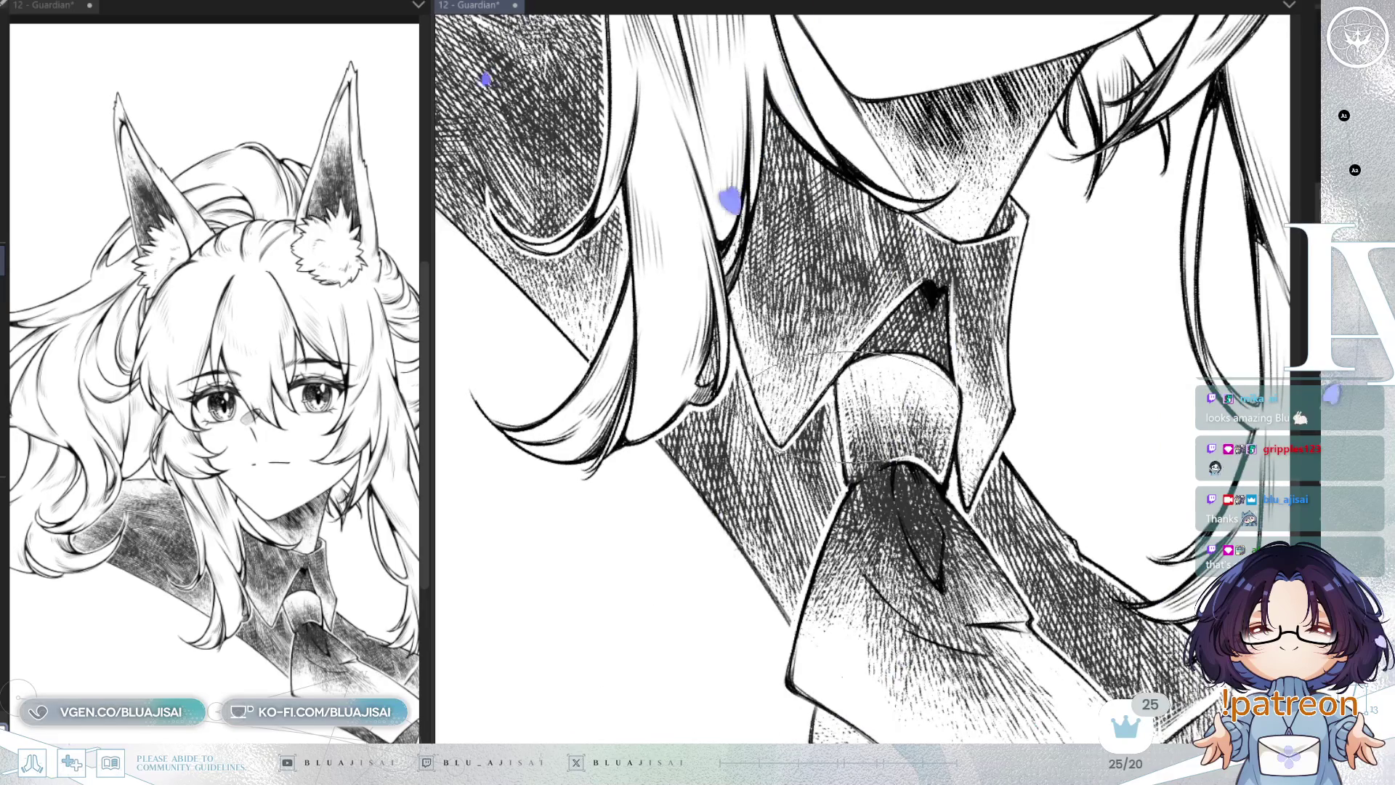
drag(882, 414, 876, 476)
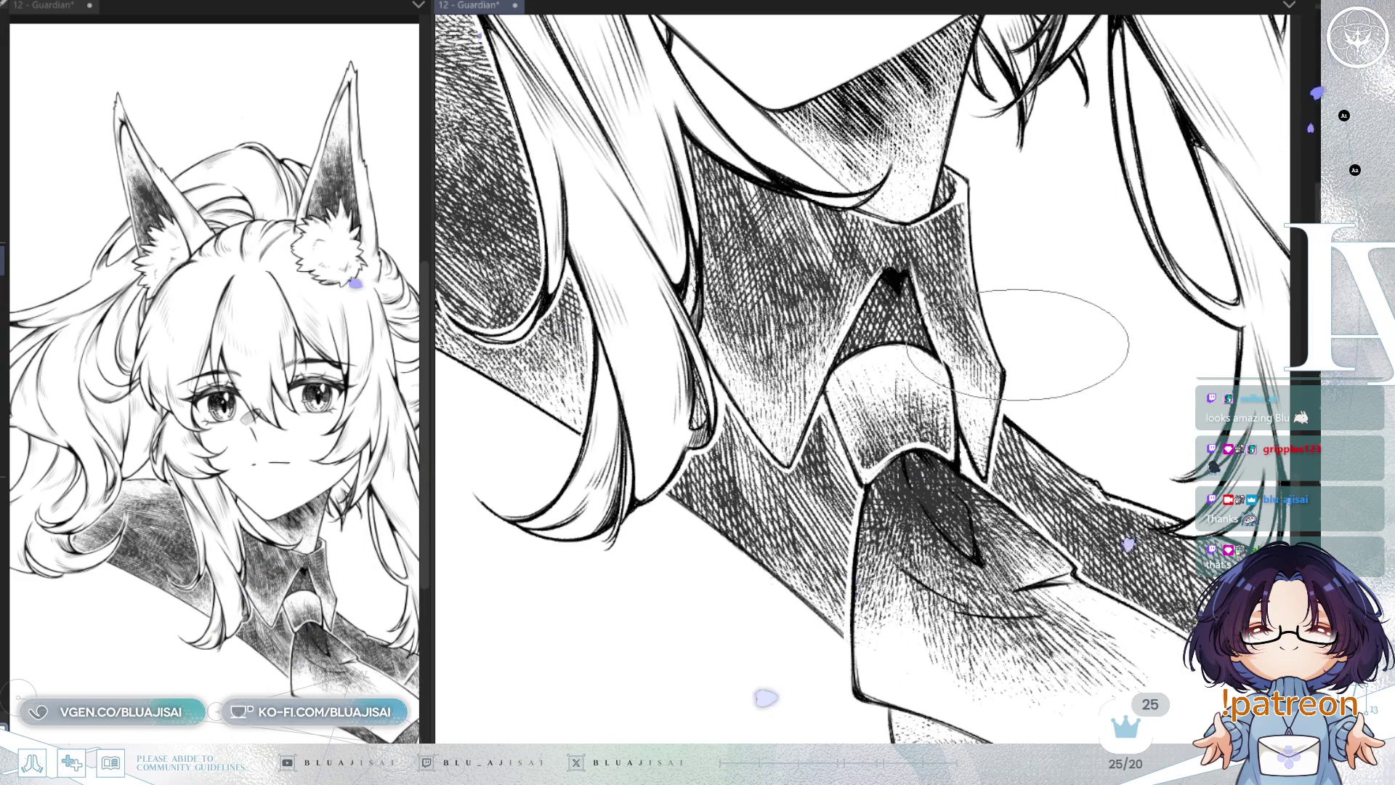
drag(996, 296, 917, 398)
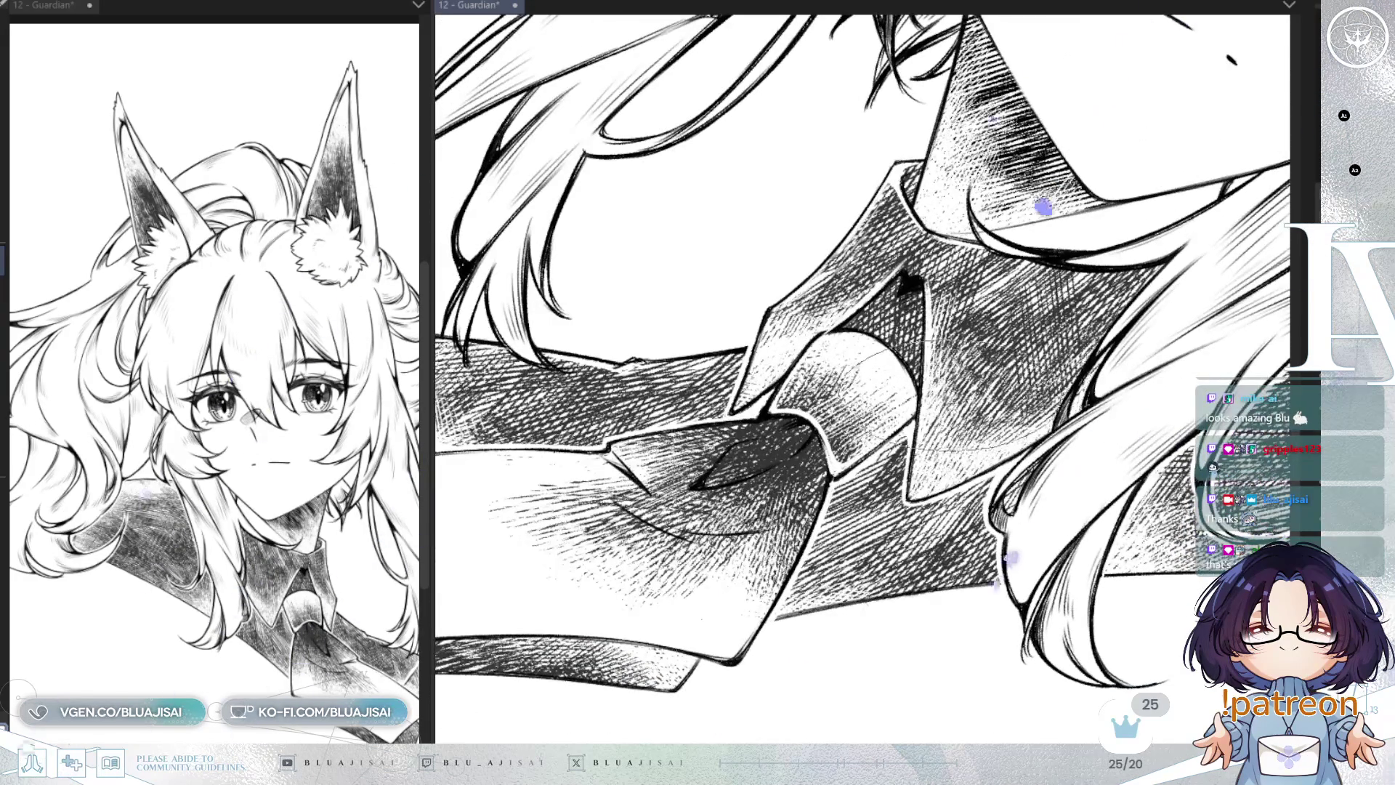
drag(921, 450, 821, 454)
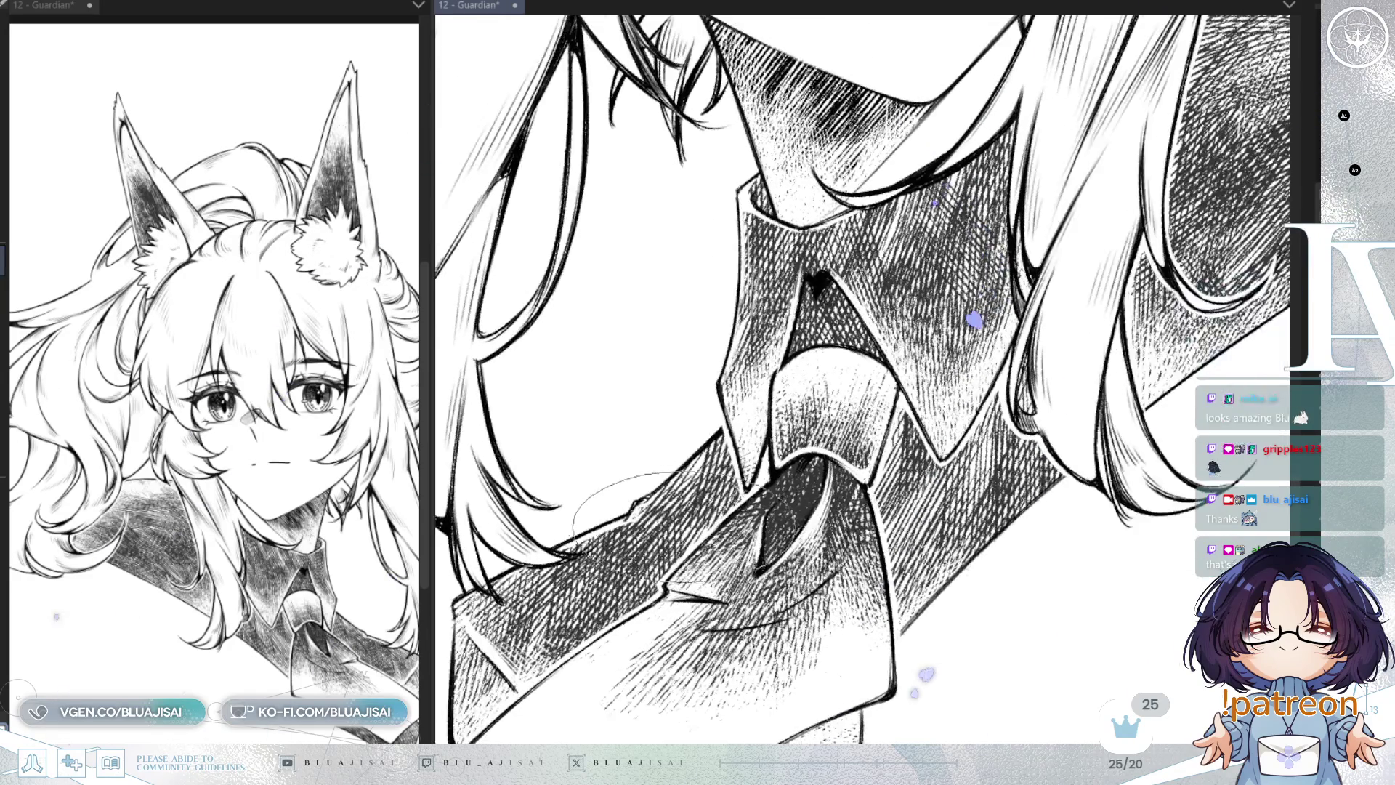
drag(698, 523, 828, 407)
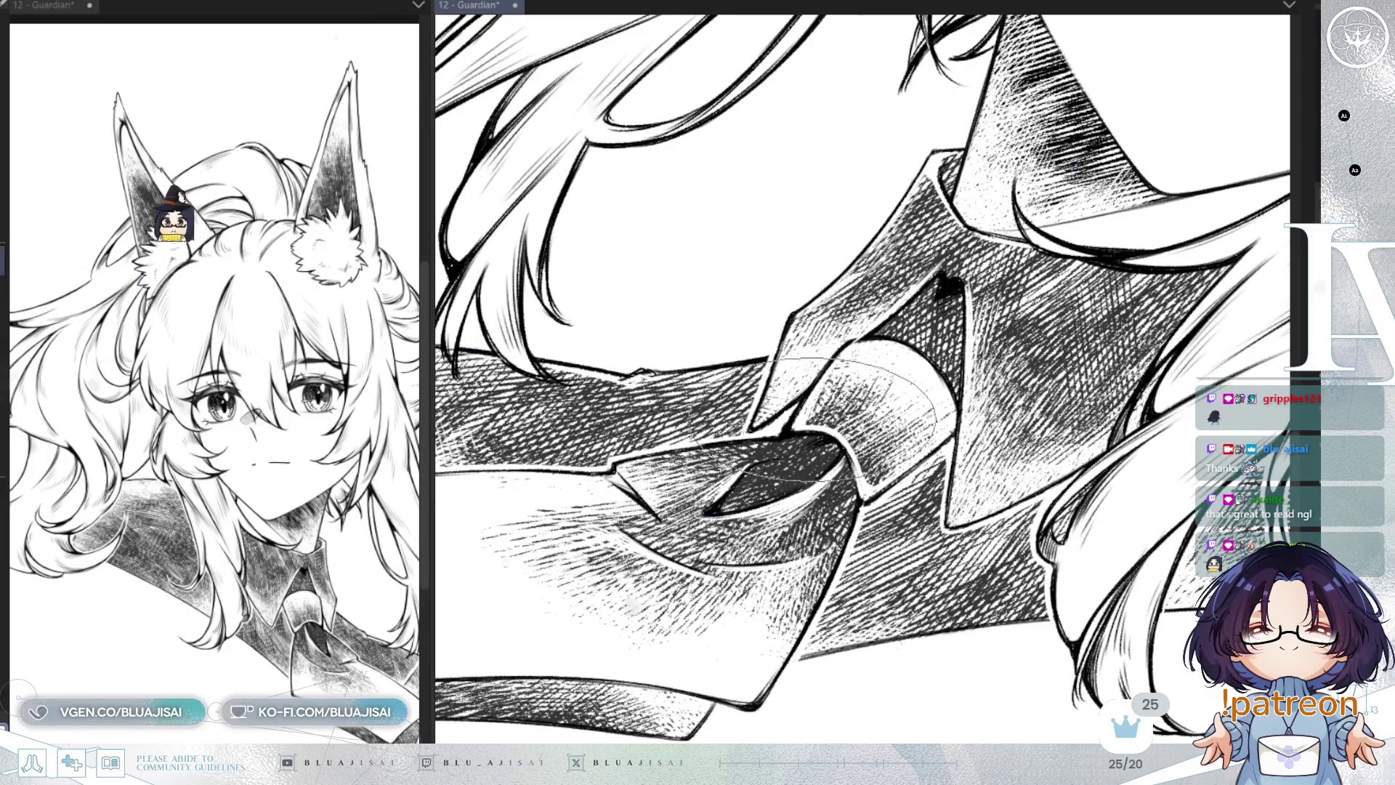
drag(850, 392, 864, 349)
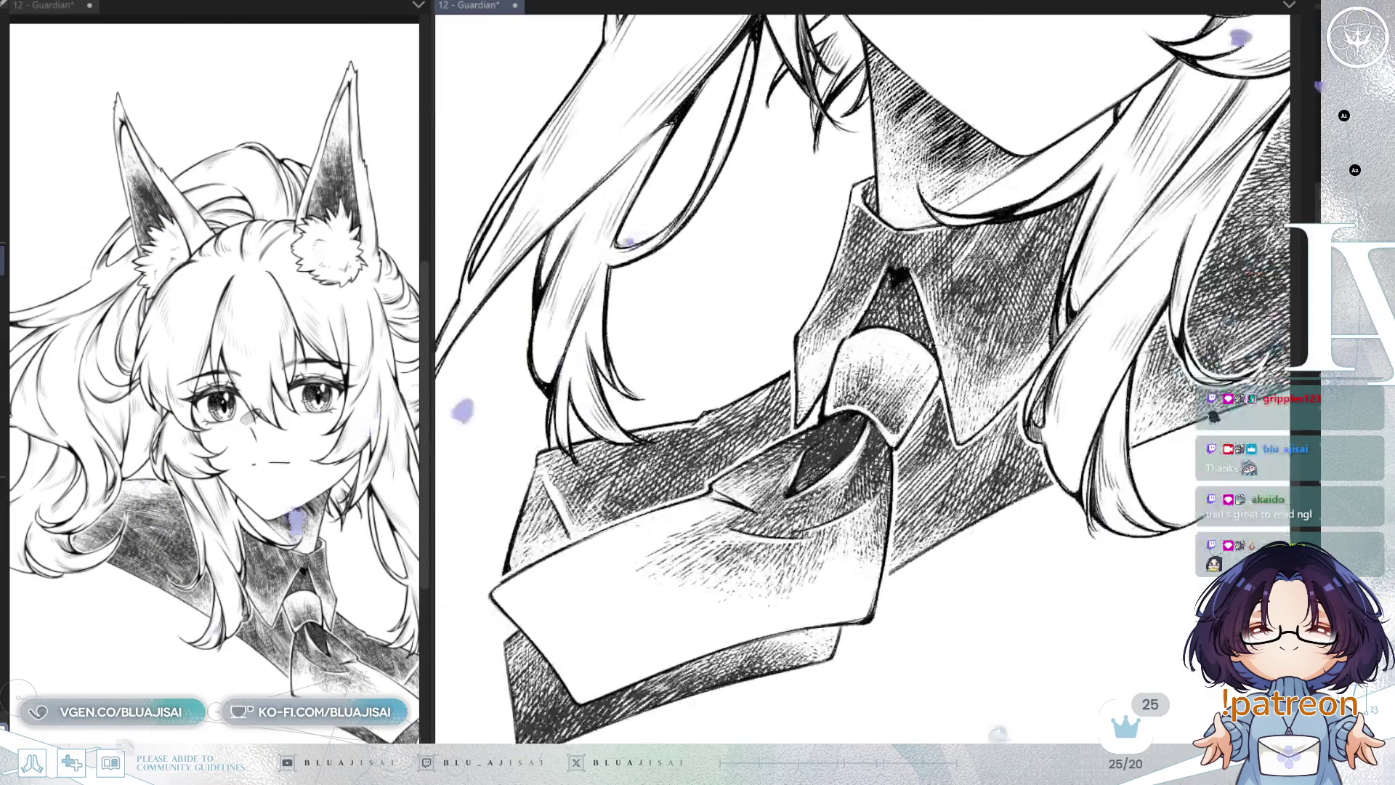
mouse_move(800, 435)
mouse_down()
mouse_move(678, 361)
mouse_move(639, 373)
mouse_move(1073, 292)
mouse_move(1042, 367)
mouse_up()
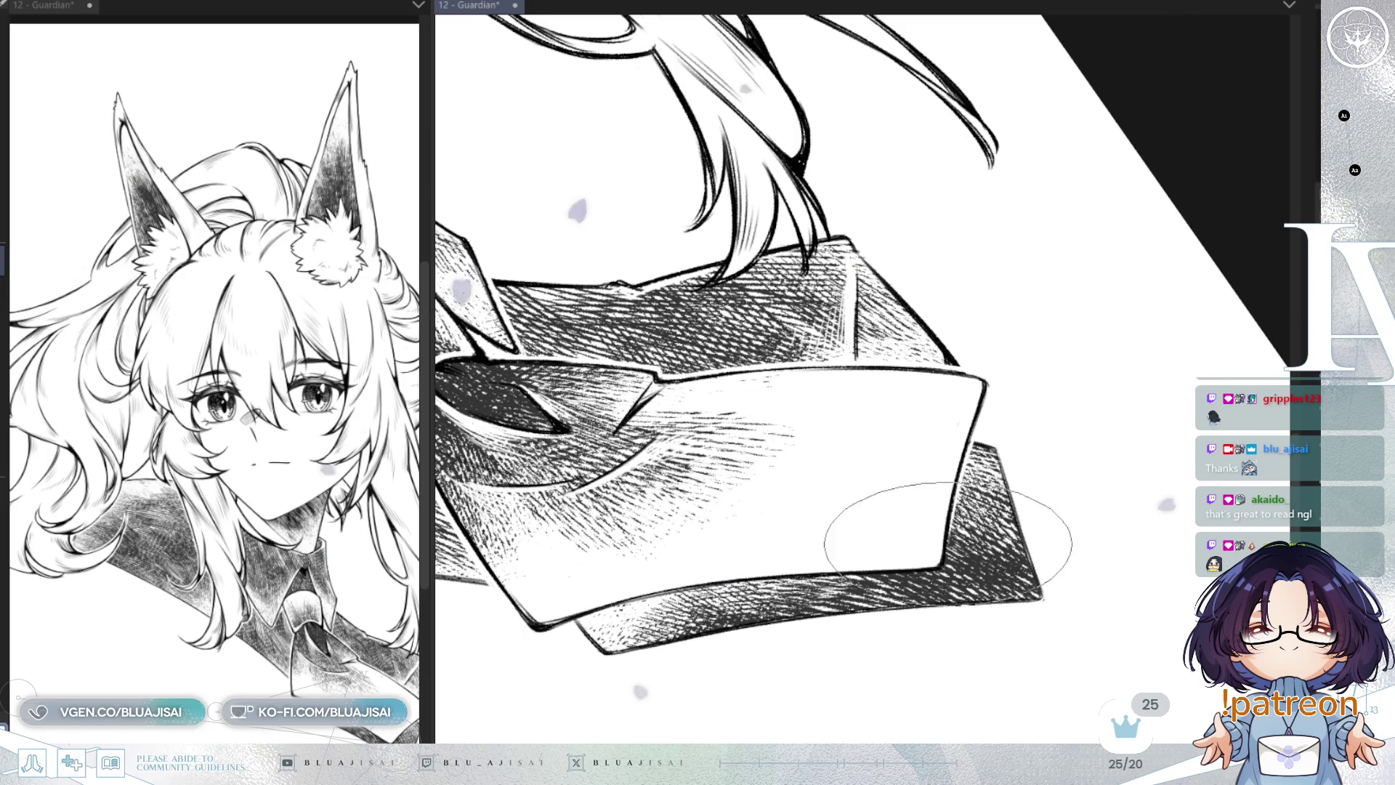
drag(935, 499, 1019, 411)
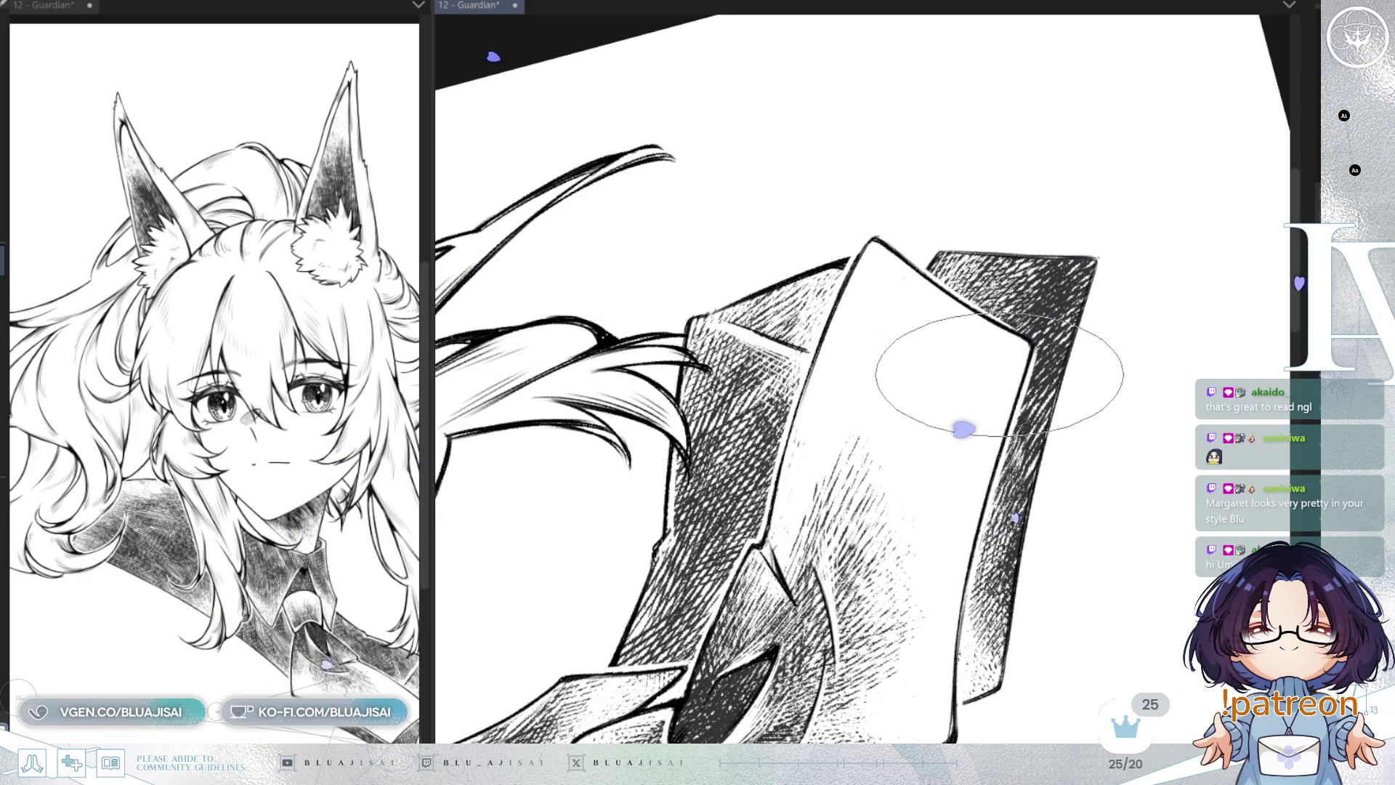
key(h)
key(minus)
key(asciicircum)
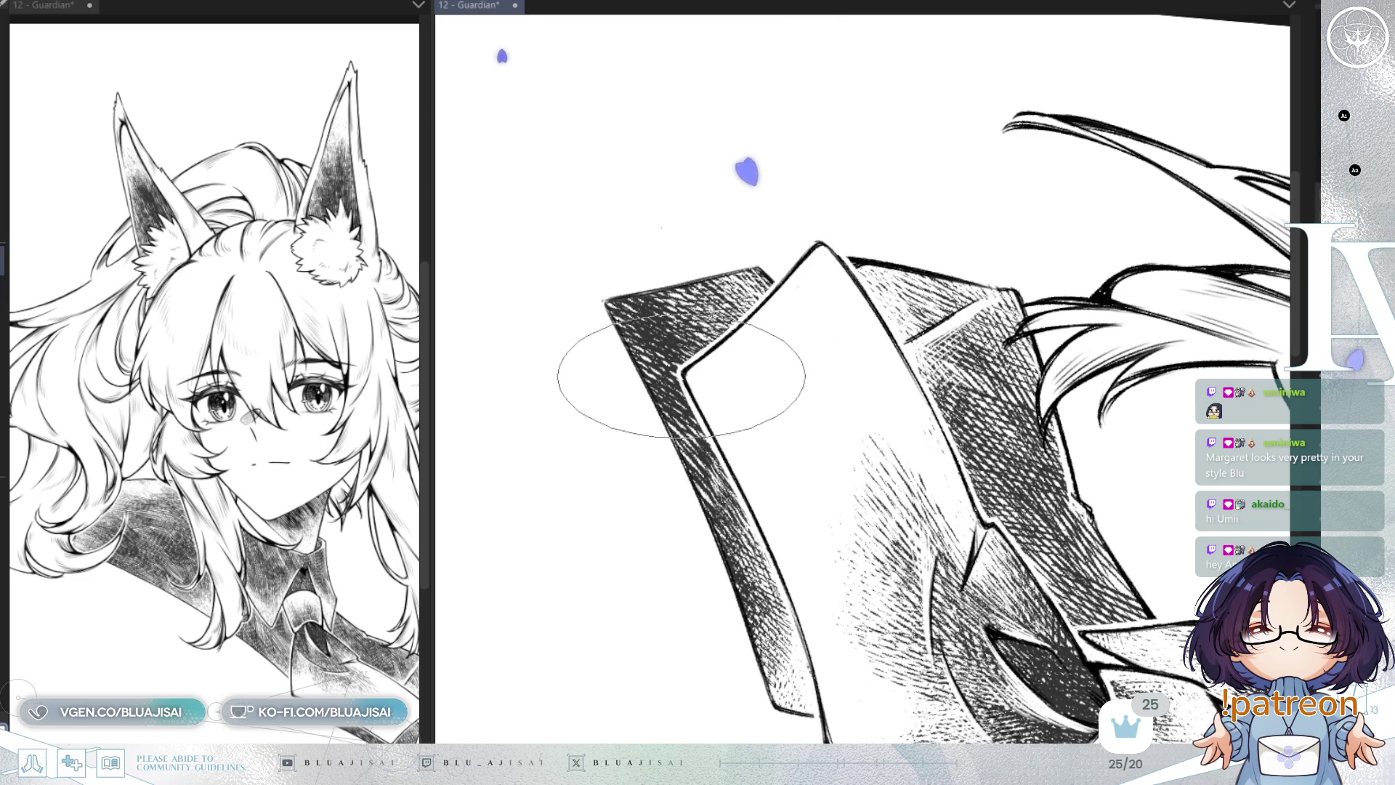
mouse_move(996, 171)
mouse_down()
mouse_move(1204, 223)
mouse_move(1092, 403)
mouse_move(937, 338)
mouse_move(1010, 346)
mouse_move(985, 396)
mouse_up()
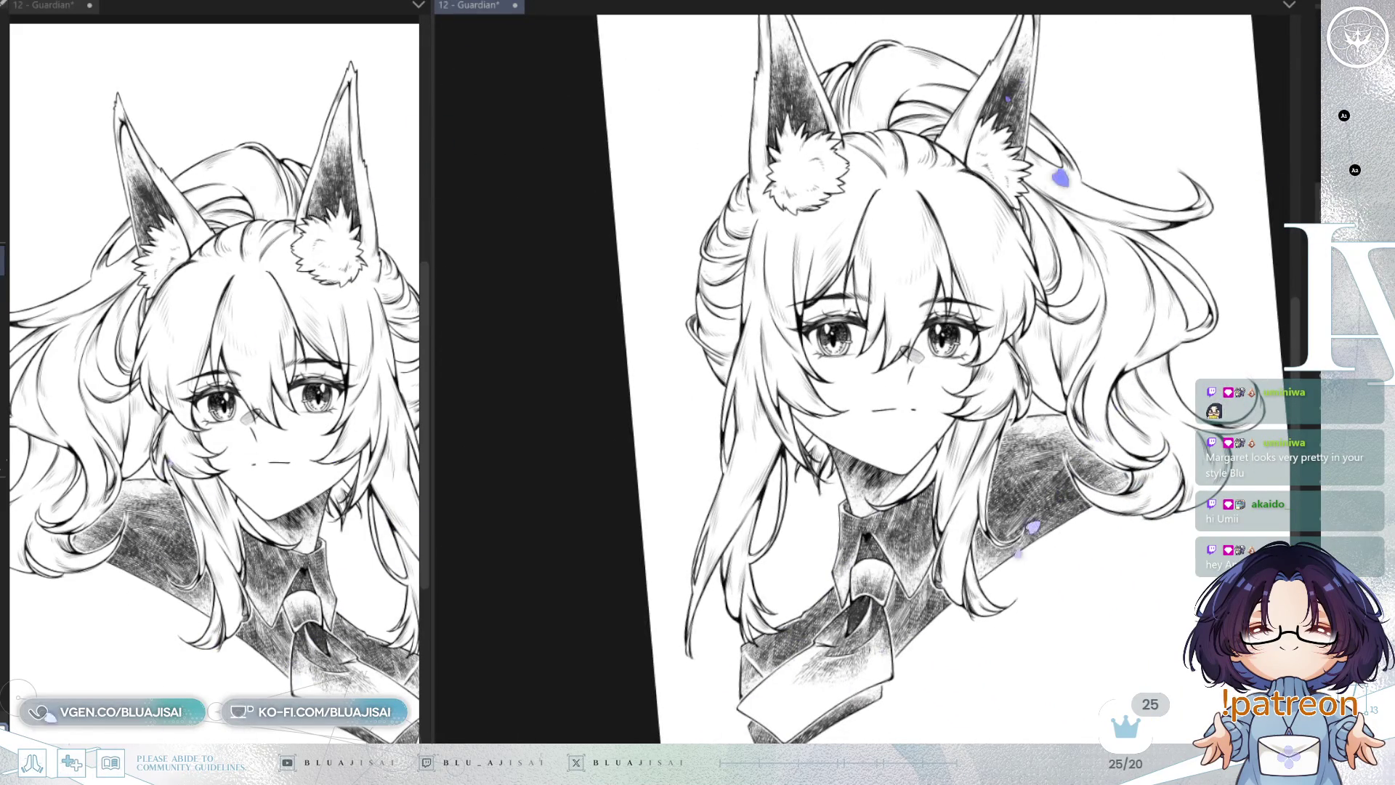
Step: Reset the canvas rotation, recentre the view, and save the Guardian illustration
mouse_move(910, 418)
mouse_down()
mouse_move(816, 554)
mouse_move(807, 56)
mouse_up()
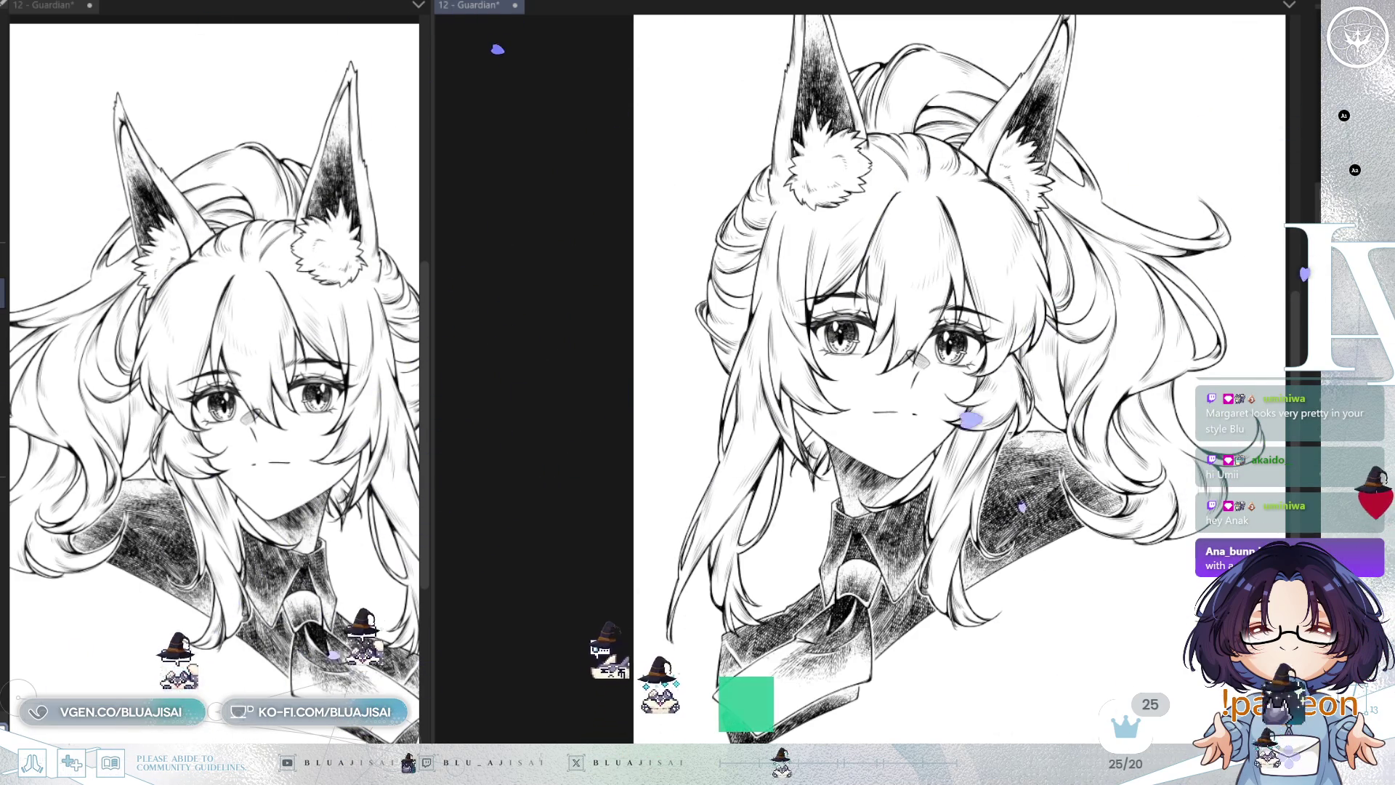
drag(1251, 160, 1243, 167)
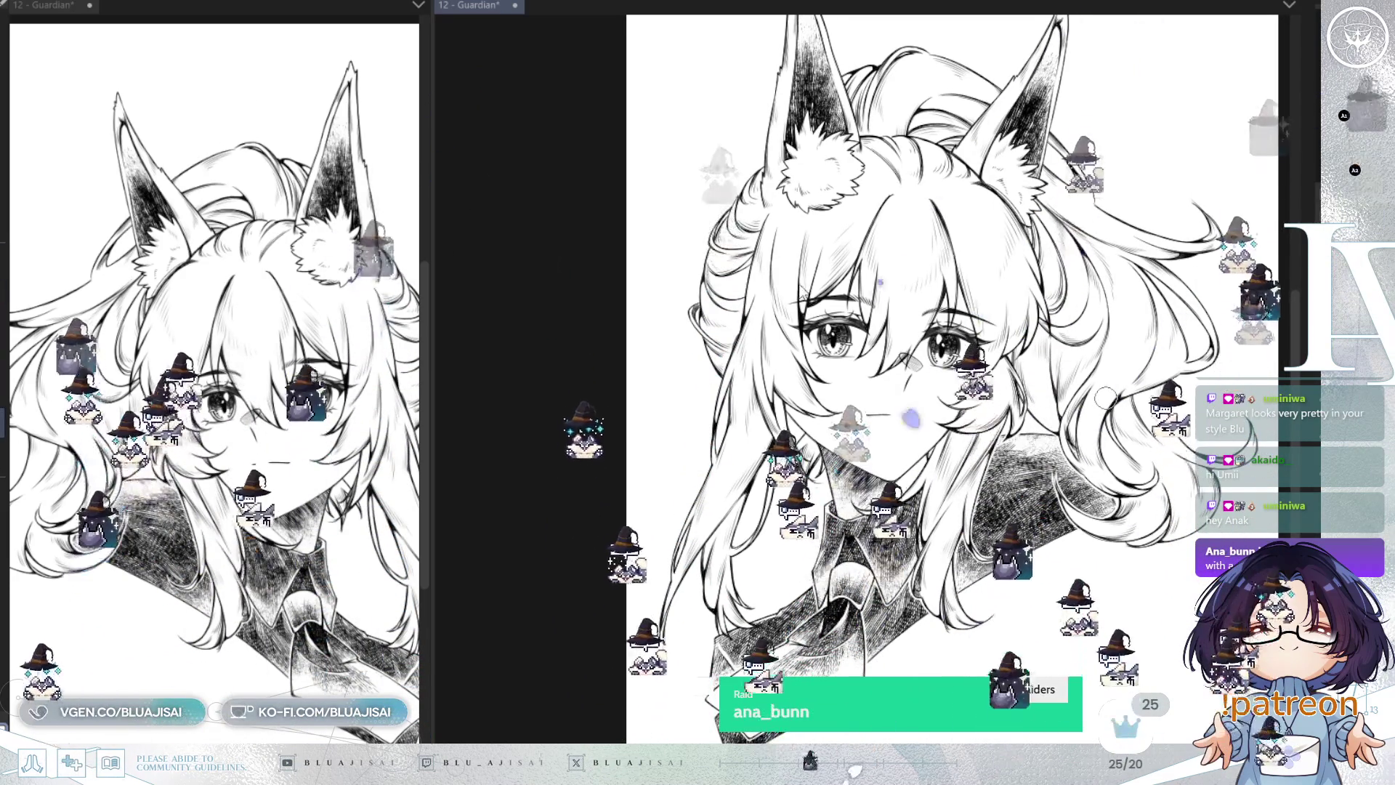
drag(941, 376, 847, 376)
key(ctrl+s)
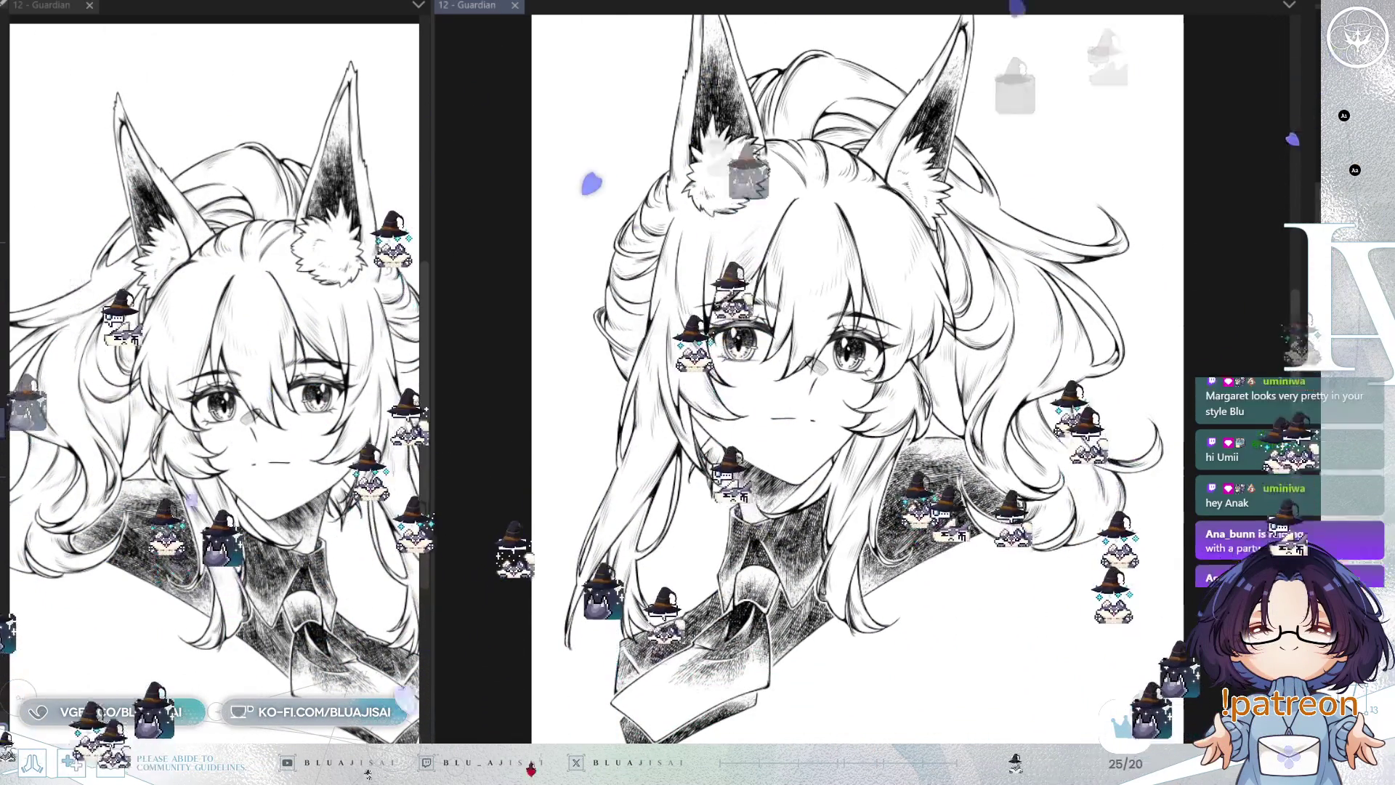
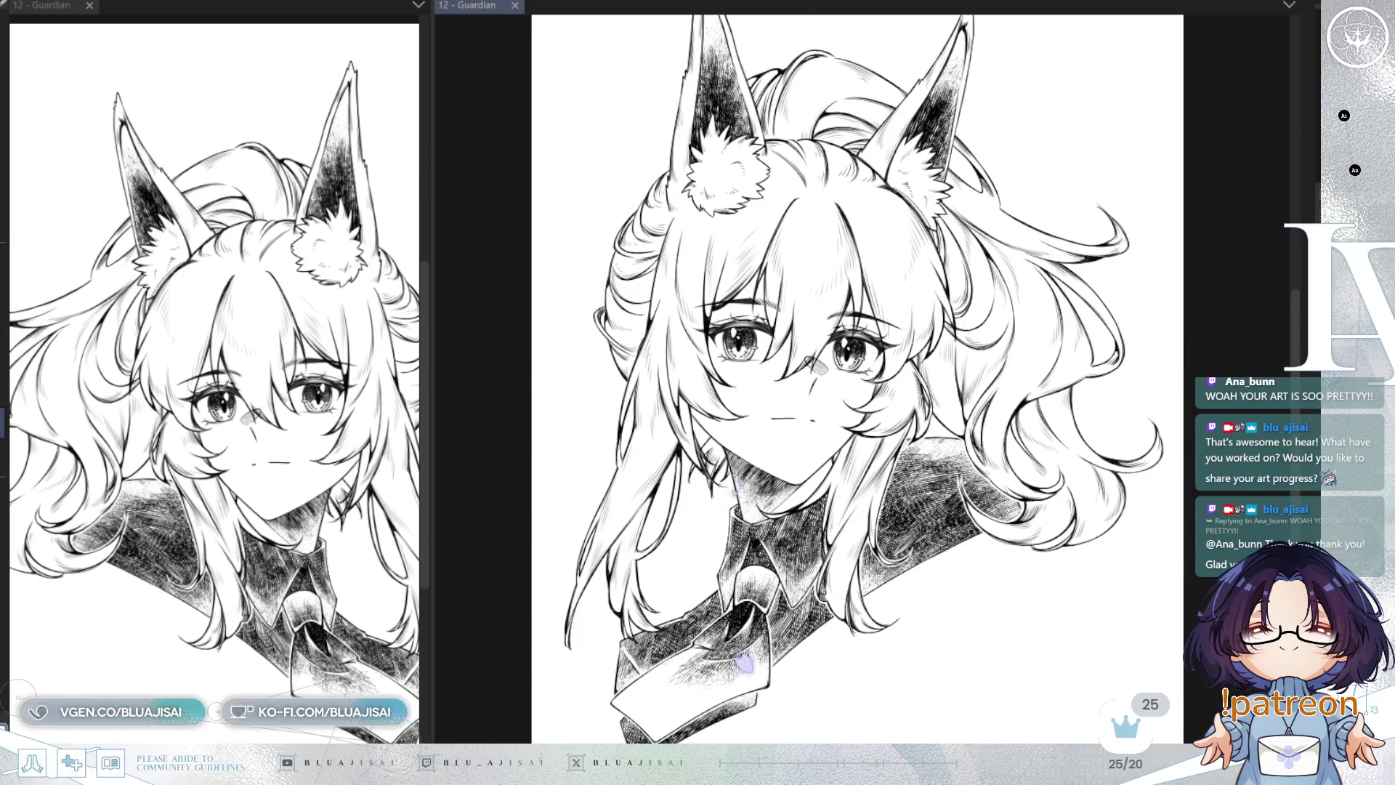
Step: Zoom in and touch up the lines near the left eye, then unmirror and tilt the view
scroll(701, 291, up, 5)
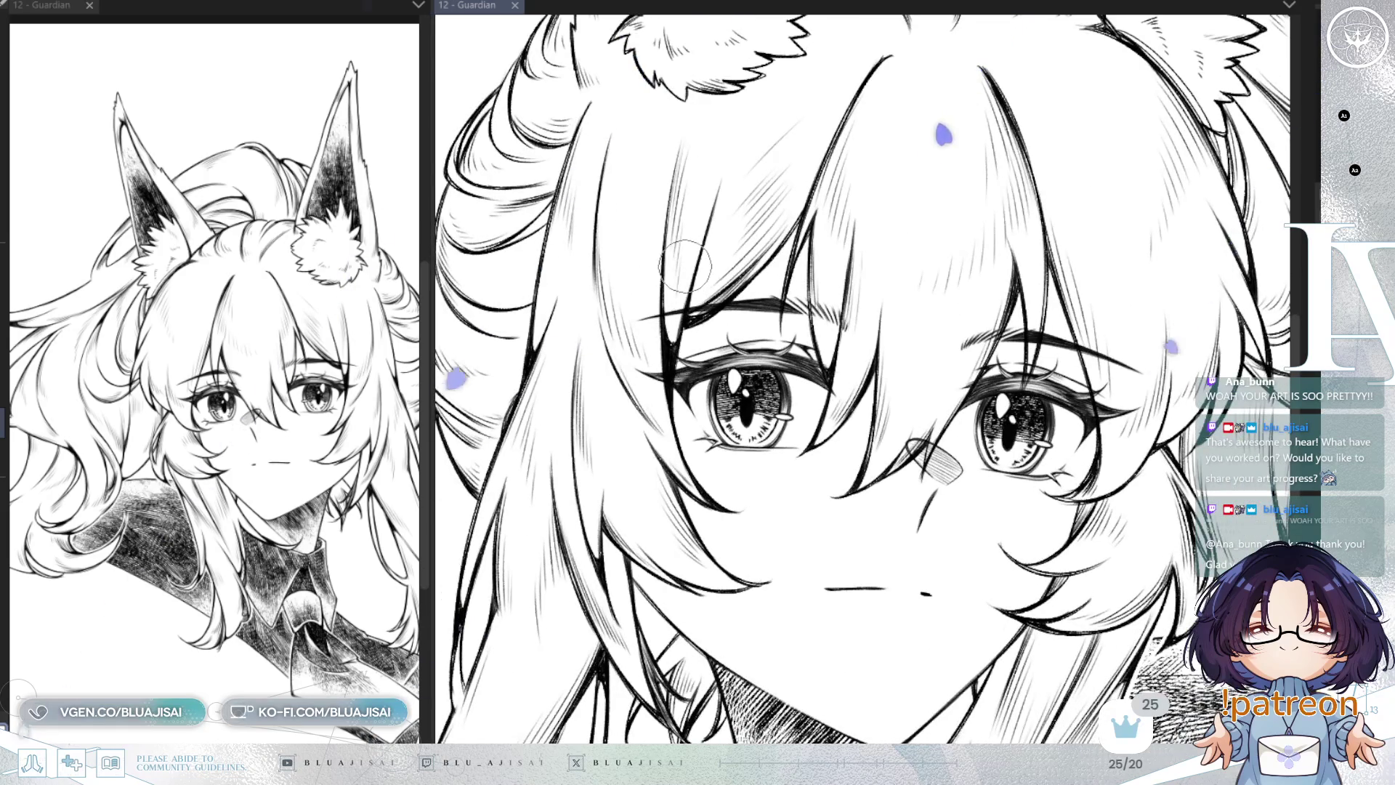
drag(691, 271, 667, 360)
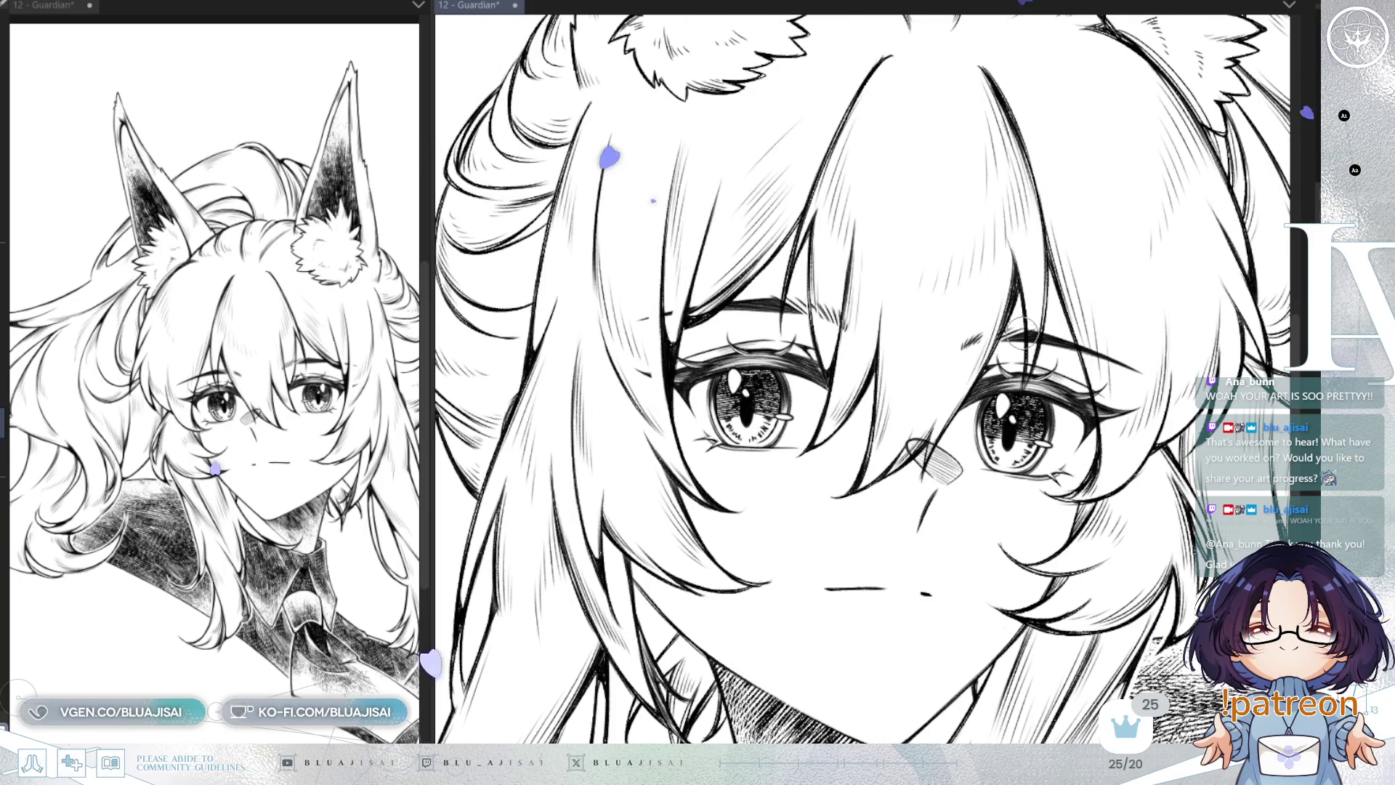
key(h)
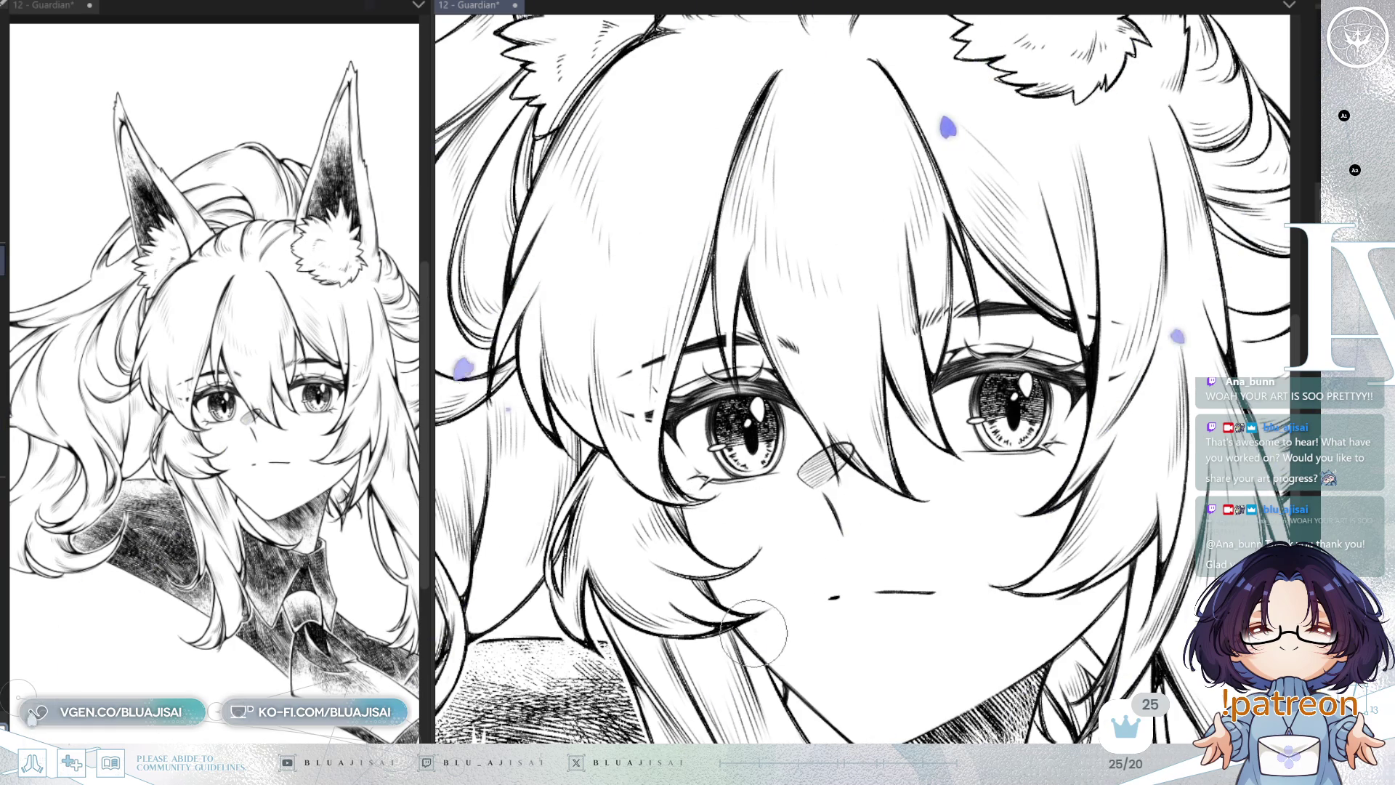
drag(756, 632, 831, 434)
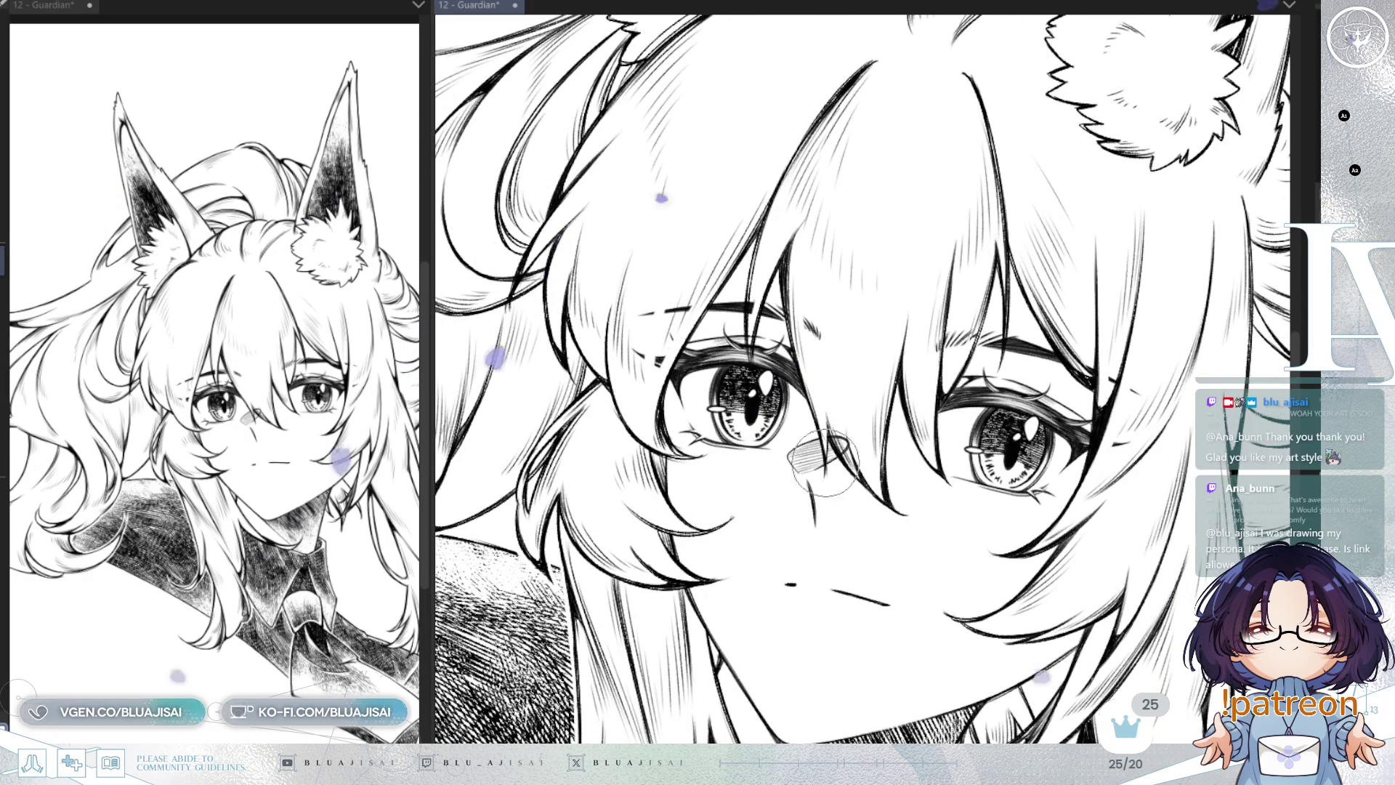
drag(854, 465, 1081, 318)
scroll(1080, 318, down, 3)
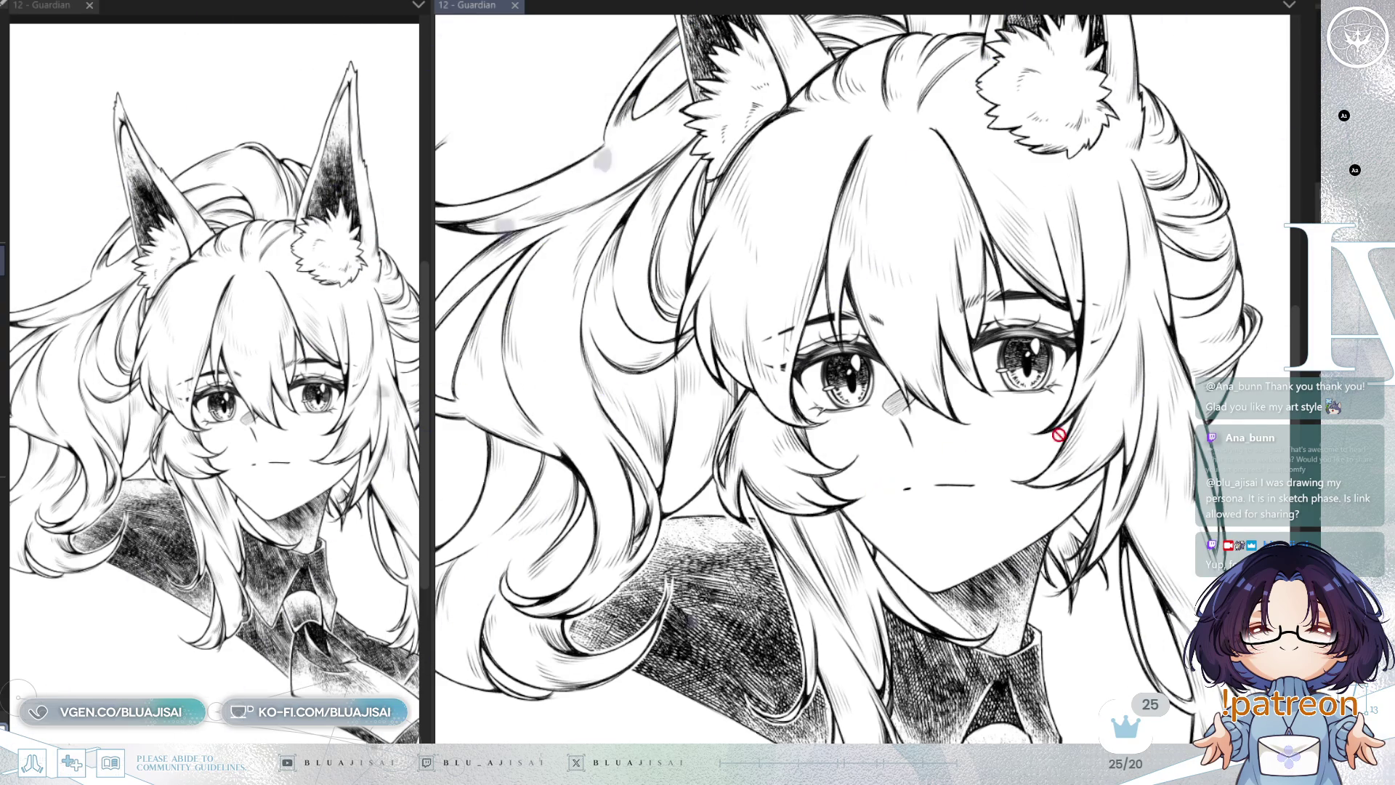
drag(1137, 434, 1200, 372)
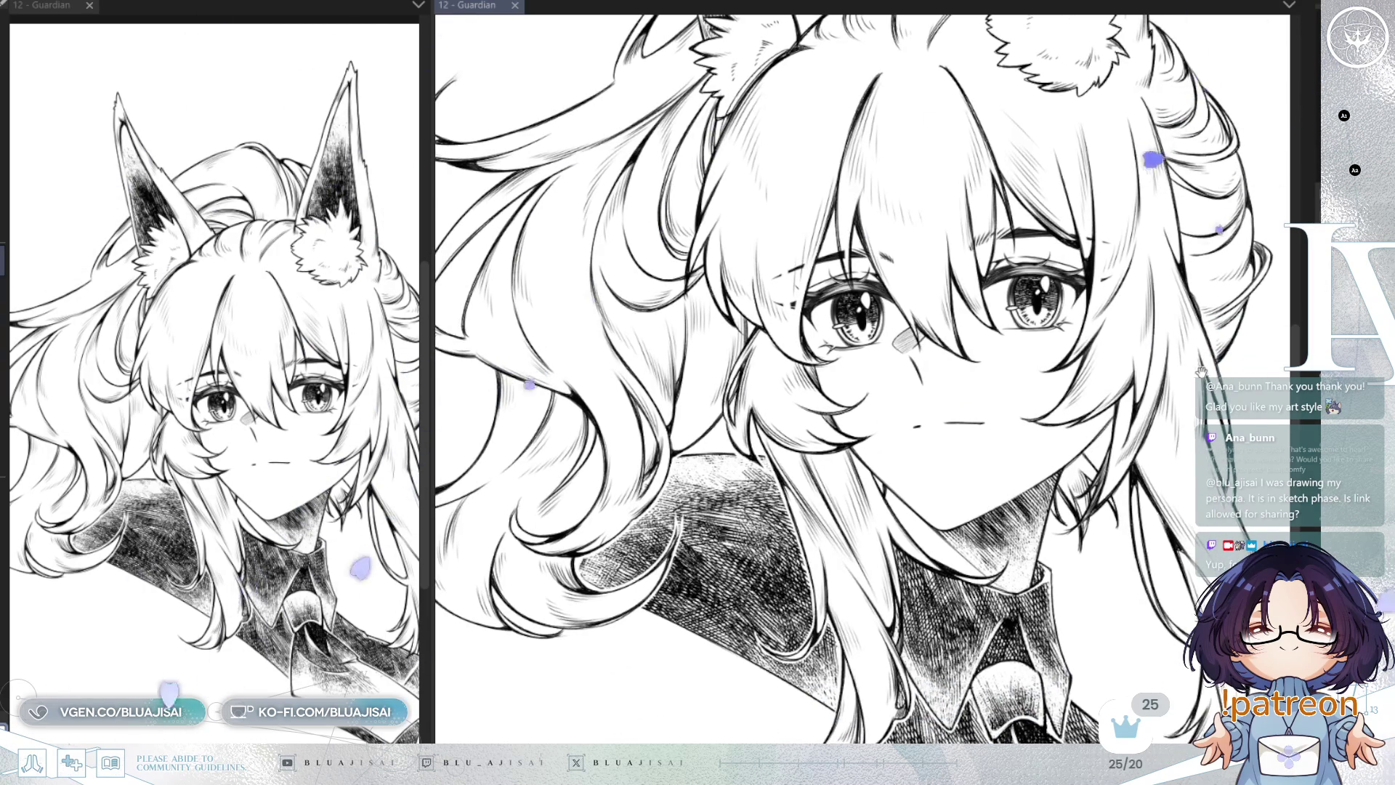
mouse_move(1235, 305)
mouse_down()
mouse_move(1155, 356)
mouse_move(1226, 354)
mouse_move(1178, 453)
mouse_move(1163, 433)
mouse_move(1197, 410)
mouse_up()
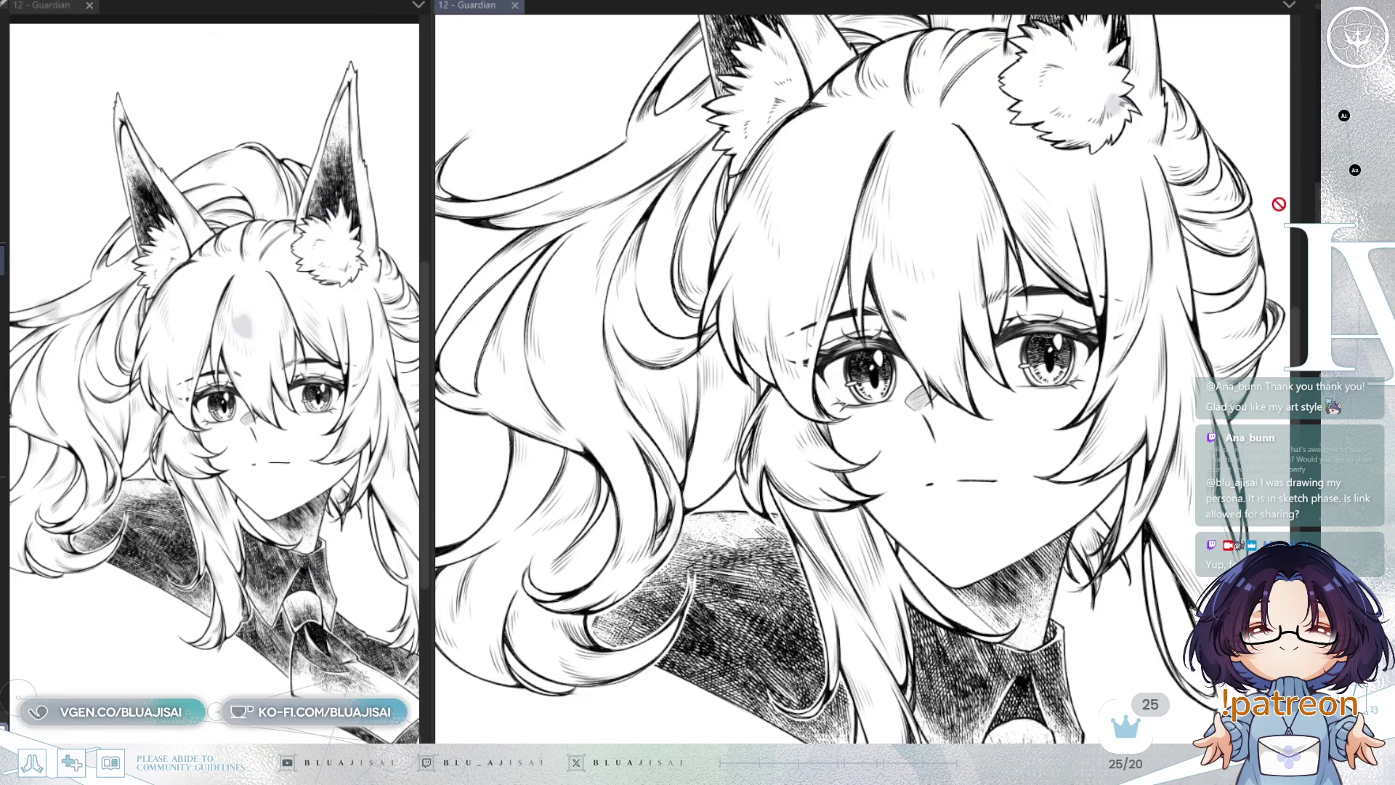
mouse_move(1103, 401)
mouse_down()
mouse_move(1030, 501)
mouse_move(1031, 698)
mouse_move(1125, 545)
mouse_up()
scroll(1125, 544, down, 2)
key(h)
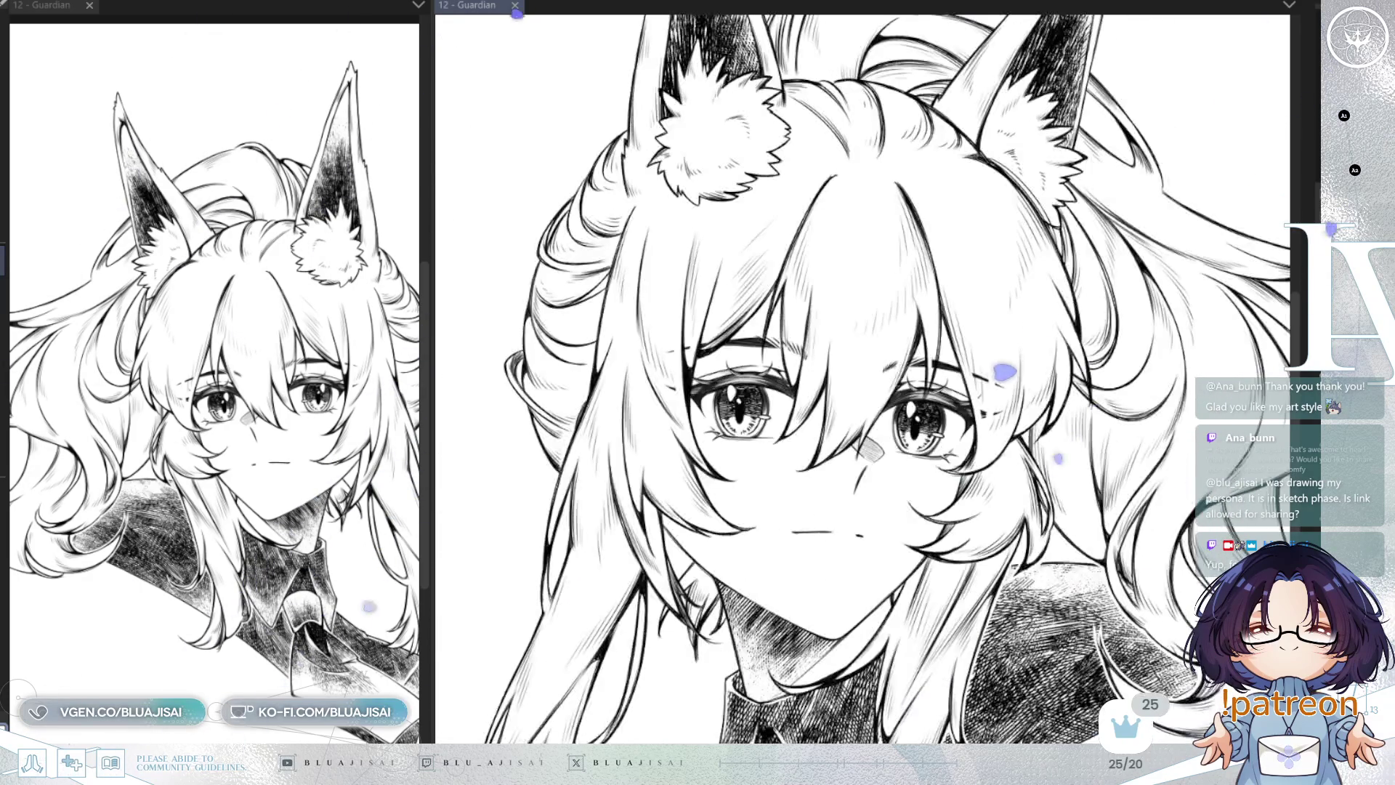
key(h)
mouse_move(1196, 574)
mouse_down()
mouse_move(1179, 371)
mouse_move(1111, 118)
mouse_move(865, 487)
mouse_up()
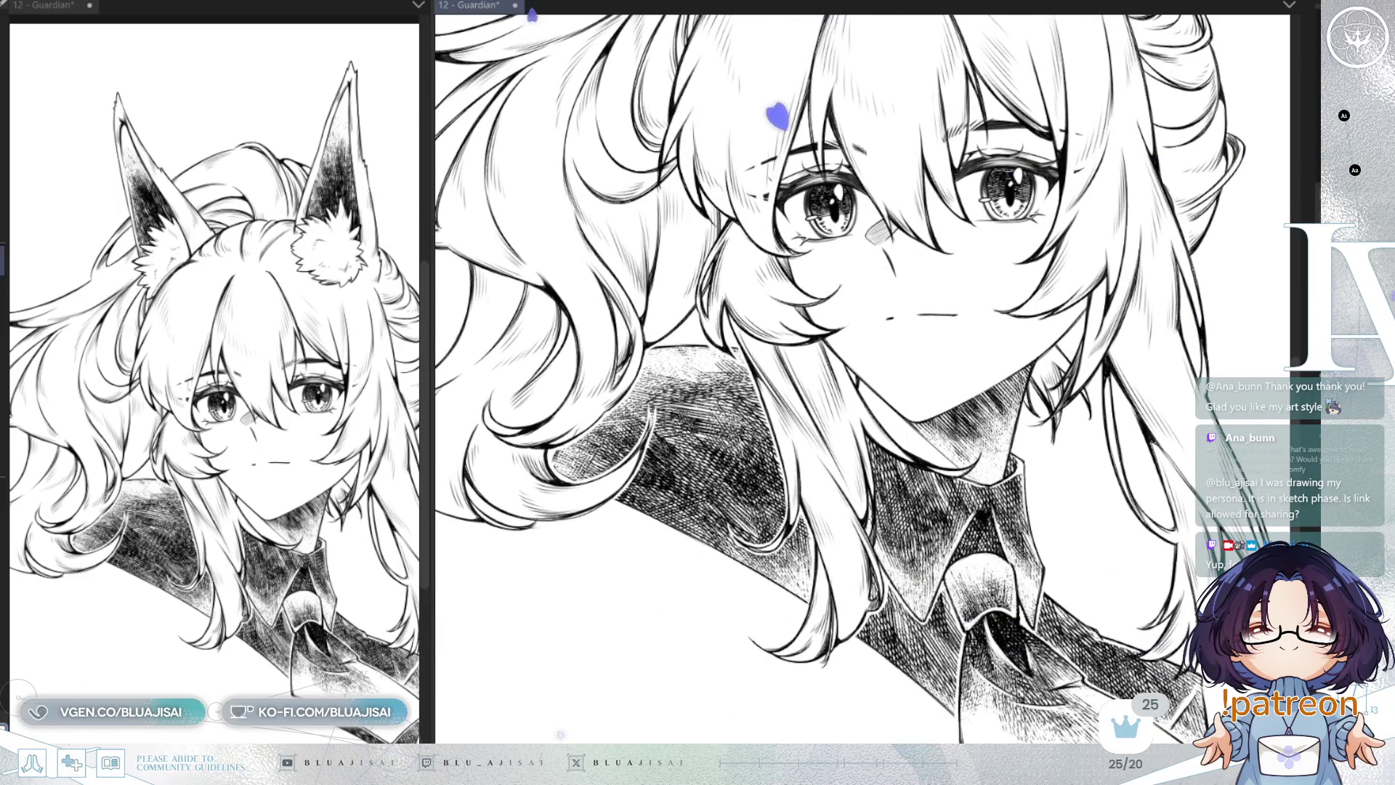
key(ctrl+v)
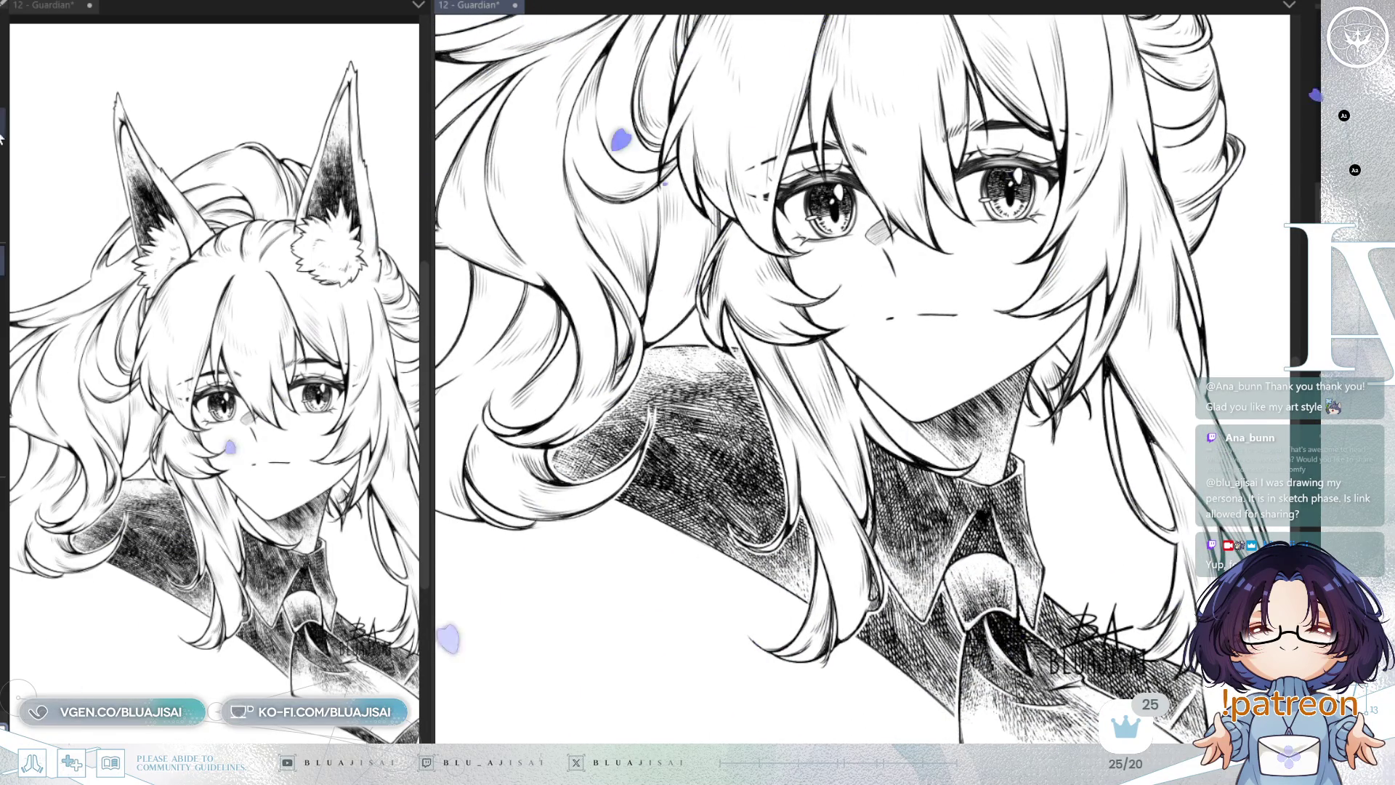
Step: Place the signature below the hair beside the collar, save, and zoom out to show the ears
mouse_move(1143, 693)
mouse_down()
mouse_move(789, 646)
mouse_move(799, 639)
mouse_move(785, 655)
mouse_up()
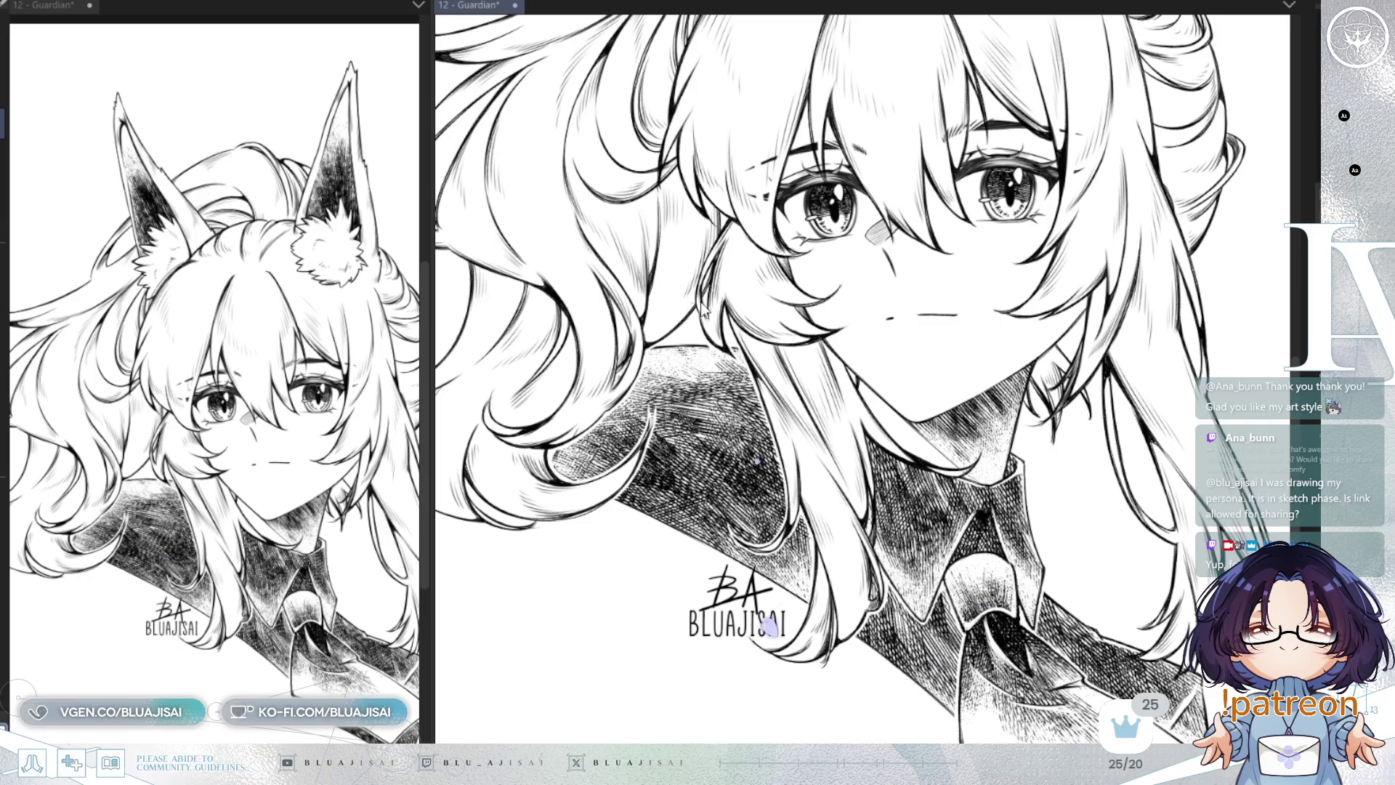
key(ctrl+s)
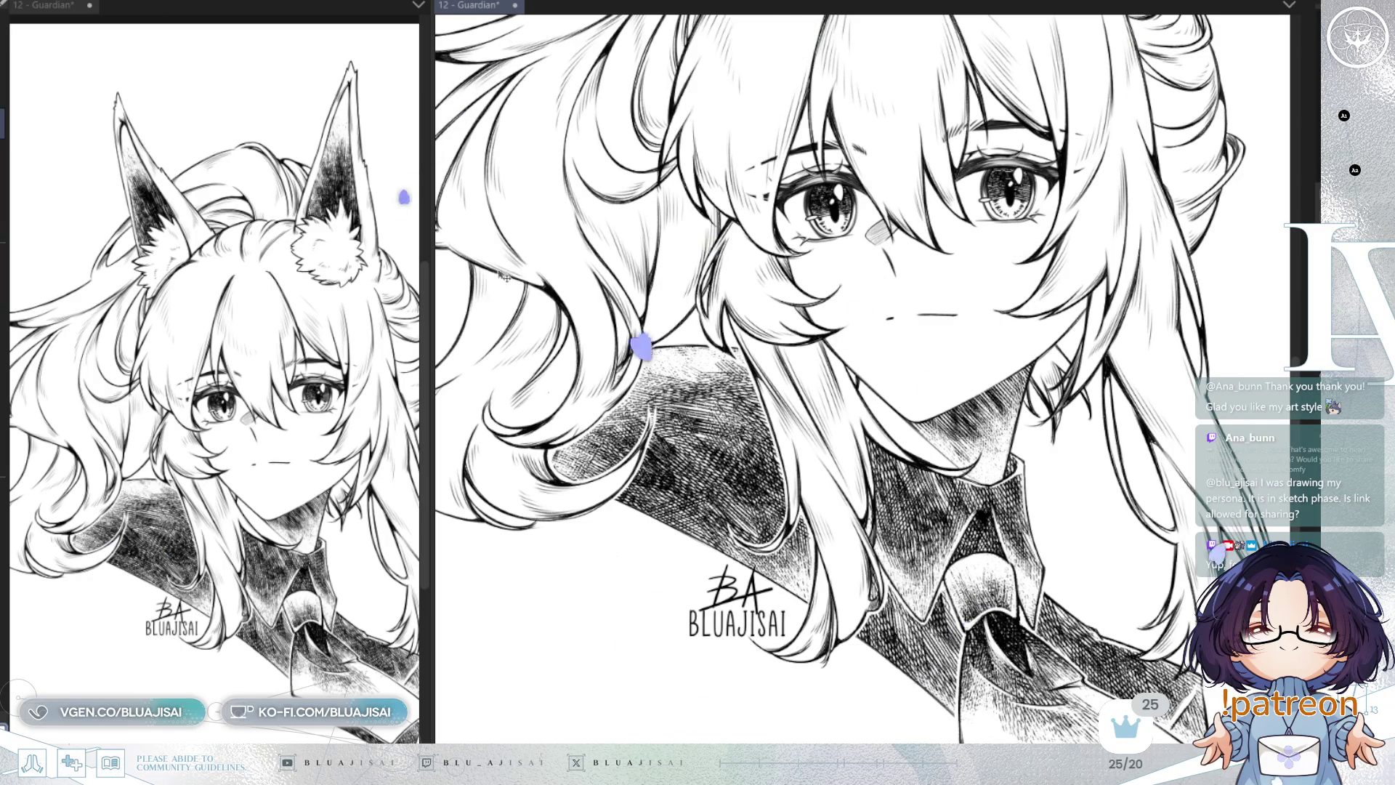
key(ctrl+minus)
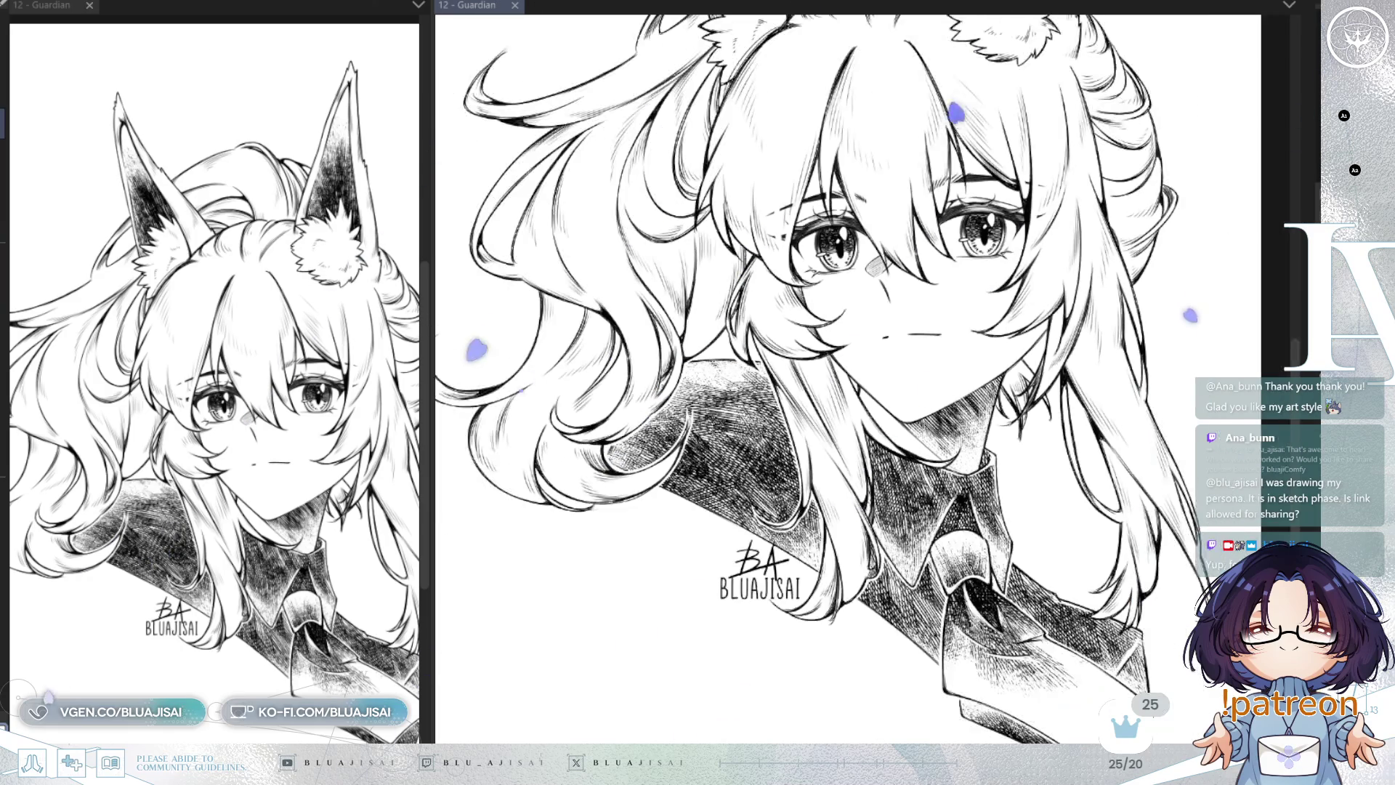
drag(1238, 205, 1224, 381)
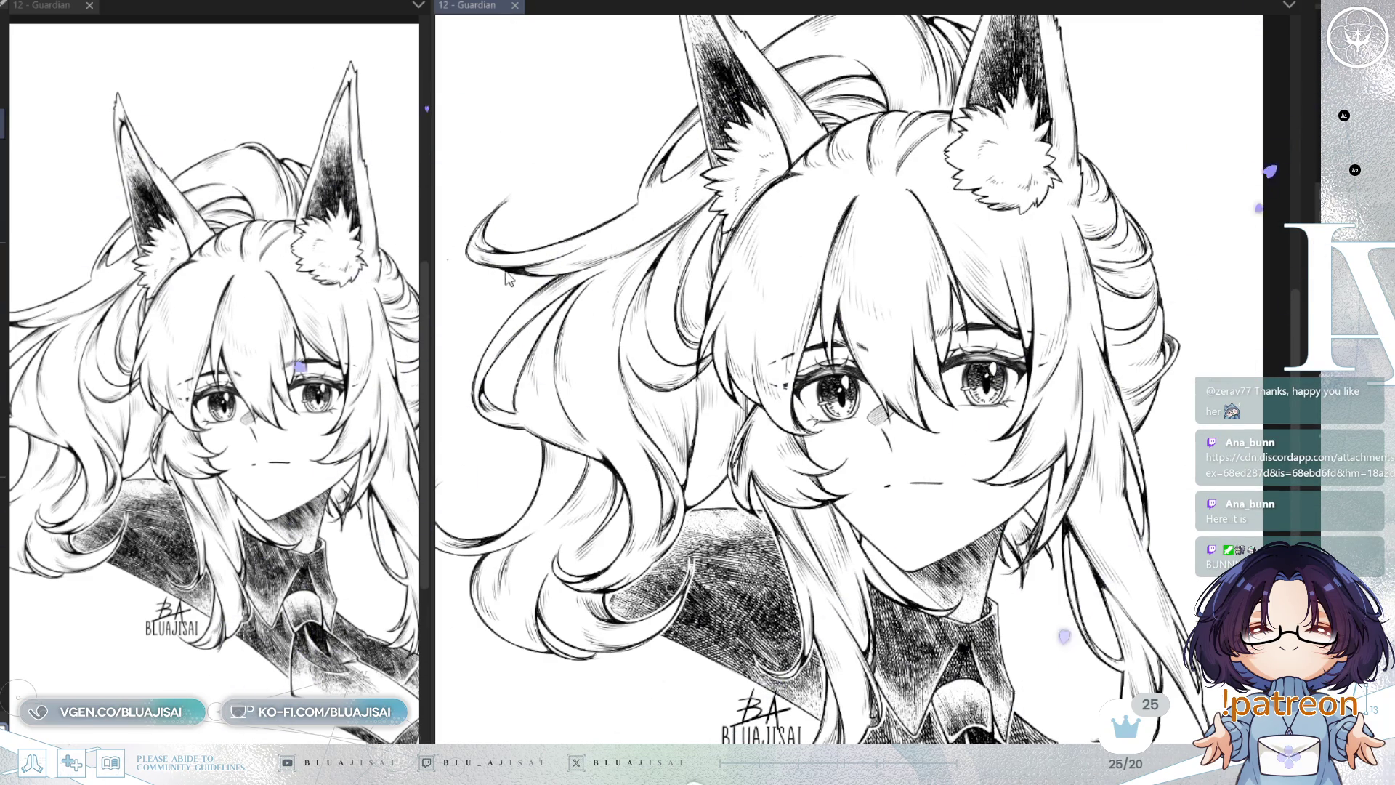
key(Return)
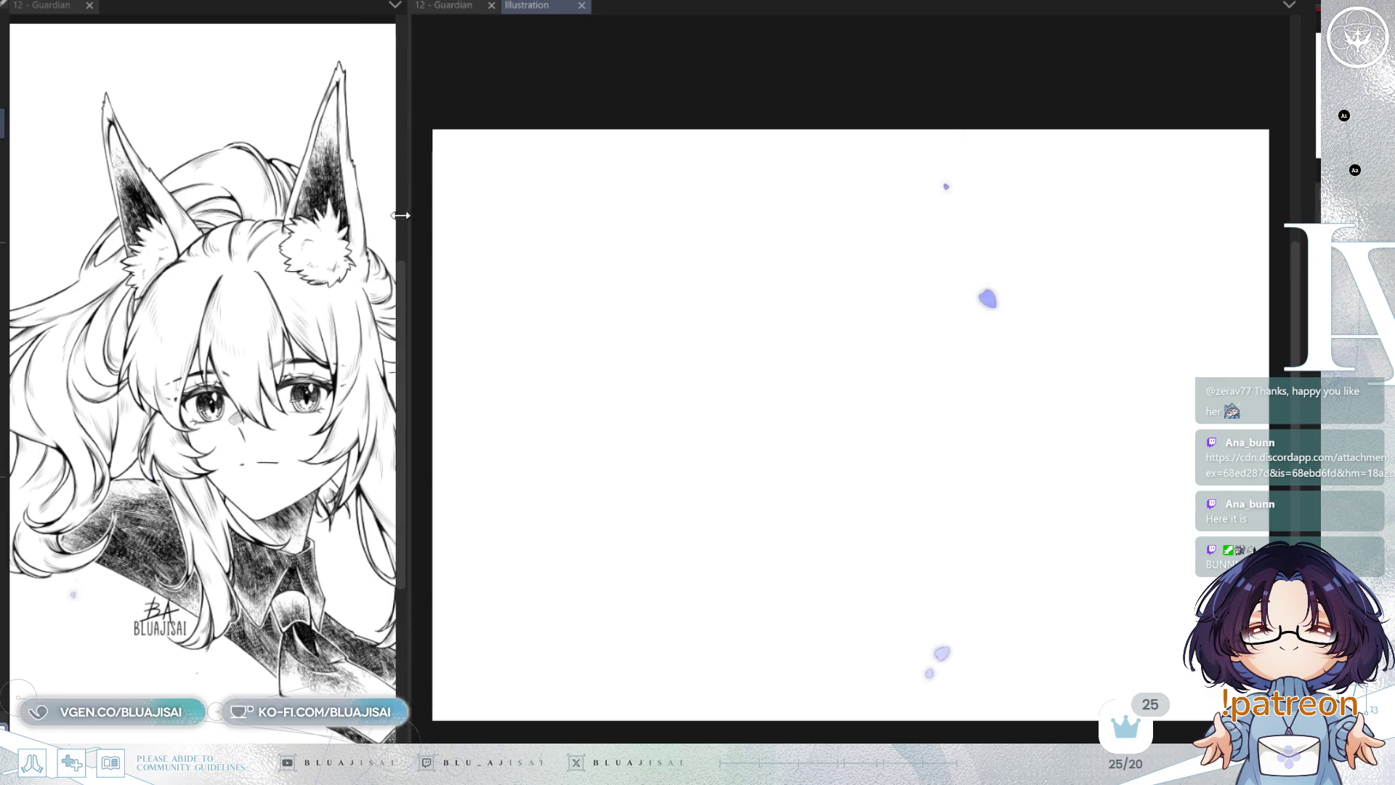
Step: Narrow the reference pane, paste the red bunny sketch, and shrink it to fit the canvas
drag(422, 218, 230, 216)
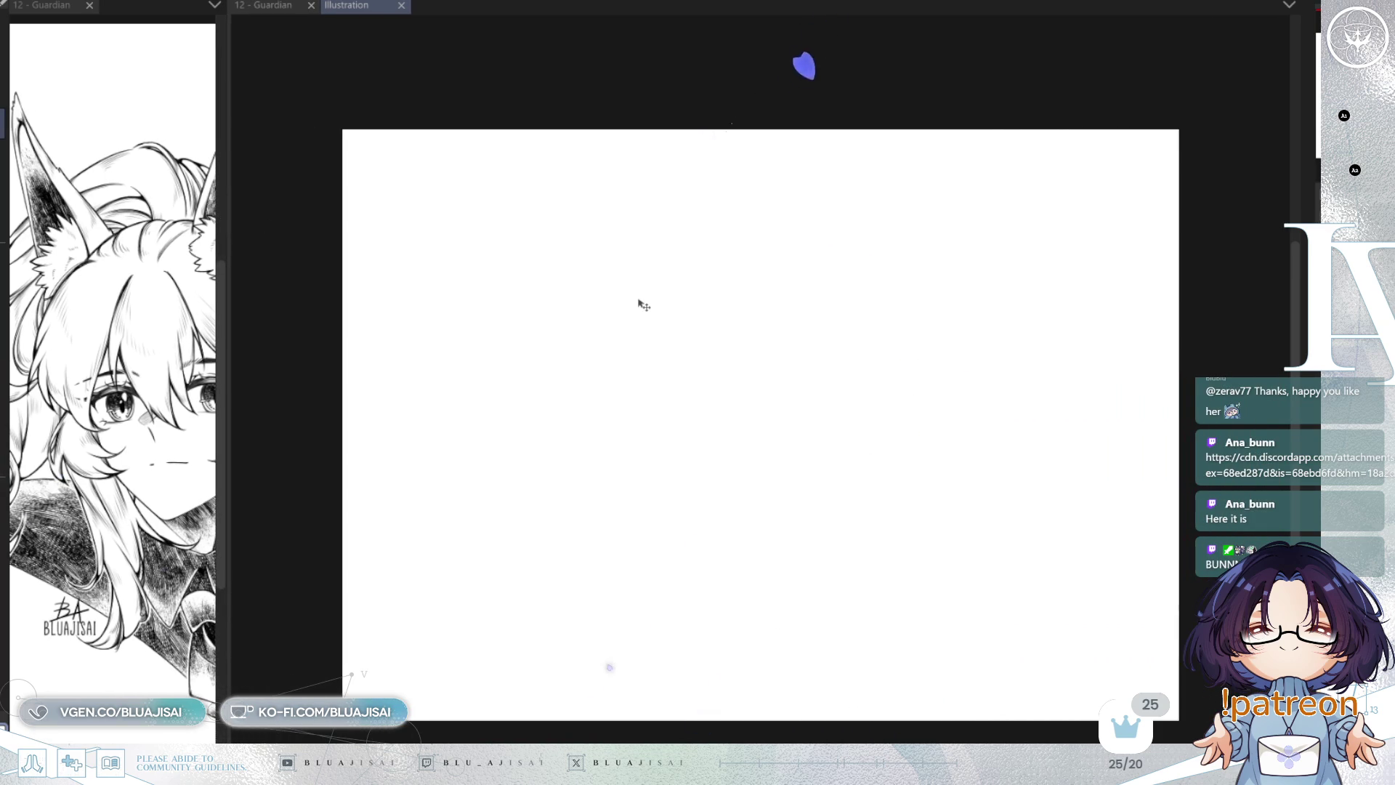
click(491, 259)
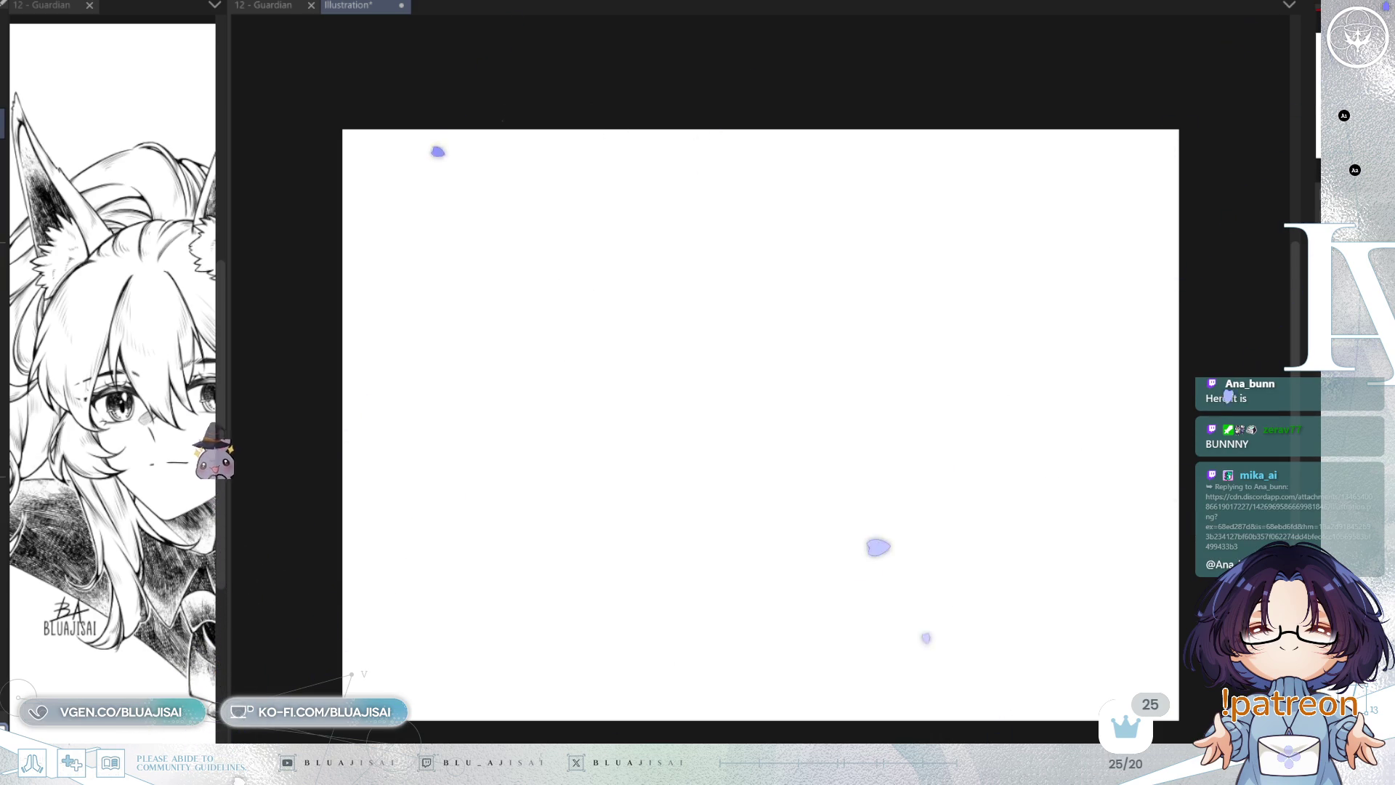
key(ctrl+v)
scroll(819, 675, down, 1)
key(ctrl+t)
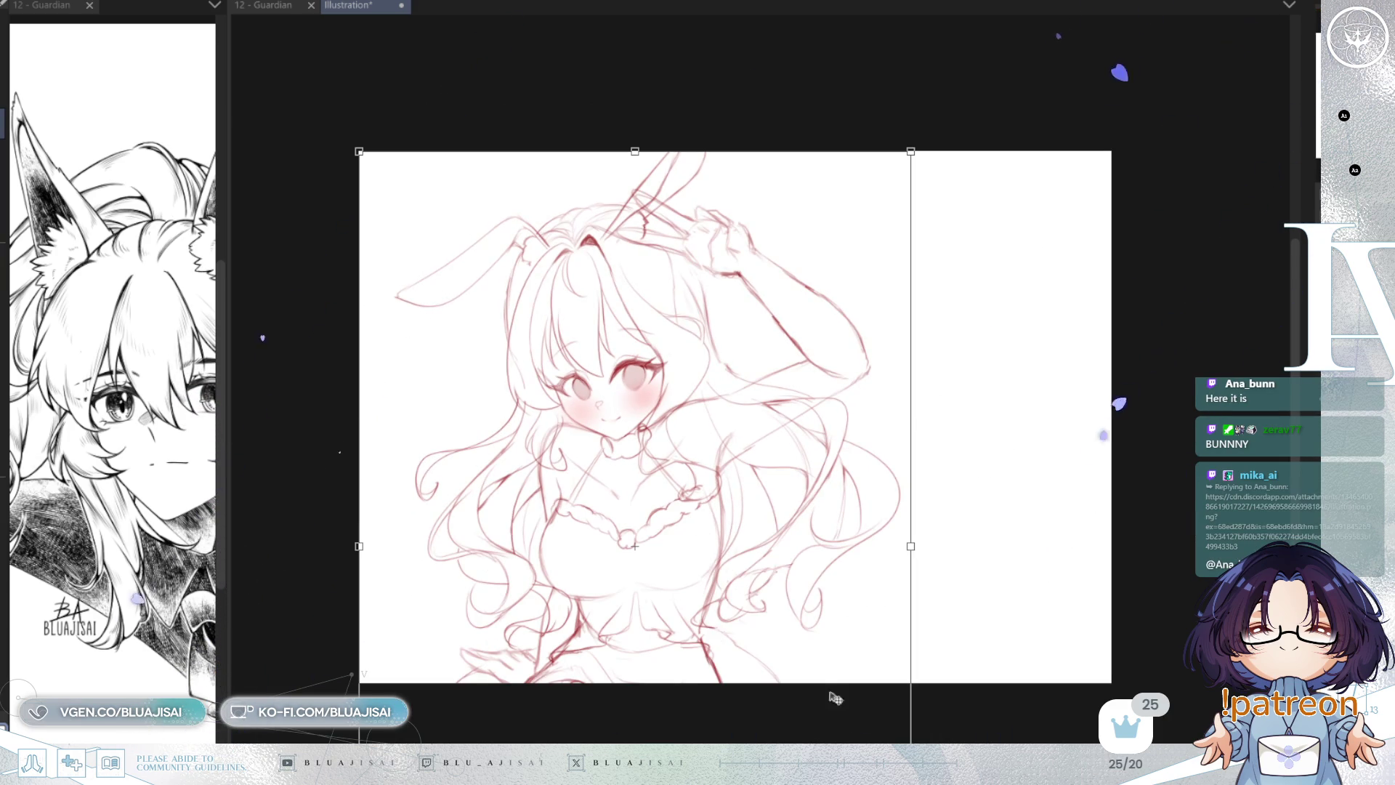
scroll(875, 687, down, 2)
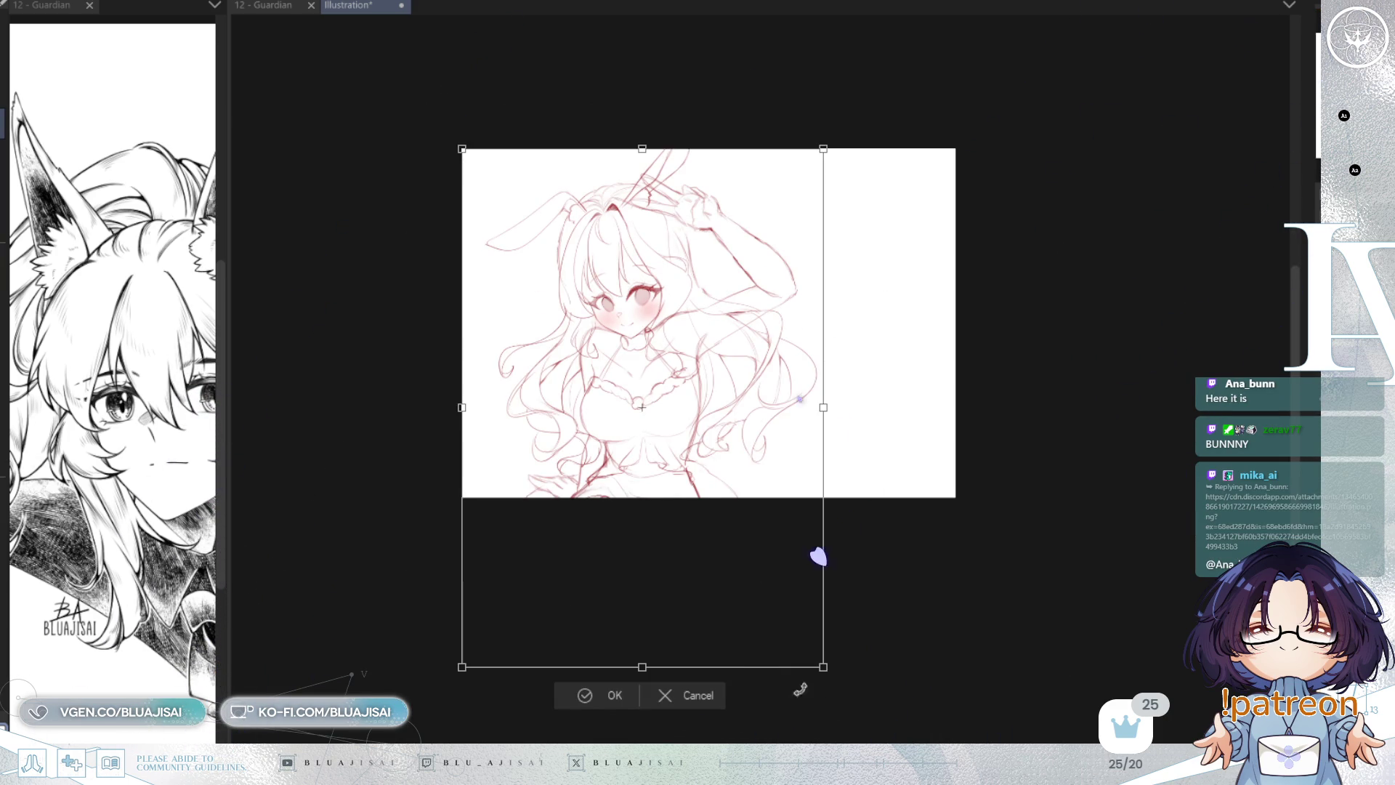
mouse_move(826, 667)
mouse_down()
mouse_move(752, 523)
mouse_move(706, 500)
mouse_up()
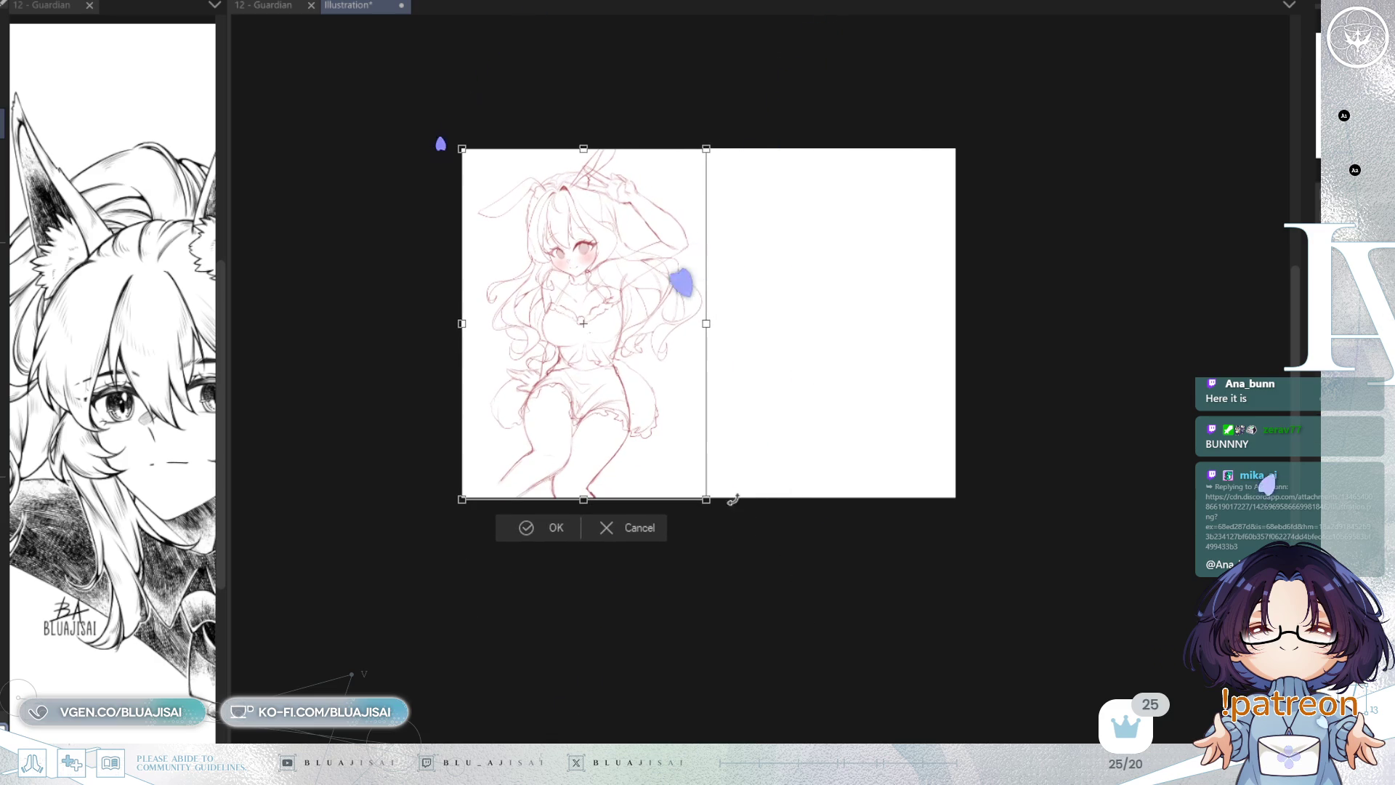
key(Return)
Step: Begin hand-lettering 'ART' at the canvas's upper right
scroll(657, 476, up, 5)
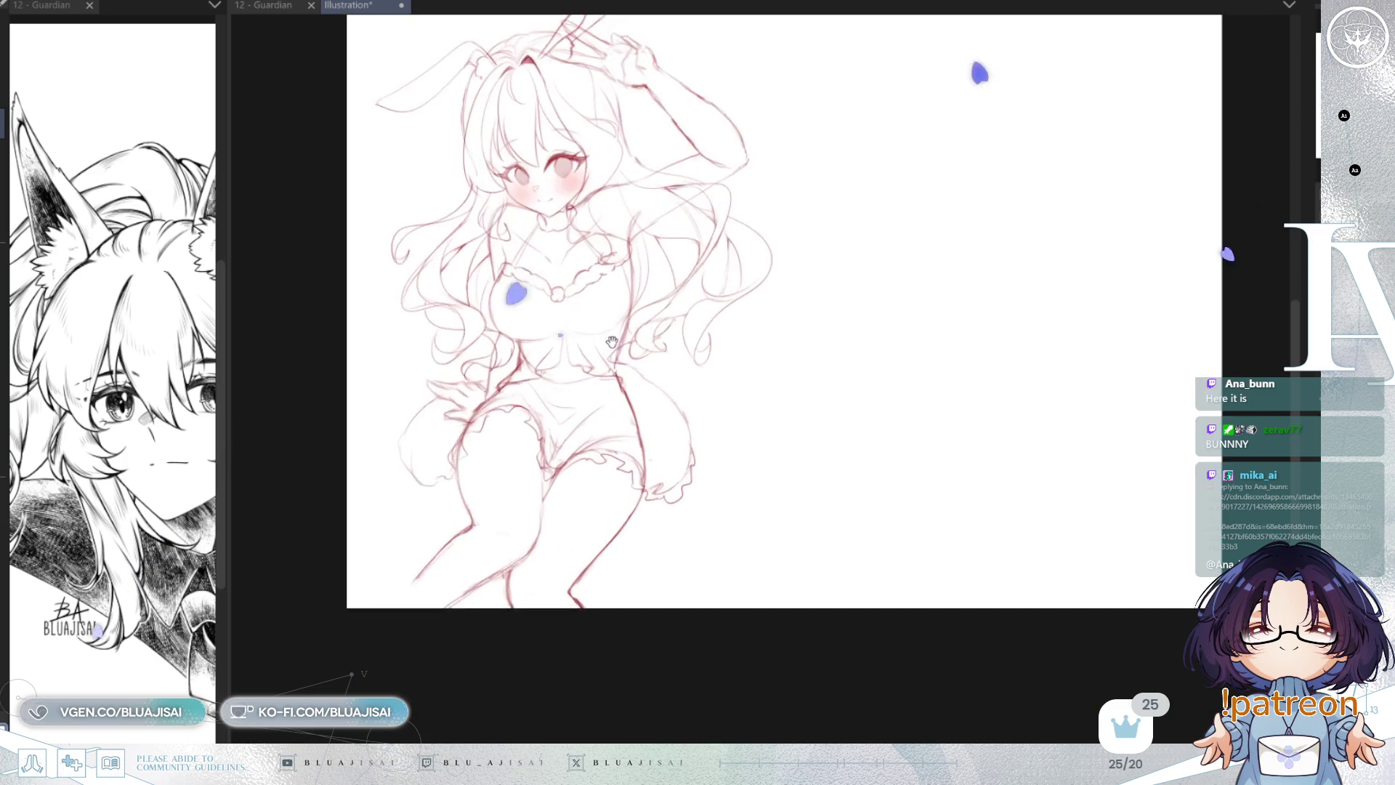
scroll(658, 477, down, 2)
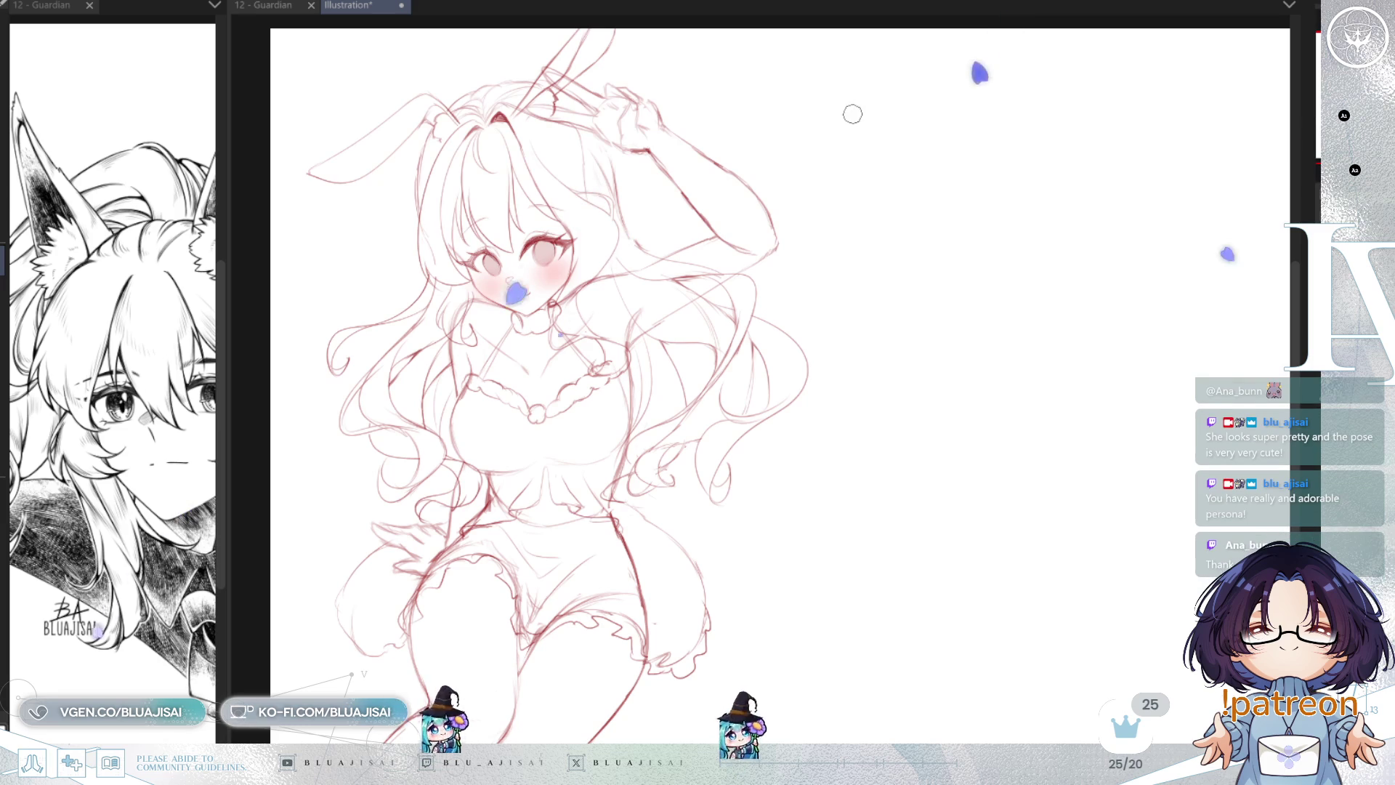
drag(844, 136, 872, 136)
mouse_move(847, 107)
mouse_down()
mouse_move(904, 134)
mouse_move(938, 102)
mouse_up()
Step: Finish lettering 'ART By' and write the @ handle beneath it
drag(922, 104, 925, 135)
mouse_move(983, 100)
mouse_down()
mouse_move(983, 138)
mouse_move(1023, 133)
mouse_up()
drag(1037, 102, 1030, 152)
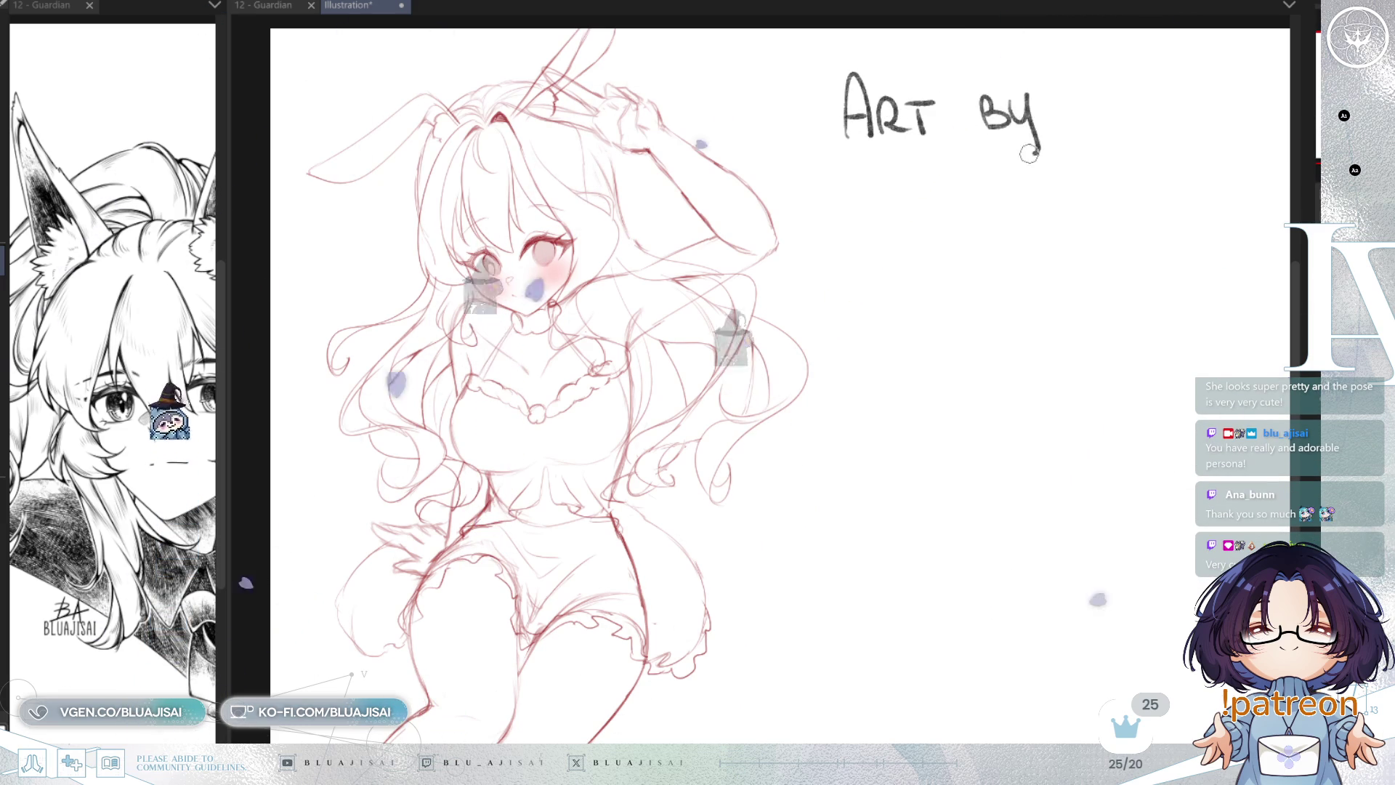
mouse_move(858, 207)
mouse_down()
mouse_move(865, 224)
mouse_move(912, 217)
mouse_up()
mouse_move(885, 202)
mouse_down()
mouse_move(939, 182)
mouse_move(970, 217)
mouse_up()
drag(948, 205, 953, 205)
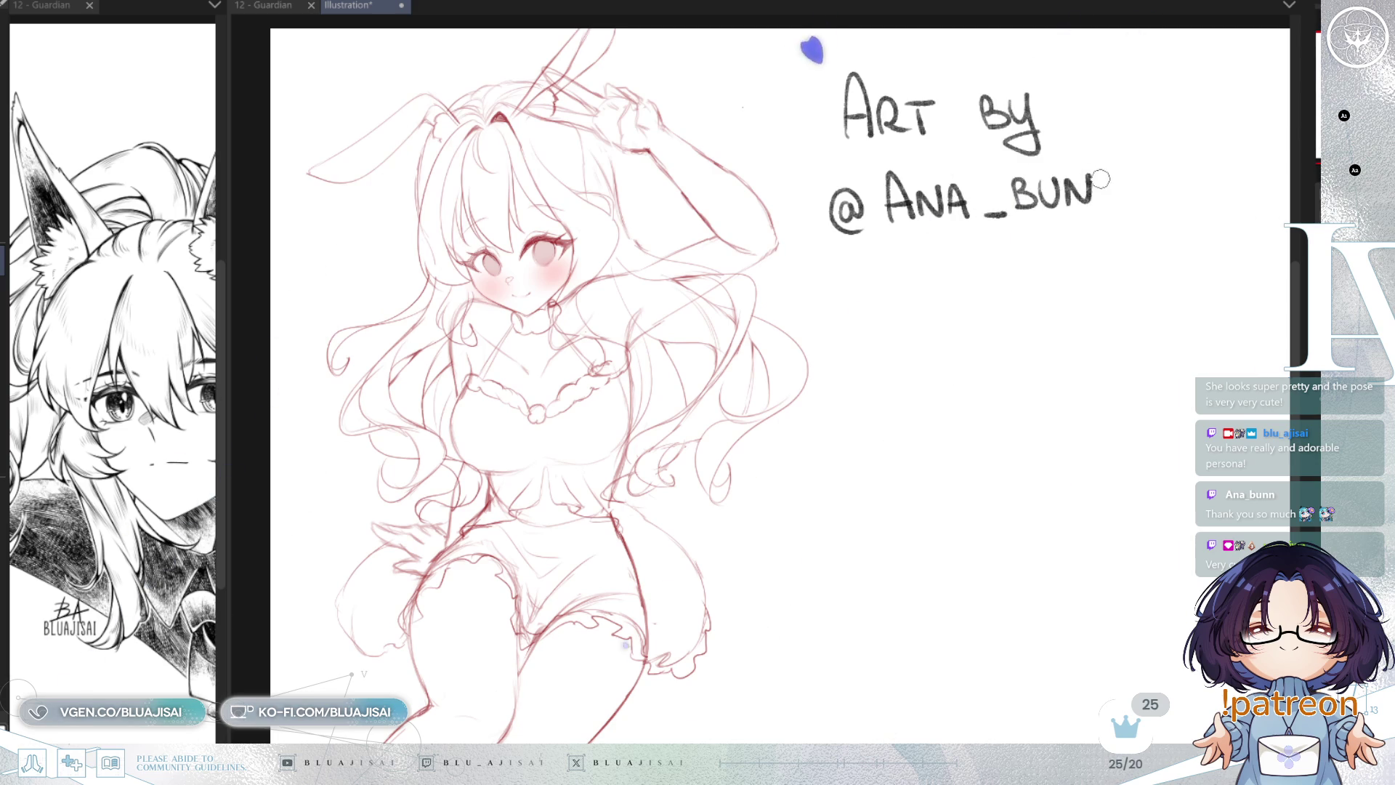
Step: Retry the credit's final letter and sketch a speech bubble underneath
drag(1097, 177, 1120, 173)
key(ctrl+z)
mouse_move(992, 287)
mouse_down()
mouse_move(1002, 315)
mouse_move(986, 325)
mouse_move(1009, 320)
mouse_move(1042, 271)
mouse_move(1010, 320)
mouse_up()
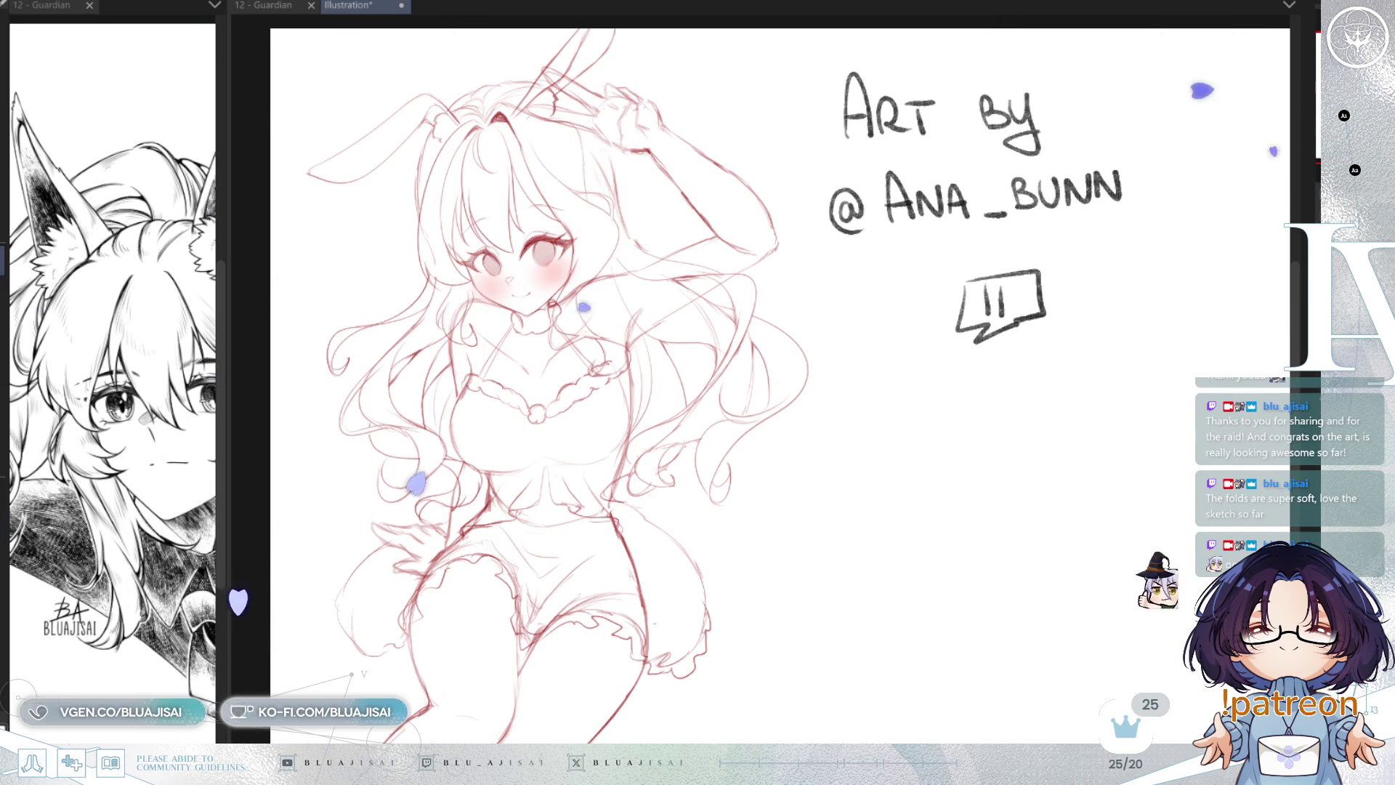
scroll(554, 476, up, 5)
Step: Pan and zoom the Illustration canvas to view the character's face, head and ears
mouse_move(554, 476)
mouse_down()
mouse_move(667, 443)
mouse_move(661, 621)
mouse_move(863, 488)
mouse_up()
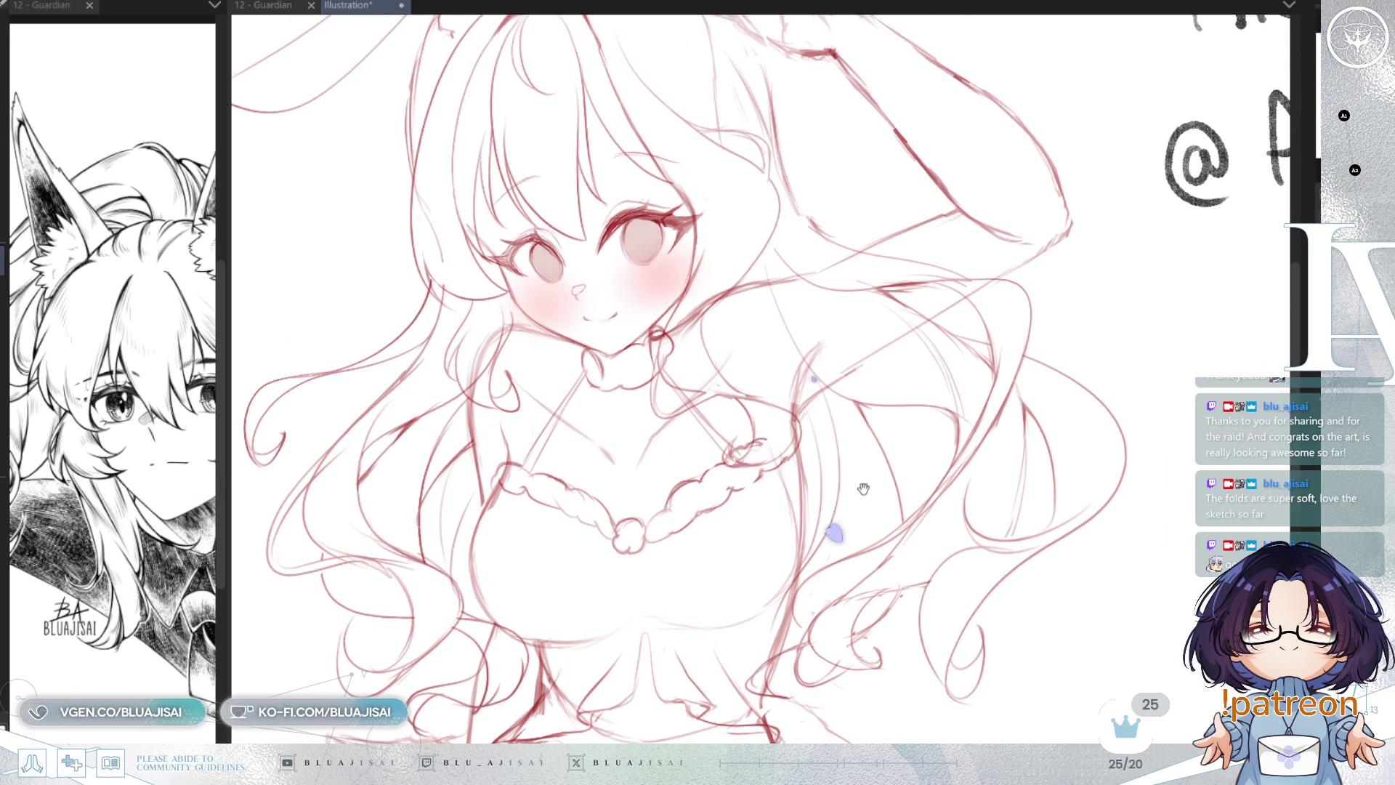
drag(863, 489, 866, 569)
scroll(867, 570, down, 4)
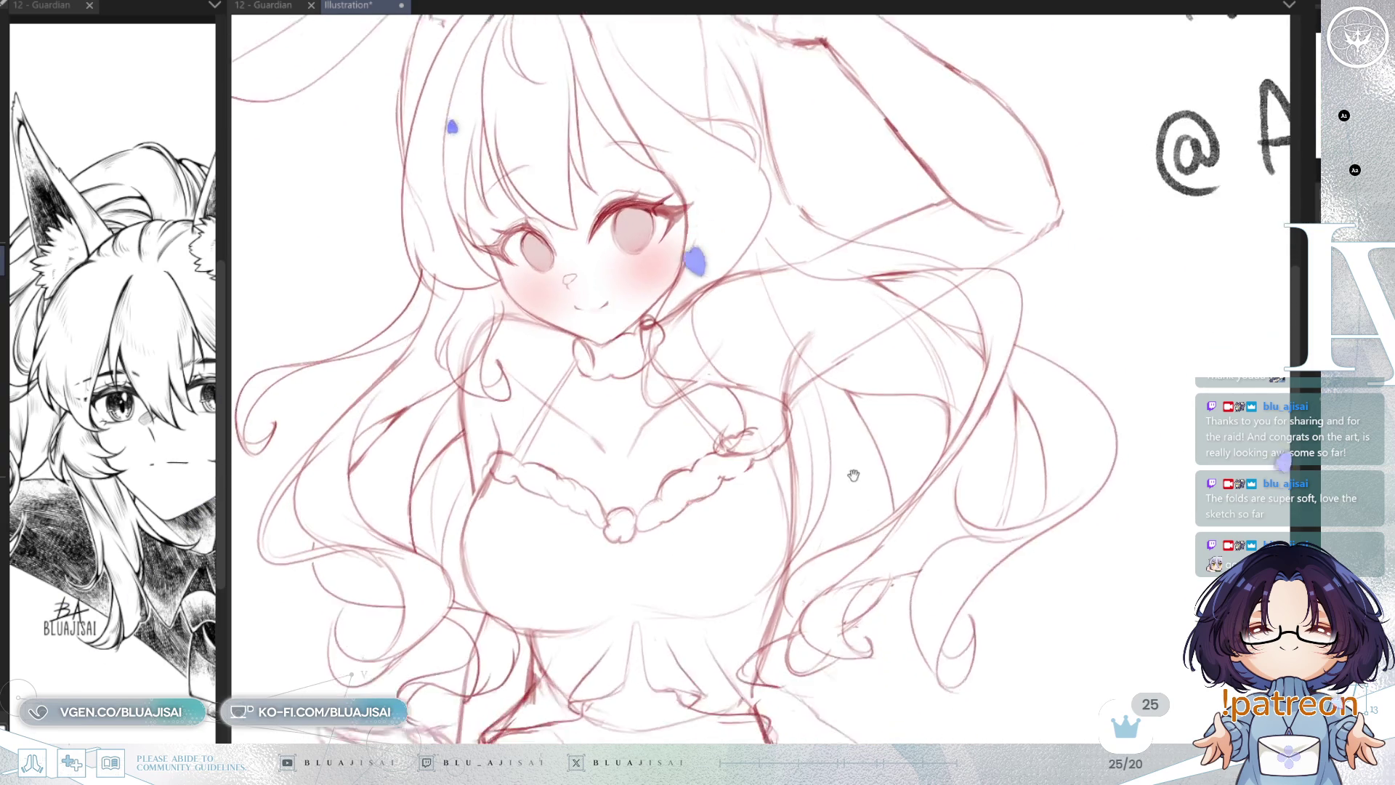
scroll(836, 508, down, 3)
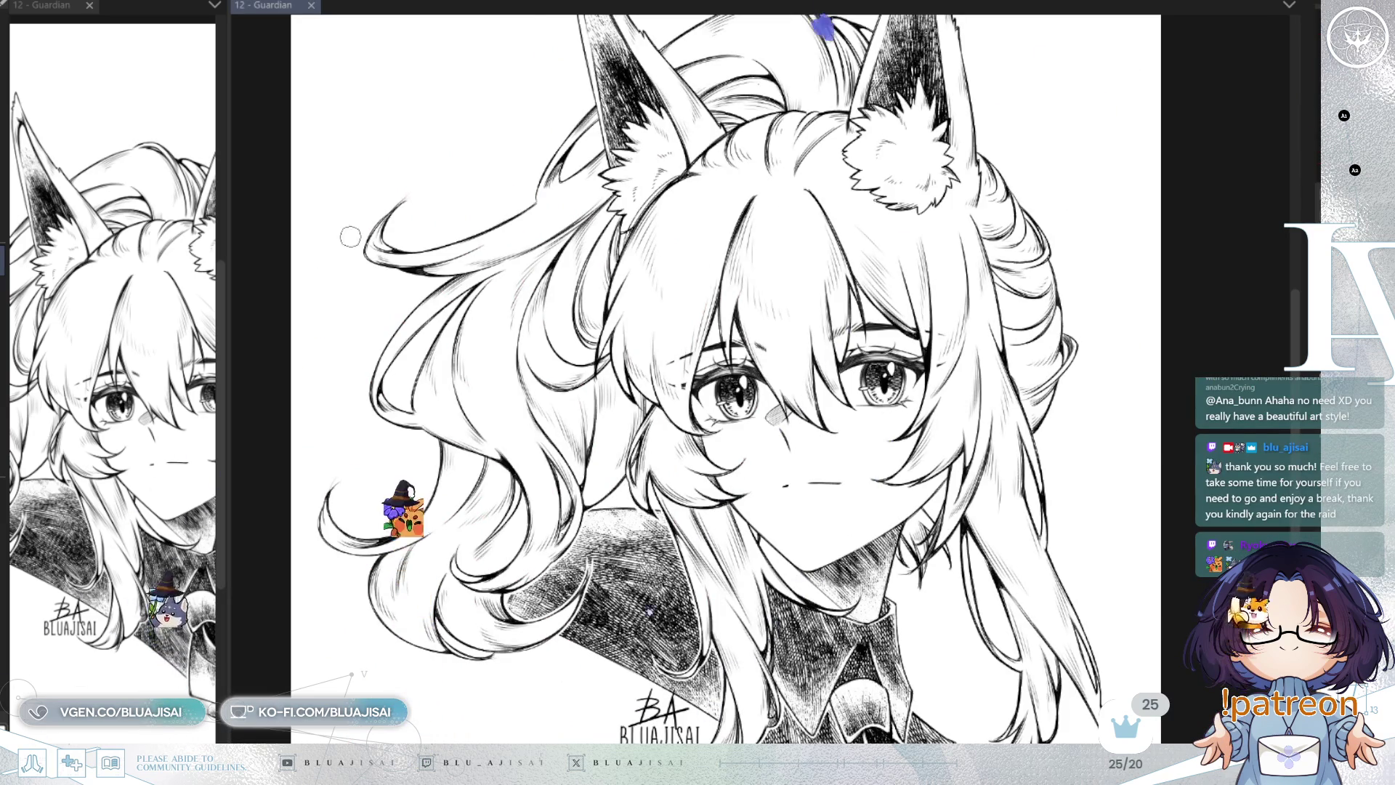
Step: Widen the left canvas pane by dragging the divider
drag(227, 240, 470, 234)
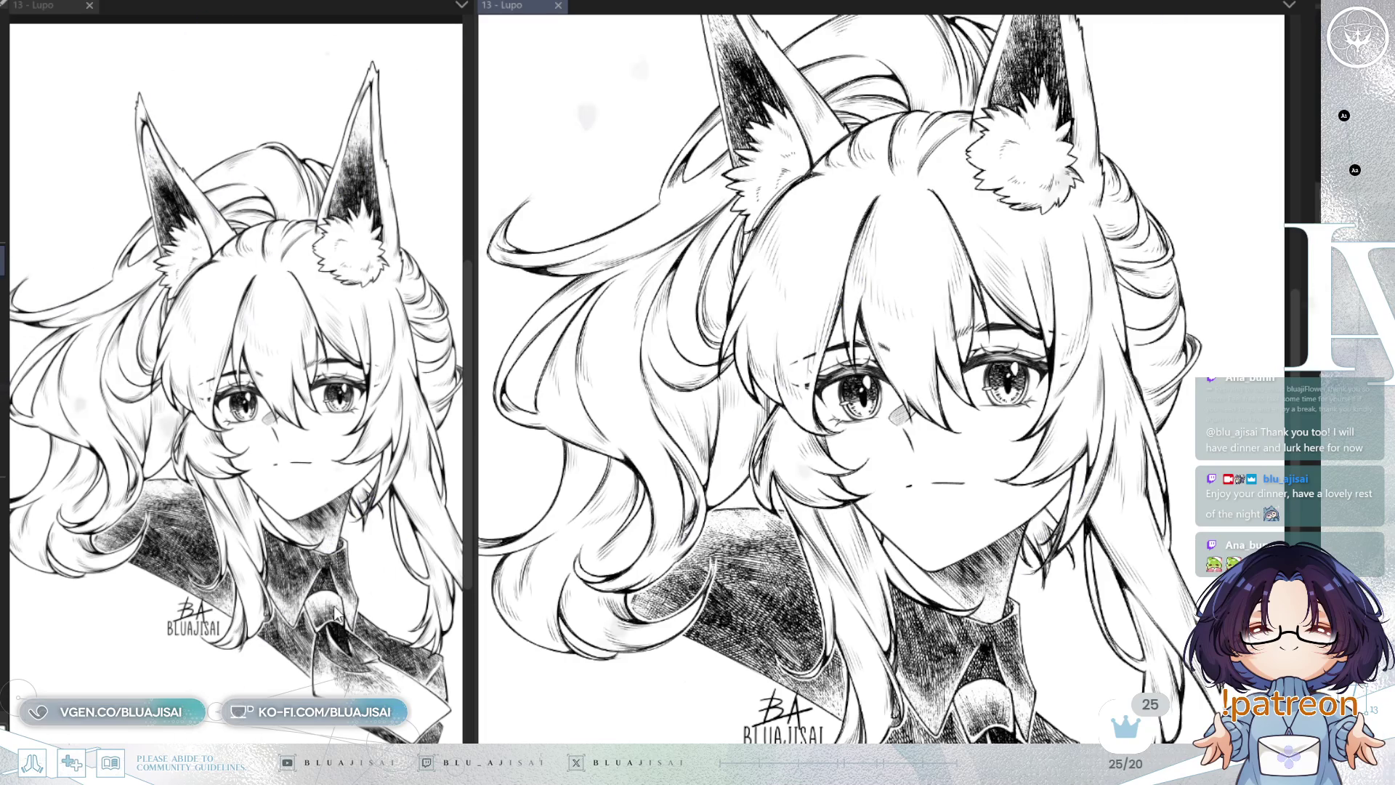
Step: Keep 12 - Guardian on the left, close its Lupo tab, and delete Lupo's signature and lineart
click(336, 612)
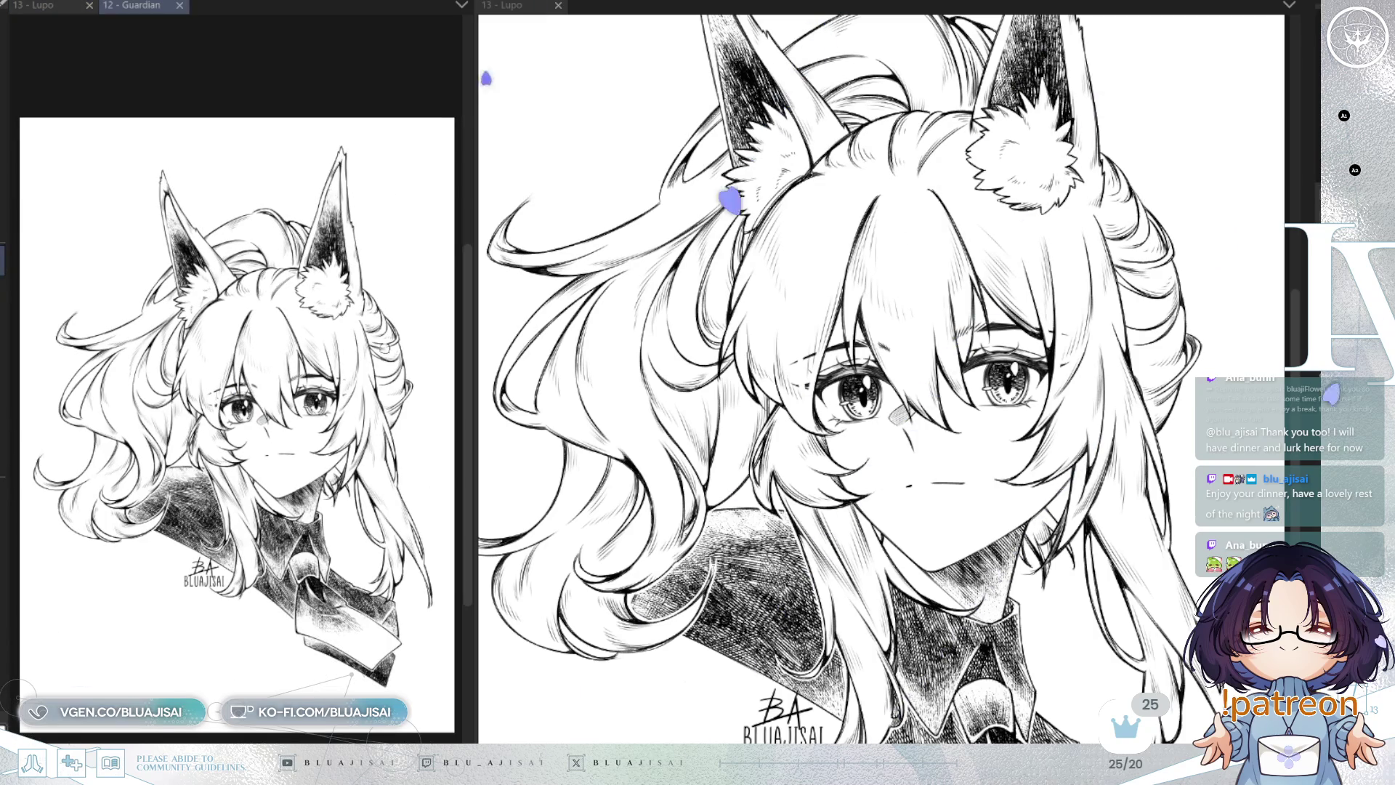
scroll(404, 477, up, 4)
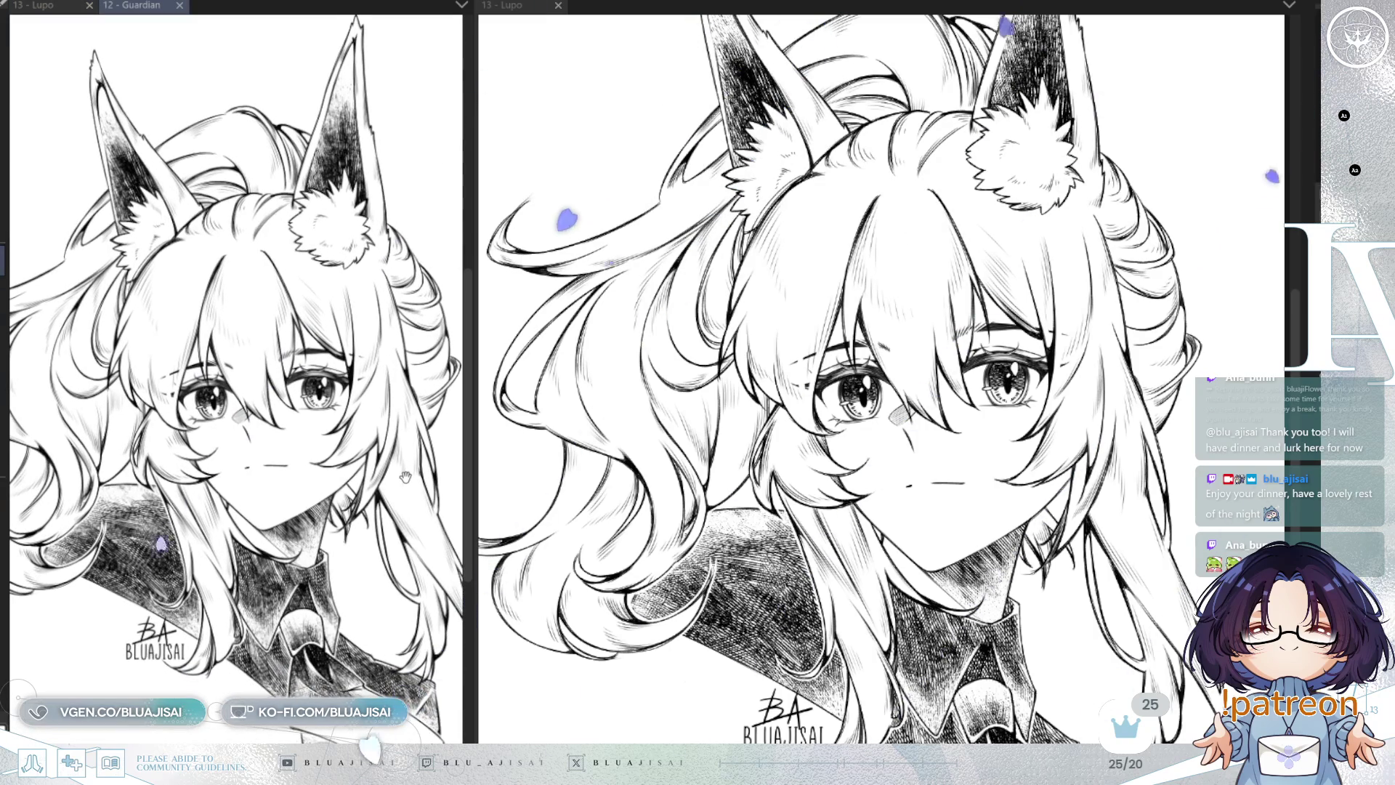
click(898, 396)
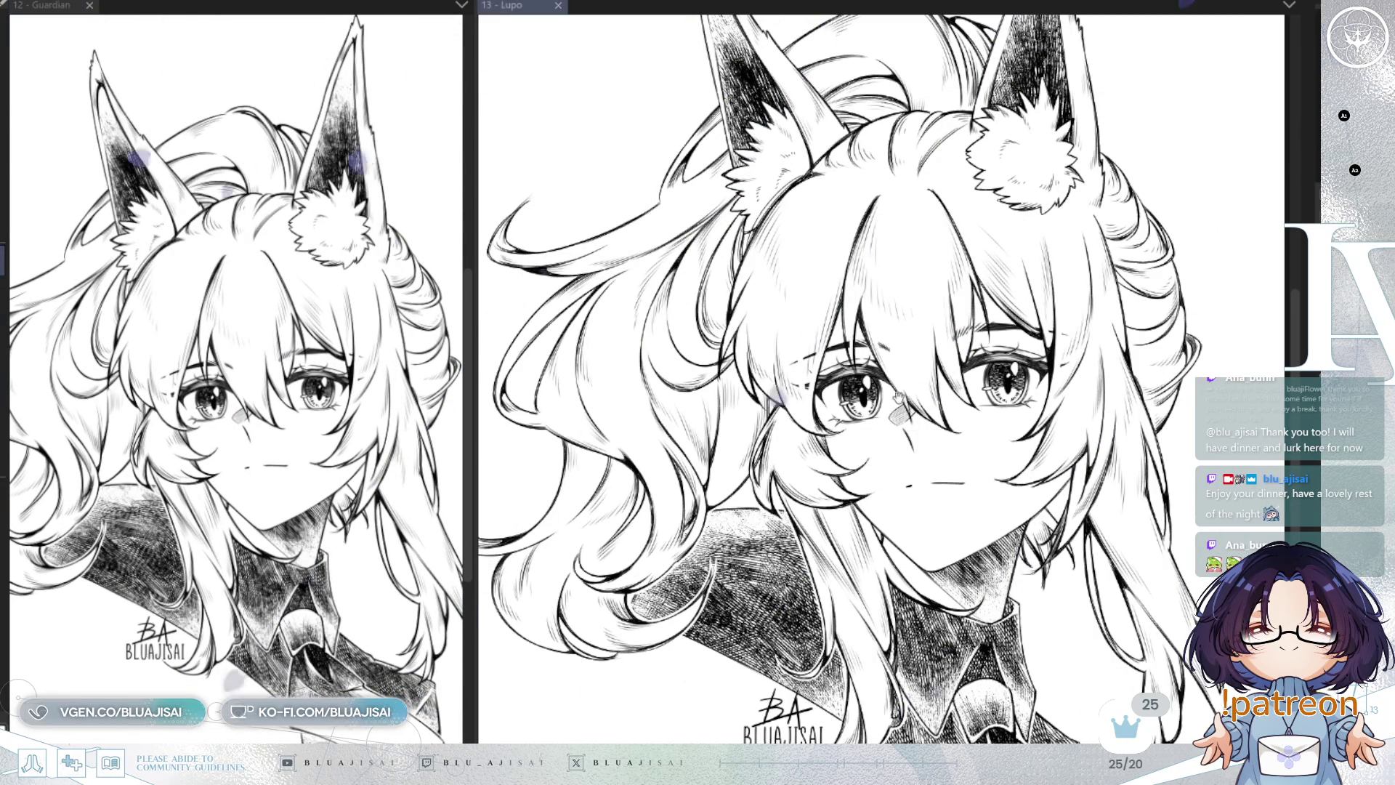
key(Delete)
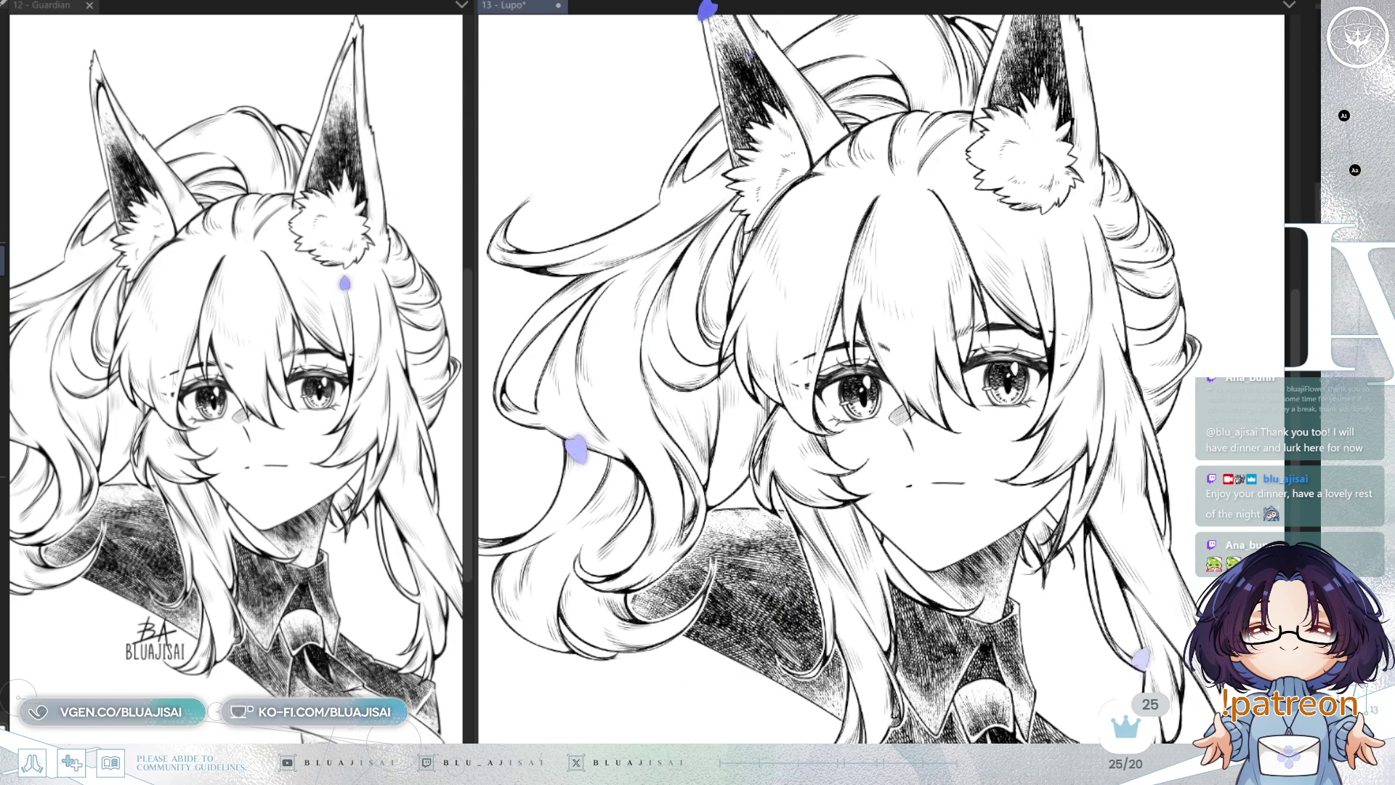
key(Delete)
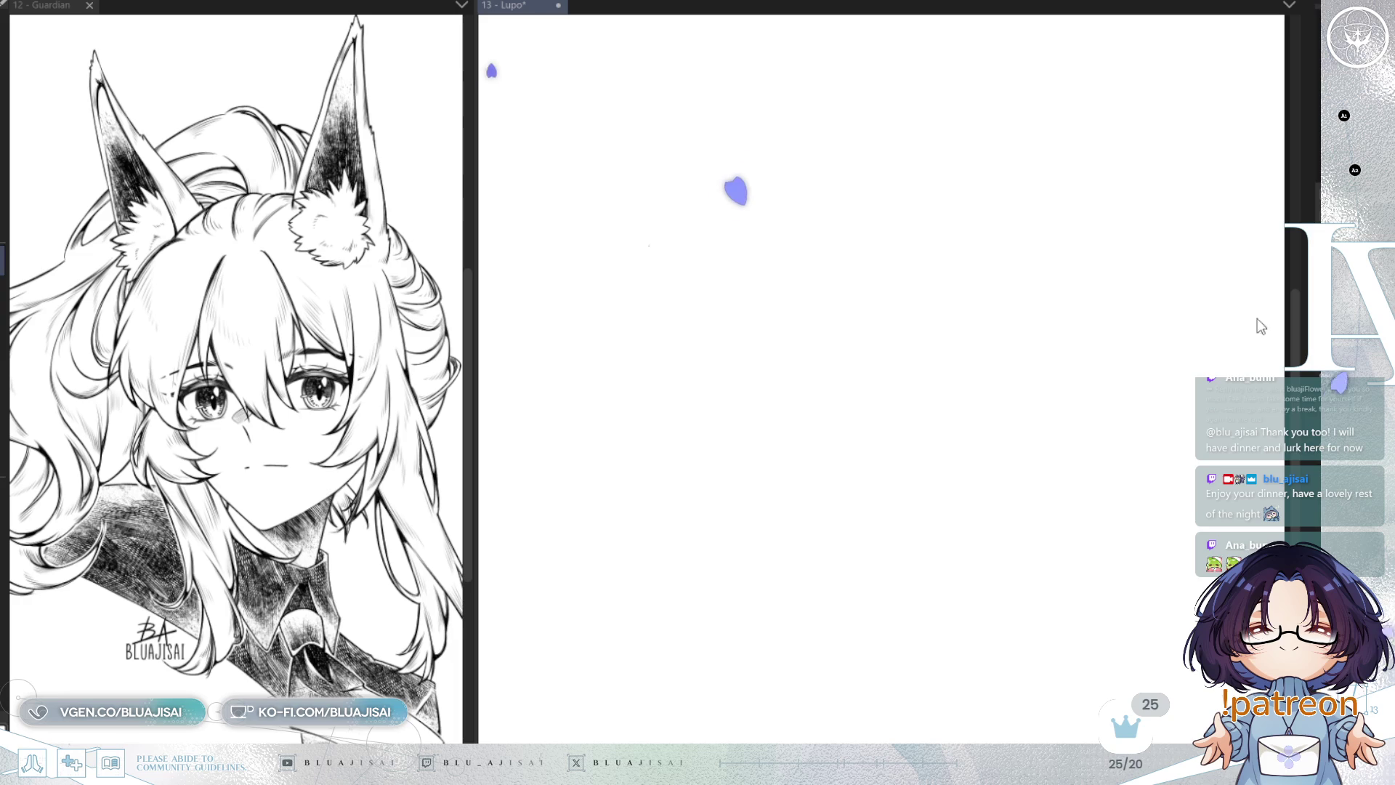
Step: Zoom out to the blank Lupo page, save it, and mirror the view to check the head circle
key(ctrl+minus)
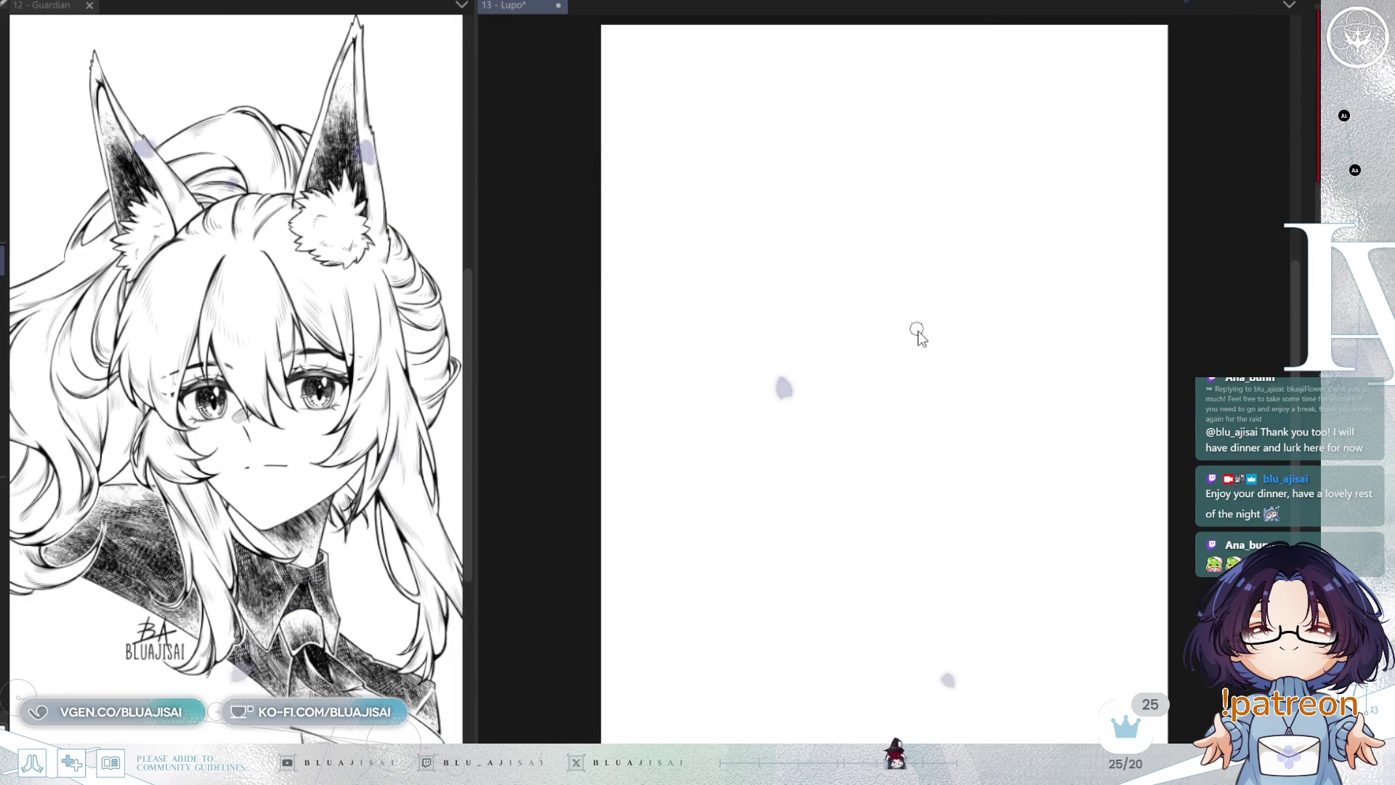
key(ctrl+s)
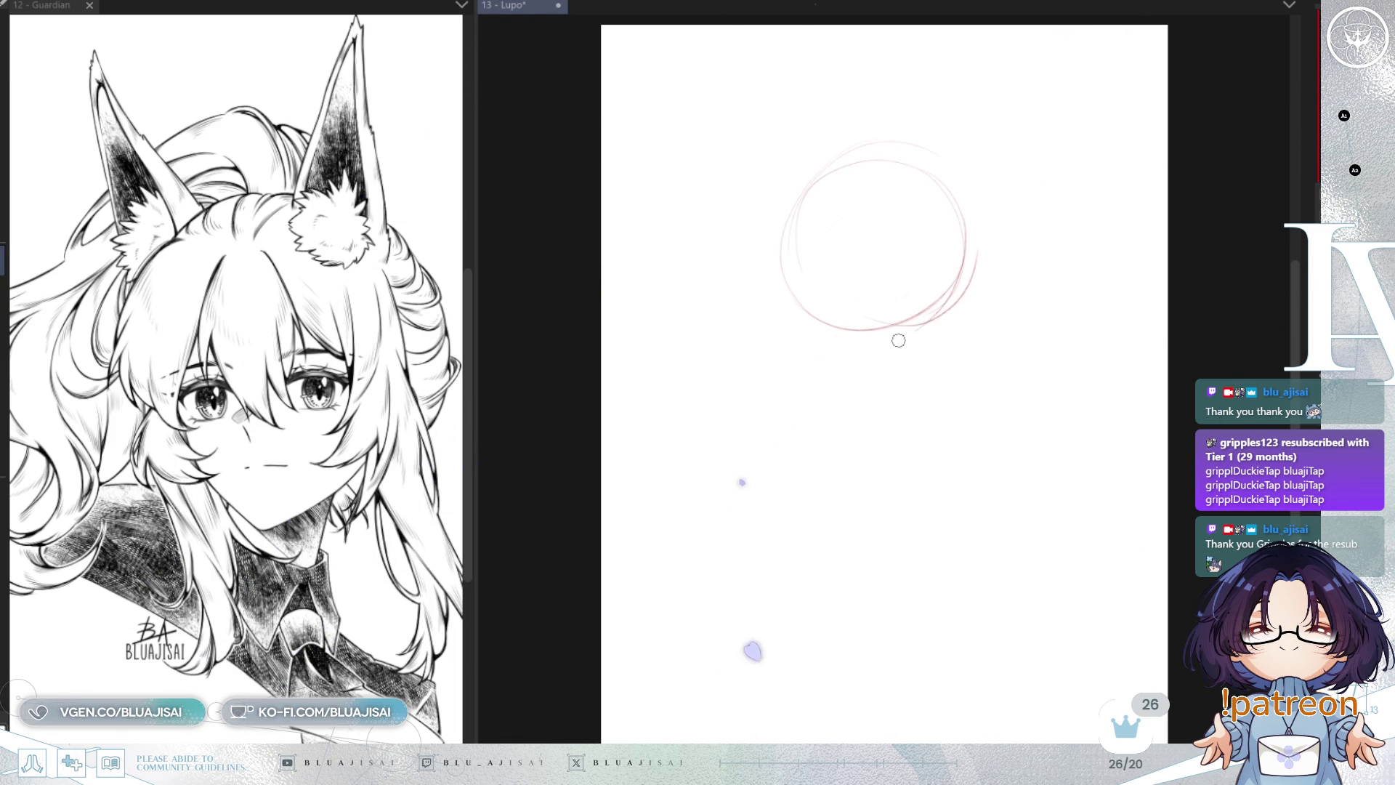
key(h)
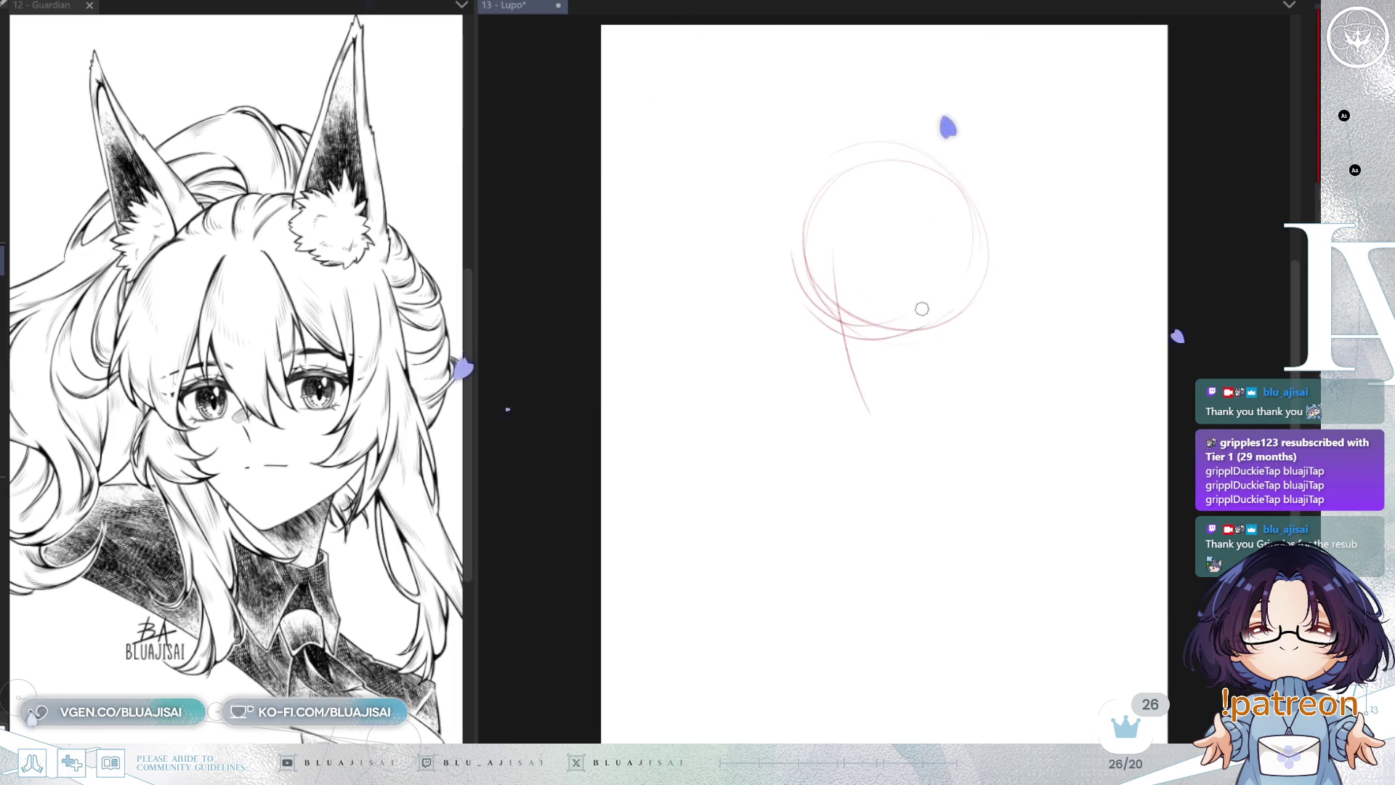
Step: Sketch the head's top arc, both jawlines to the chin and an ear curl, checking in mirror view
drag(813, 342, 966, 311)
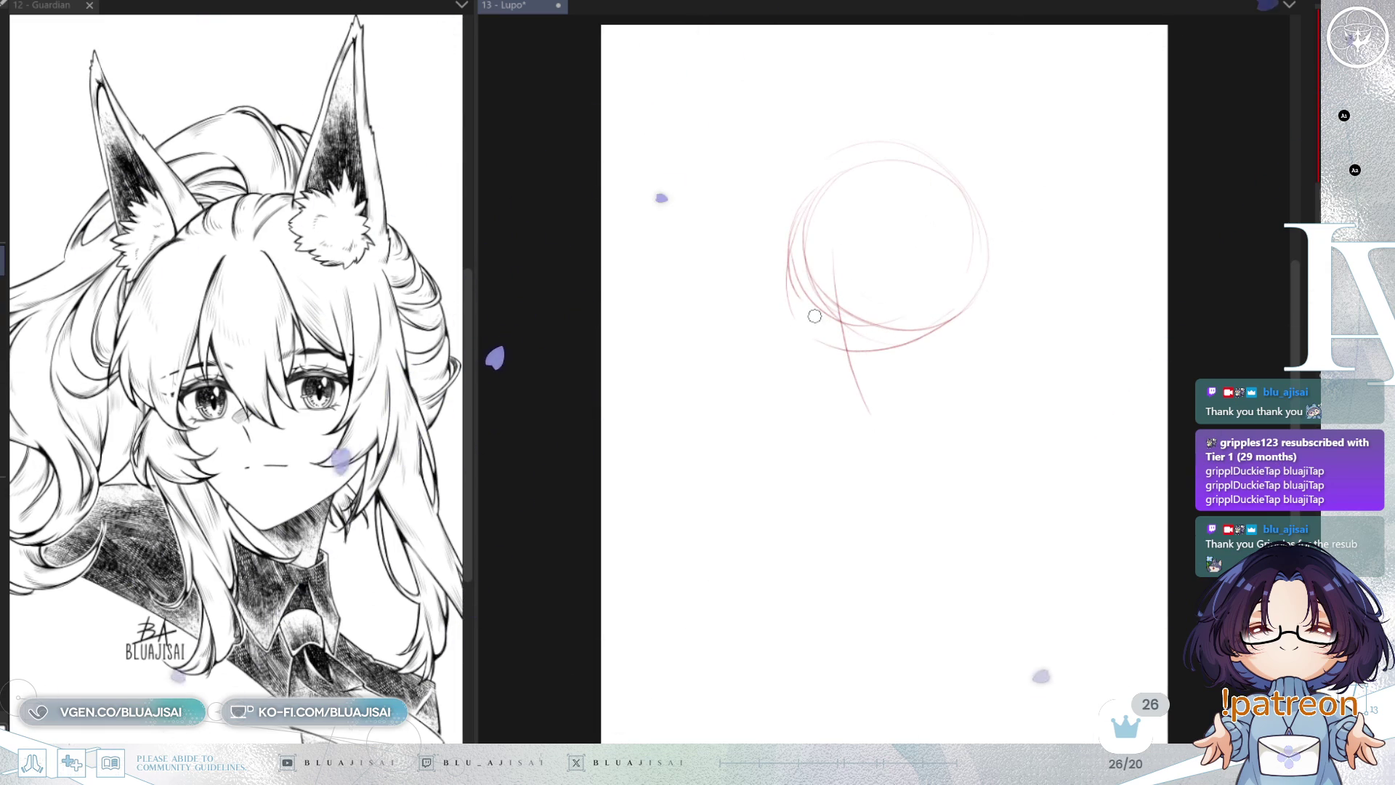
drag(783, 287, 865, 407)
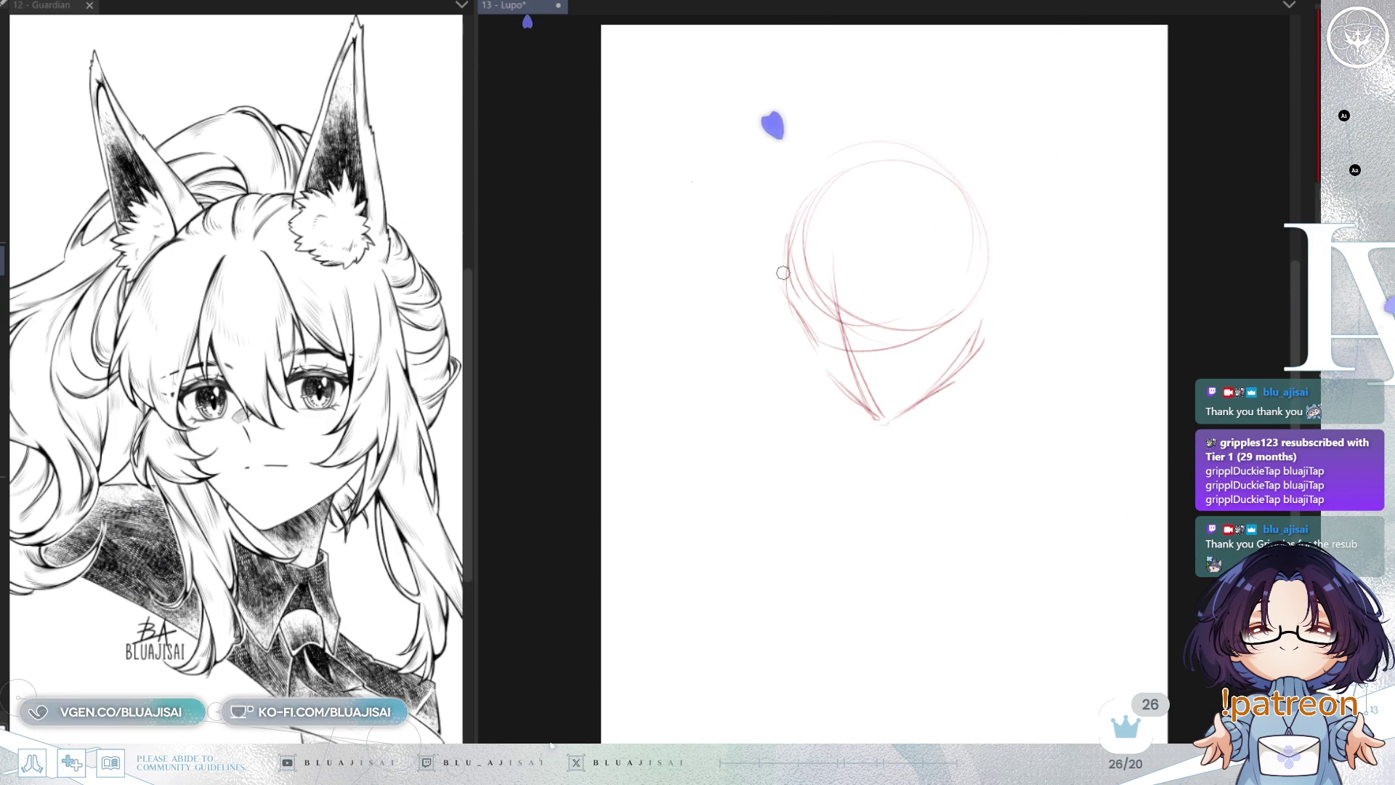
drag(790, 218, 955, 164)
drag(995, 252, 938, 377)
drag(959, 331, 888, 421)
mouse_move(948, 316)
mouse_down()
mouse_move(946, 297)
mouse_move(973, 331)
mouse_up()
key(h)
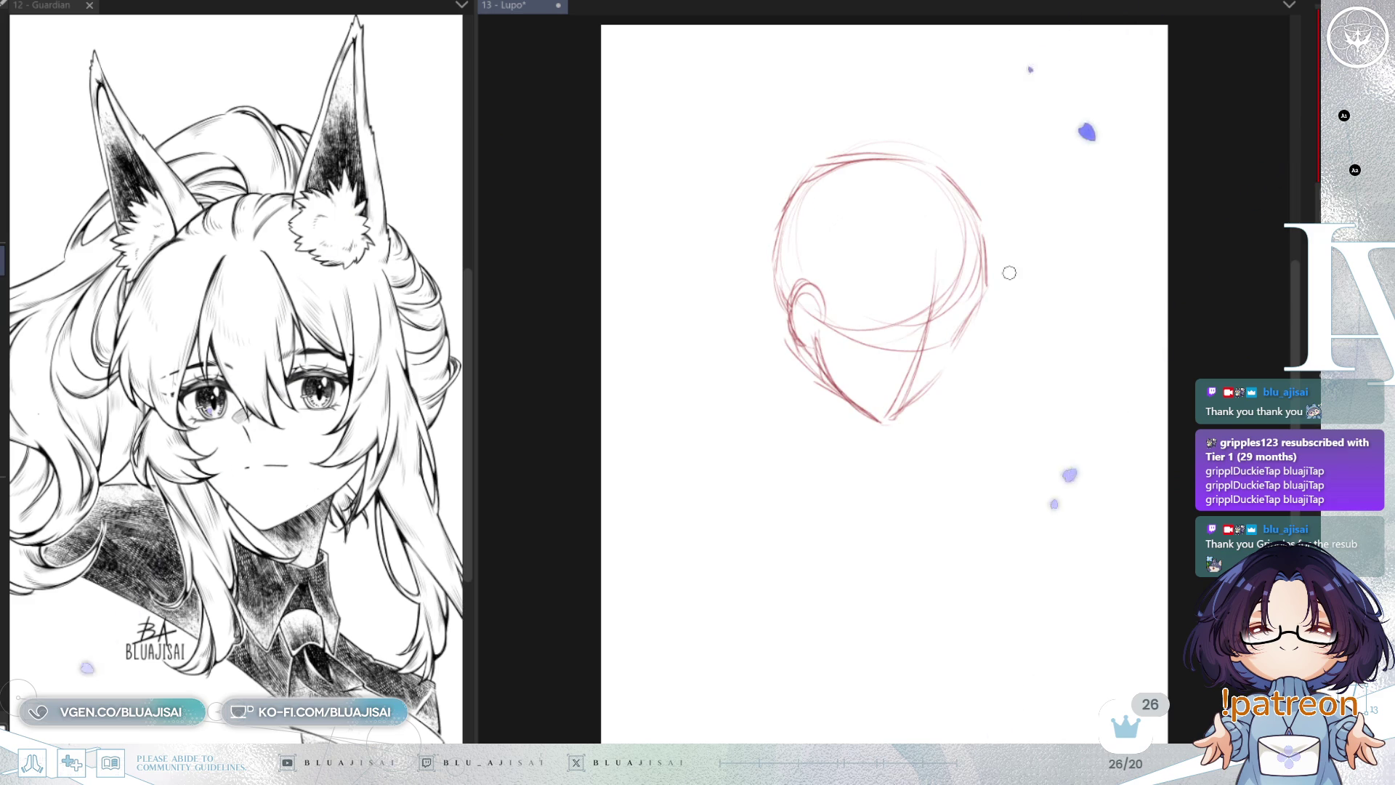
key(h)
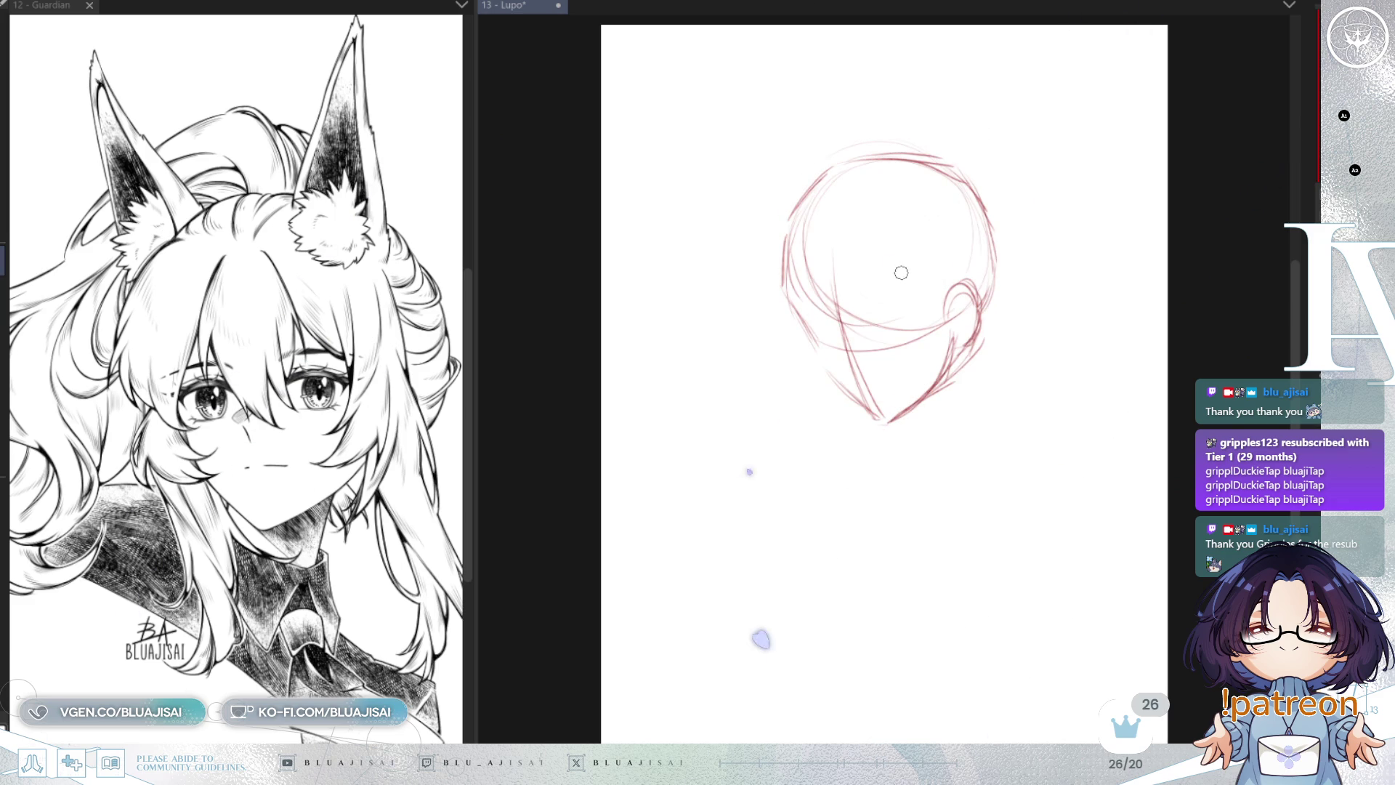
Step: Widen, tilt counter-clockwise and slightly stretch the head sketch with Free Transform
key(ctrl+t)
mouse_move(1002, 288)
mouse_down()
mouse_move(1049, 265)
mouse_move(1034, 274)
mouse_up()
drag(947, 335, 905, 343)
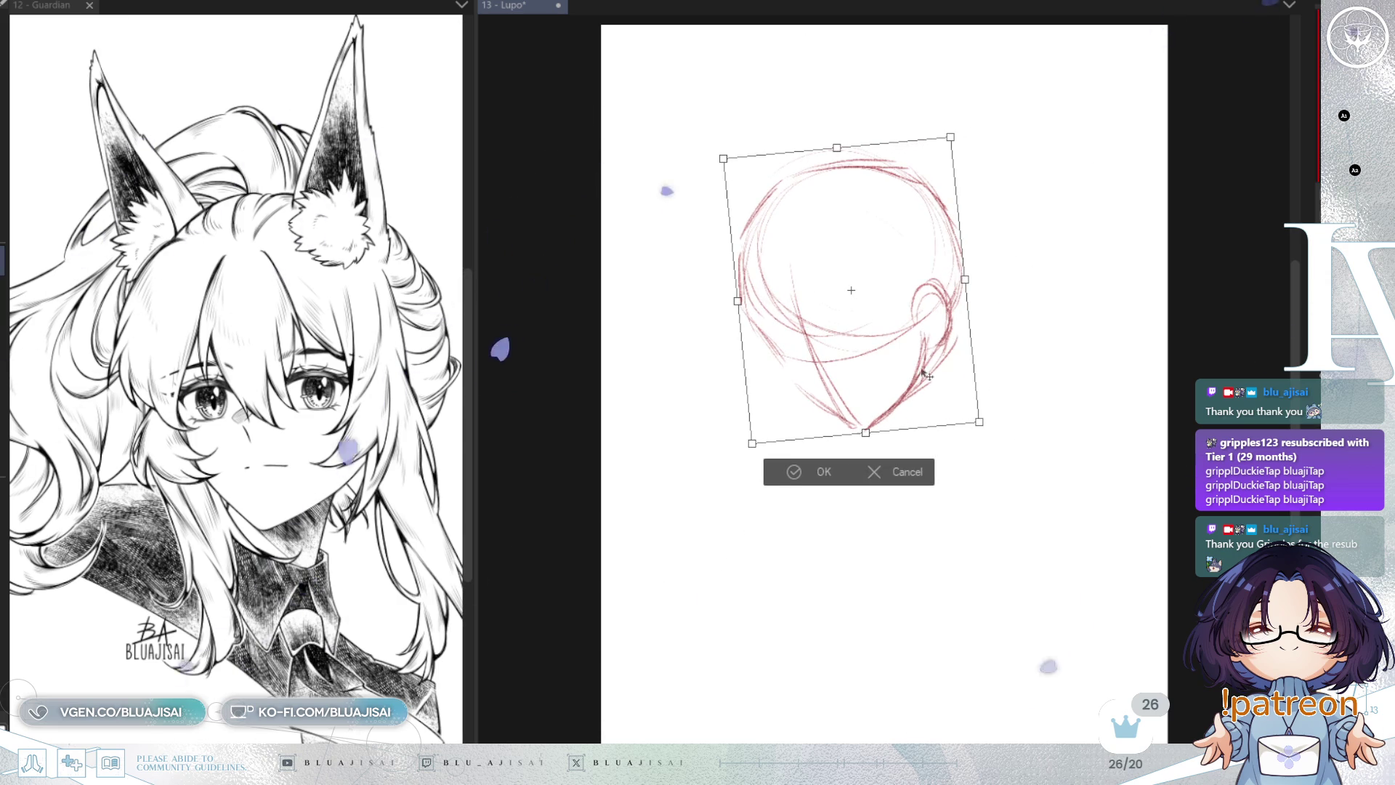
drag(866, 434, 864, 443)
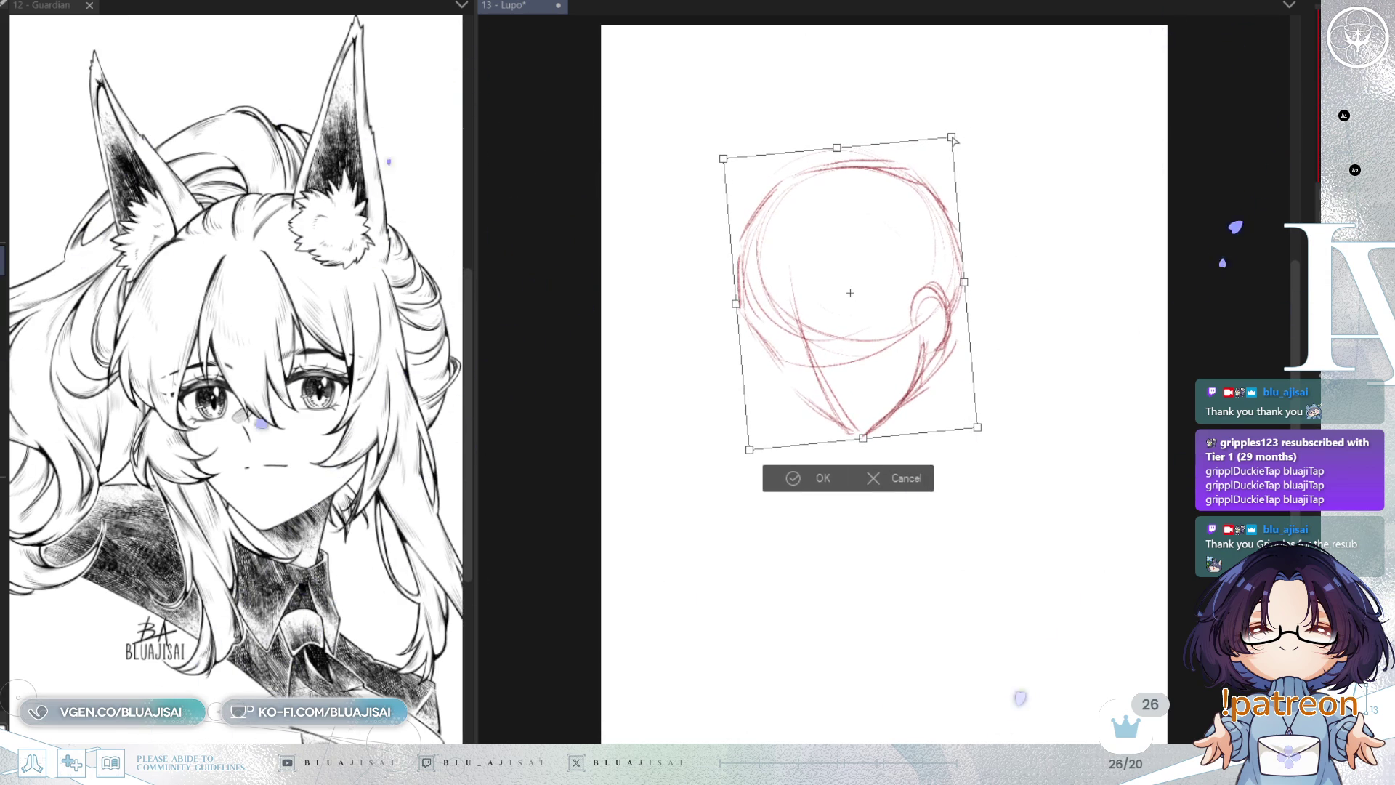
key(Return)
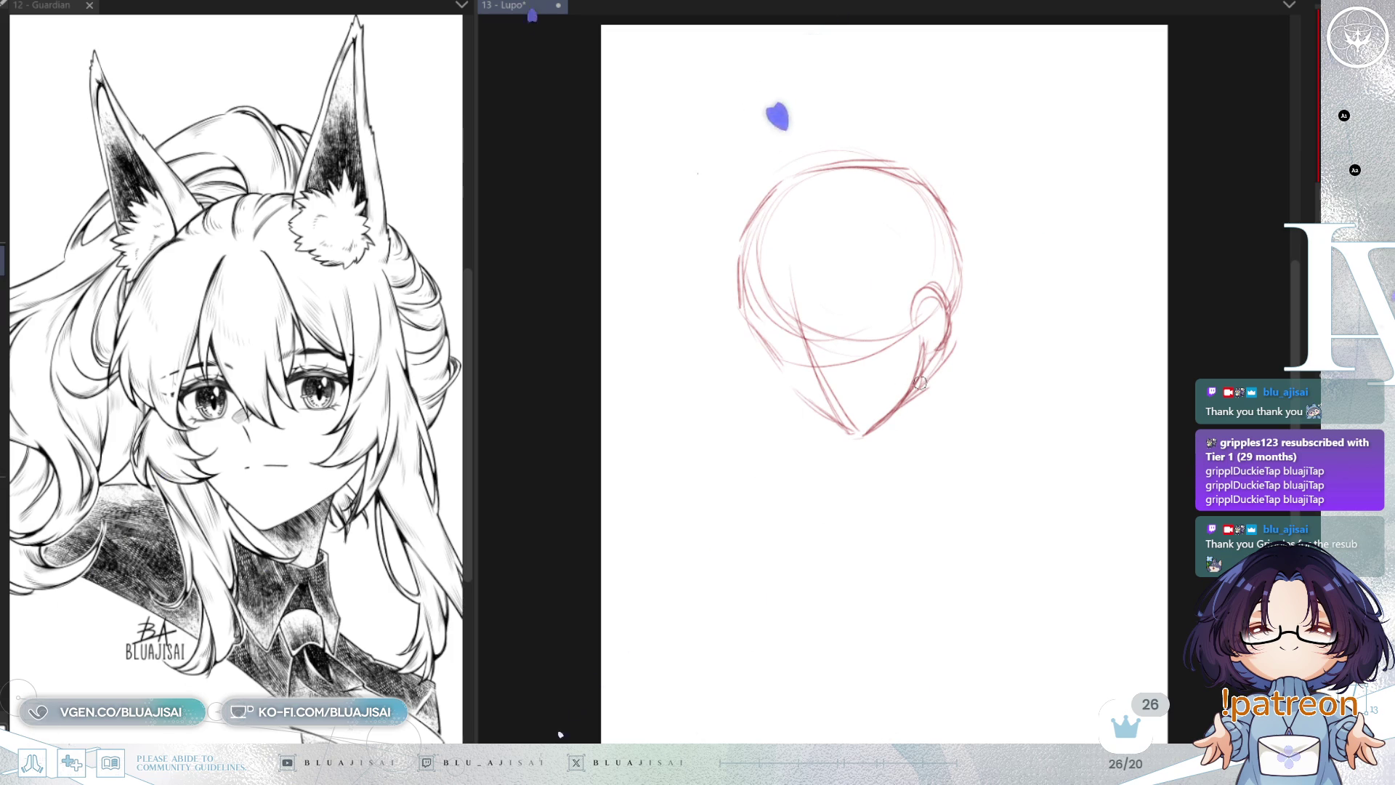
Step: Try two neck strokes, undo them, and rotate the canvas view
drag(932, 347, 920, 462)
drag(839, 436, 826, 497)
key(ctrl+z)
key(ctrl+z)
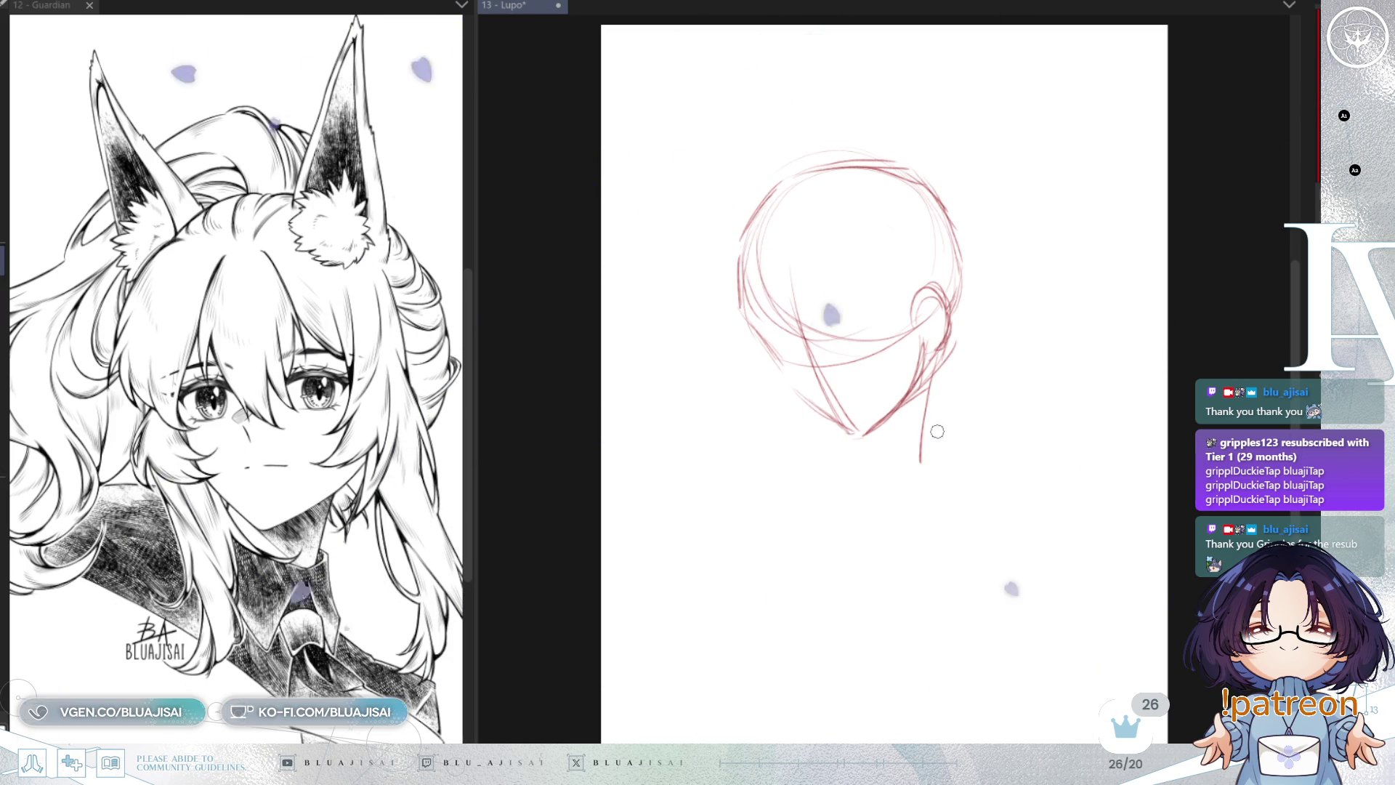
mouse_move(892, 373)
mouse_down()
mouse_move(831, 304)
mouse_move(848, 410)
mouse_up()
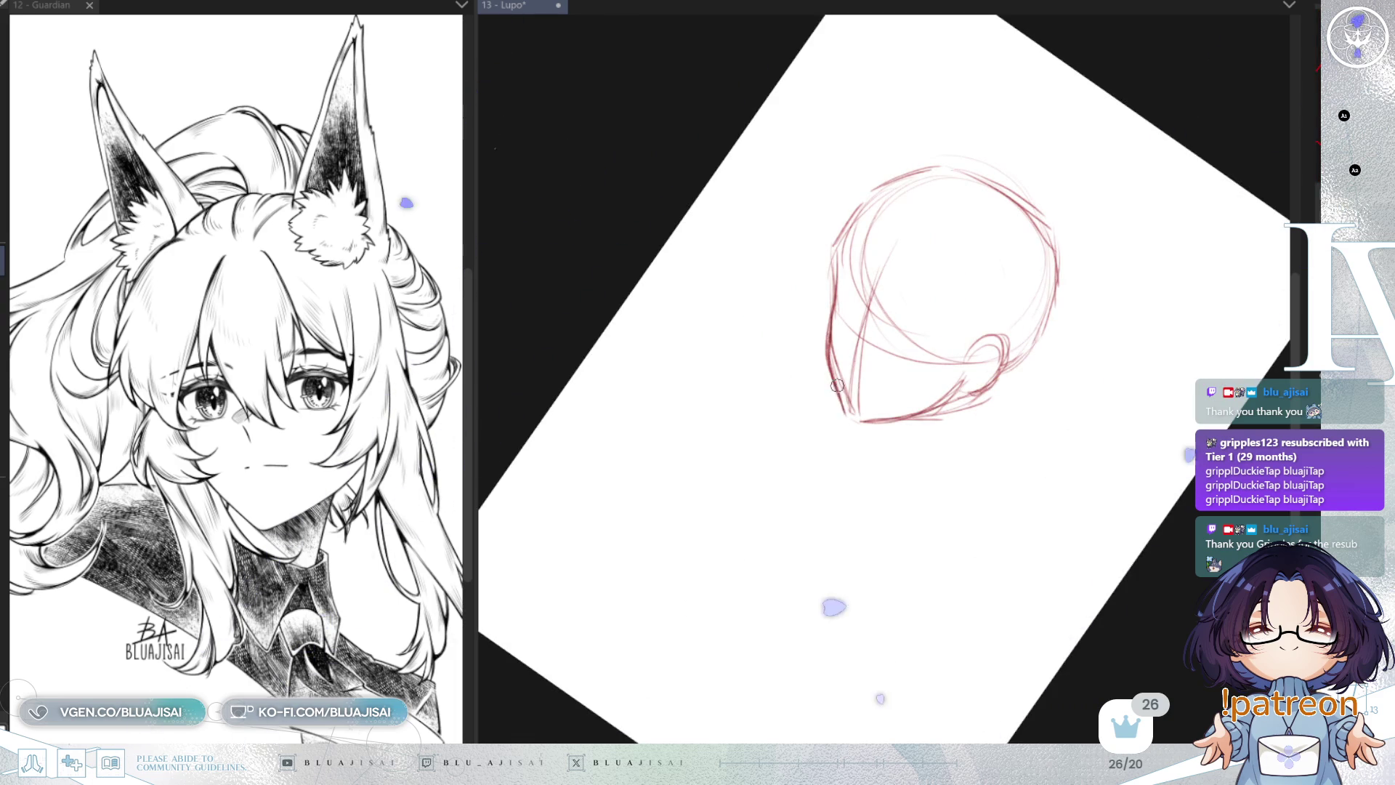
Step: Draw center lines down the head, then straighten the view and move the sketch higher
key(minus)
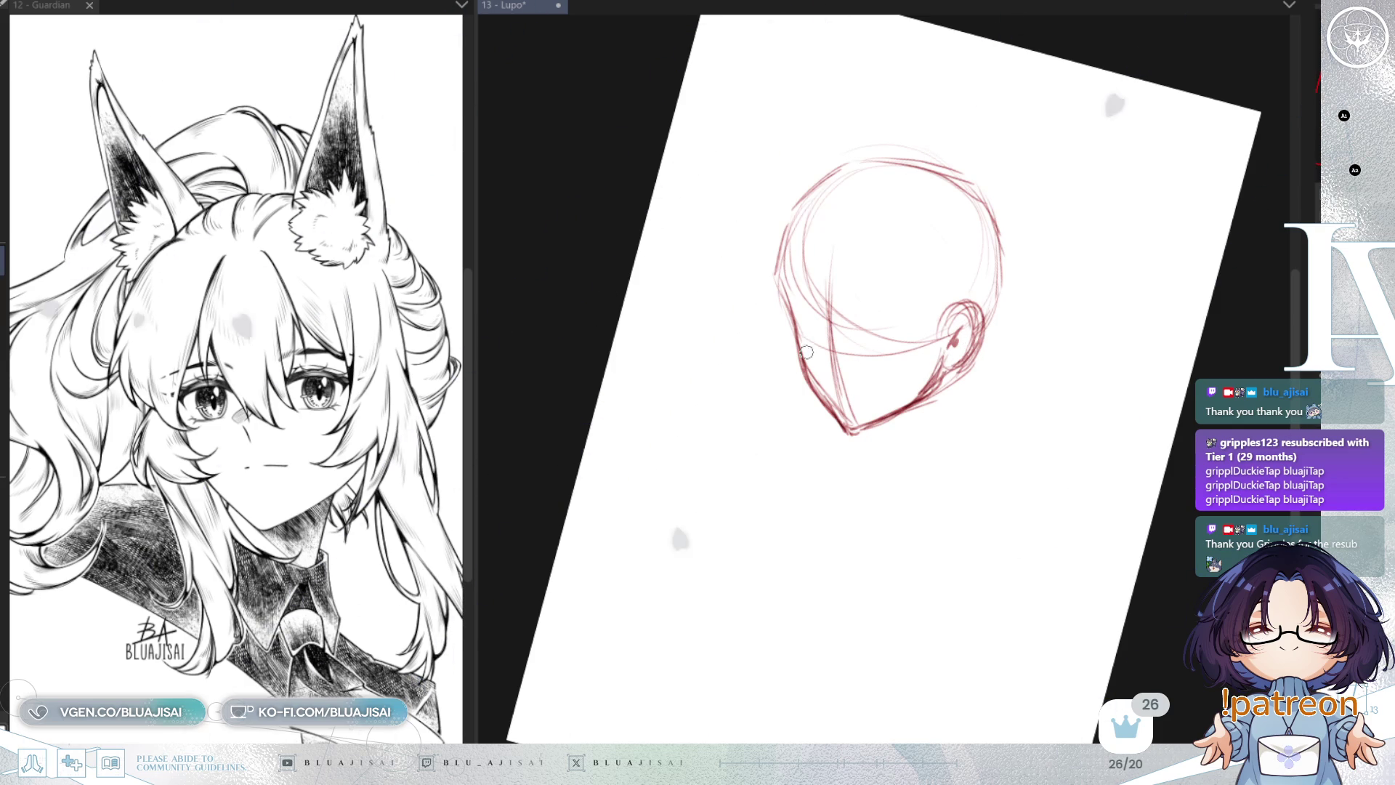
mouse_move(792, 323)
mouse_down()
mouse_move(728, 331)
mouse_move(924, 277)
mouse_move(917, 429)
mouse_up()
drag(929, 247, 920, 430)
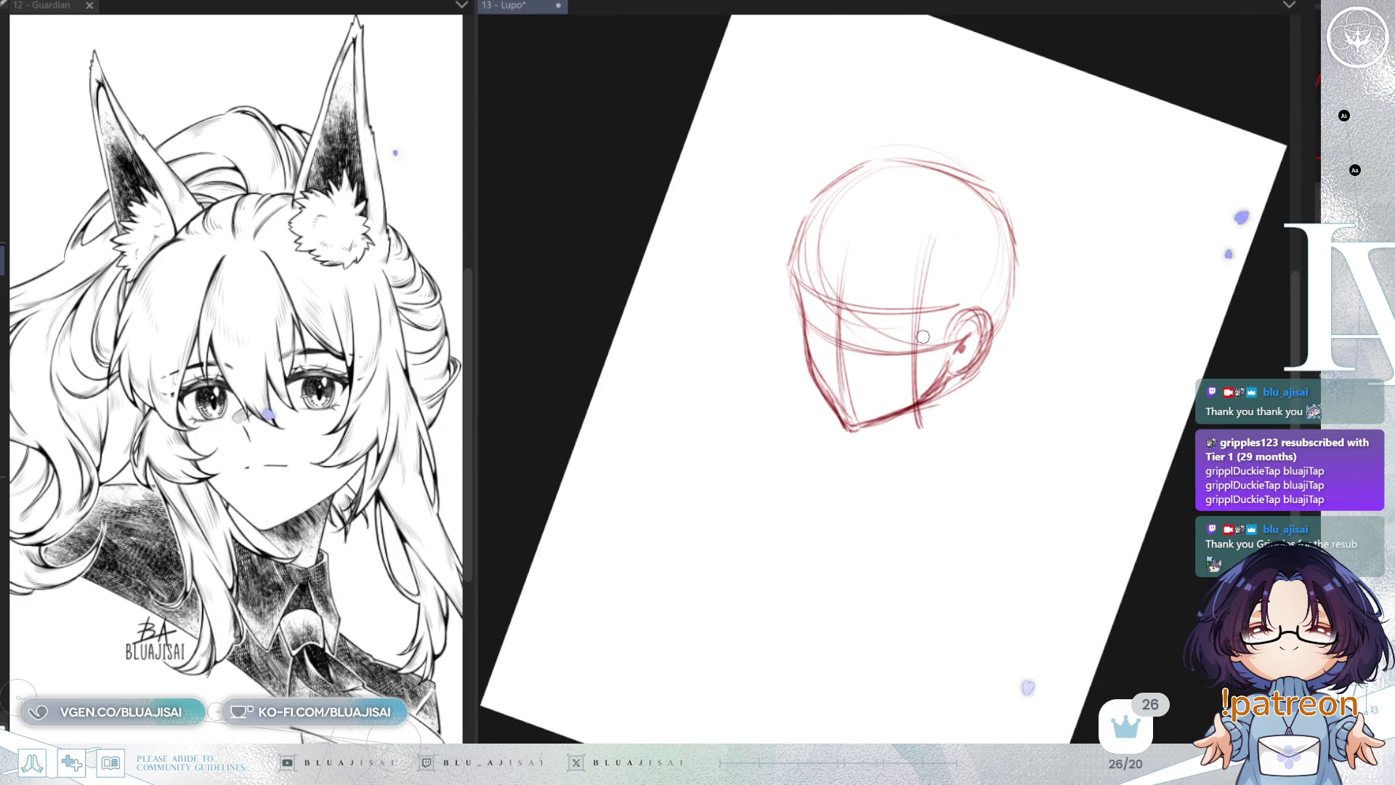
key(h)
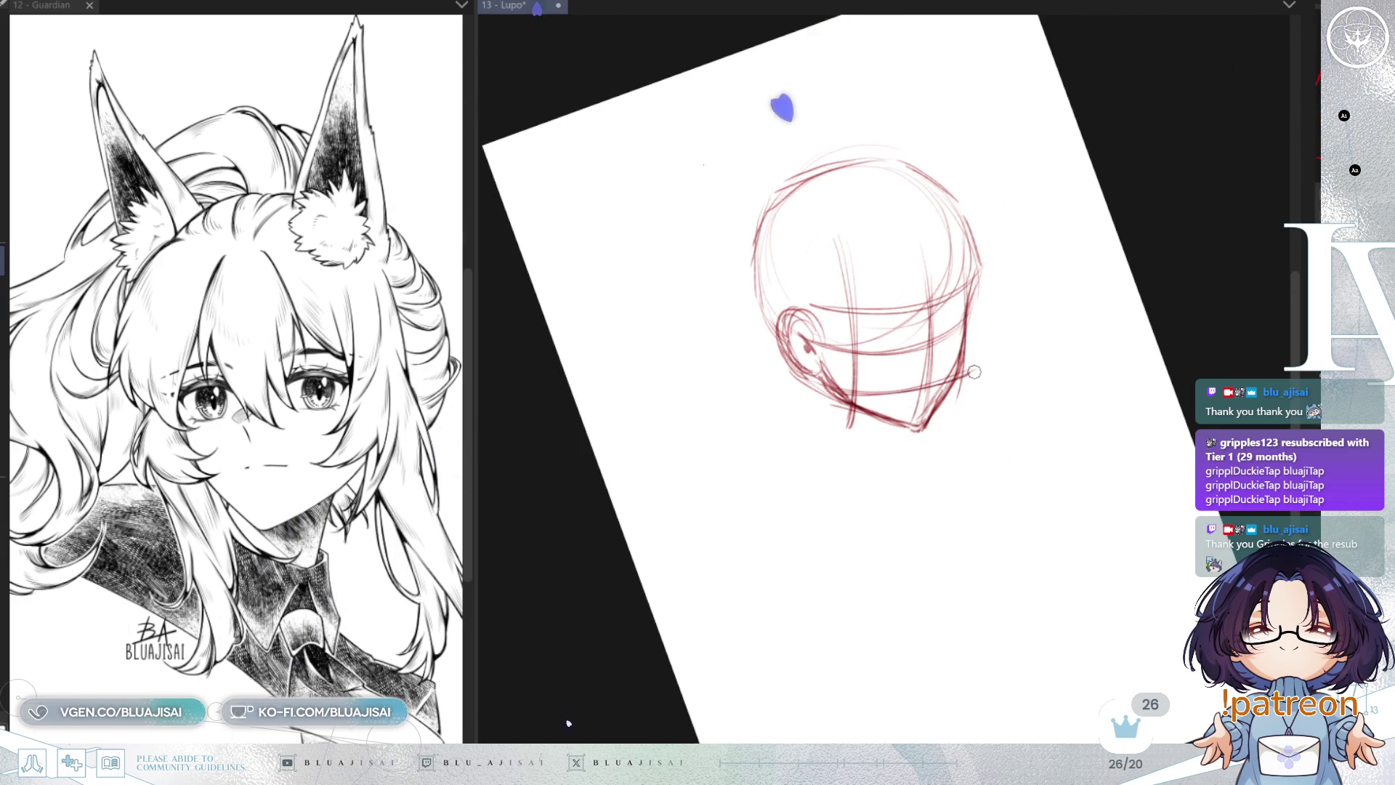
key(Home)
key(h)
key(End)
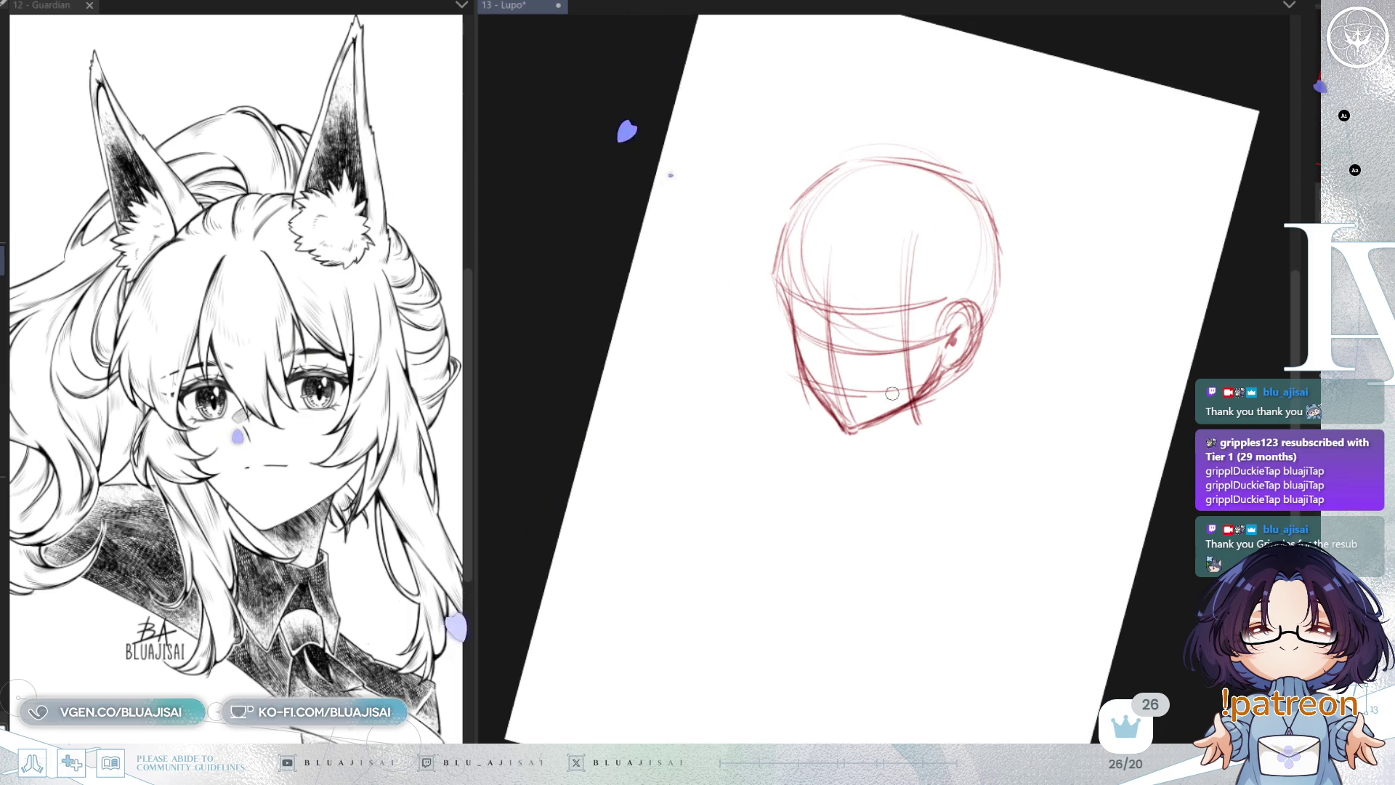
key(Home)
drag(973, 435, 969, 374)
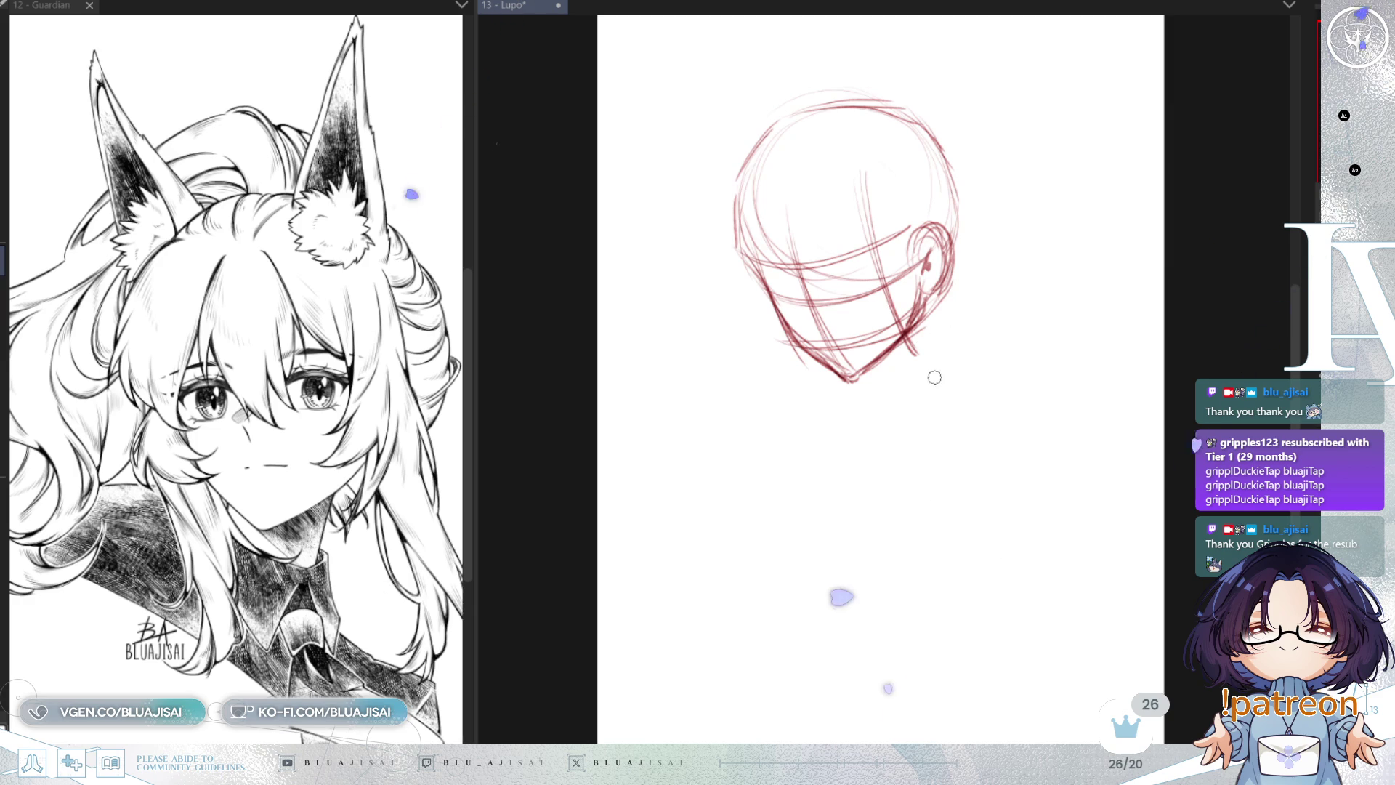
scroll(945, 340, up, 2)
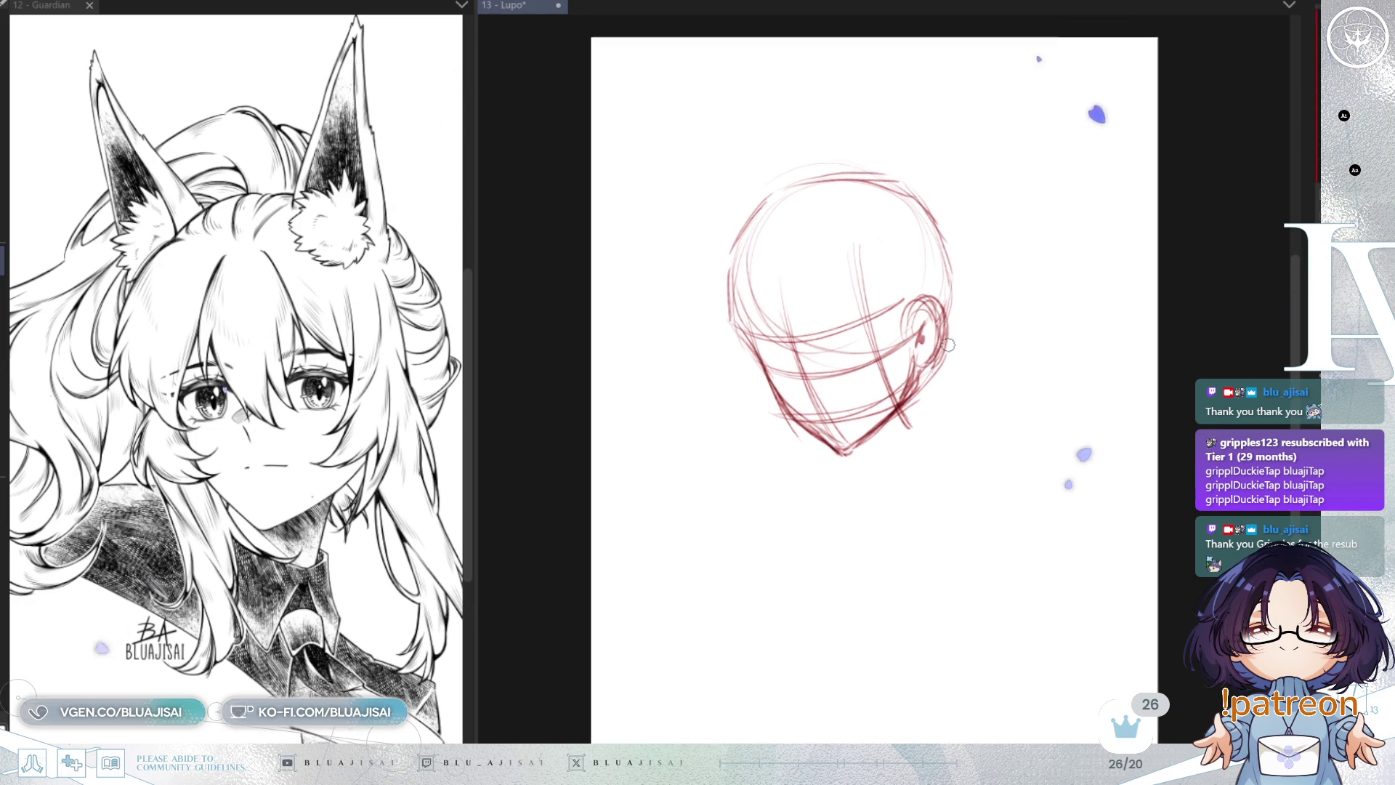
Step: Rotate the head sketch slightly clockwise with Free Transform
key(ctrl+t)
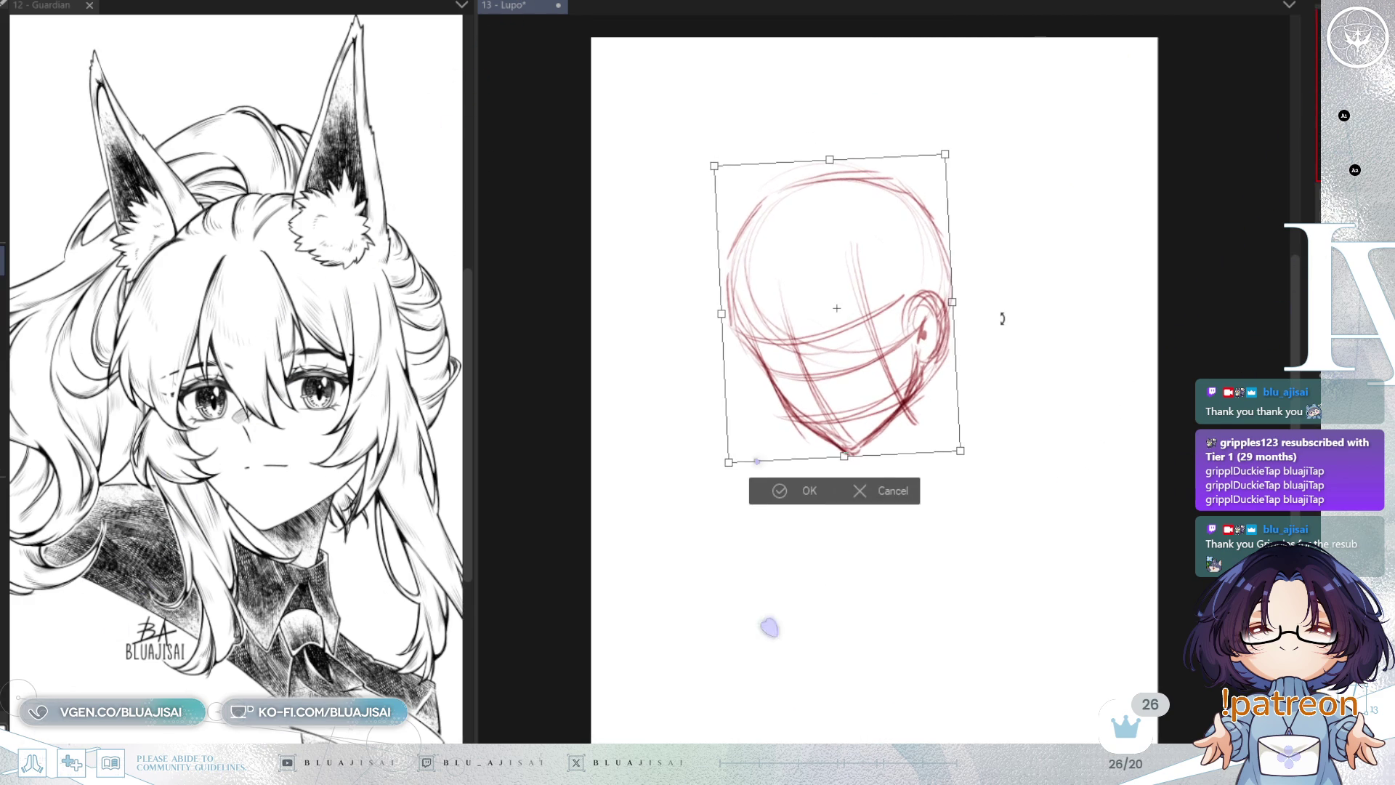
key(Return)
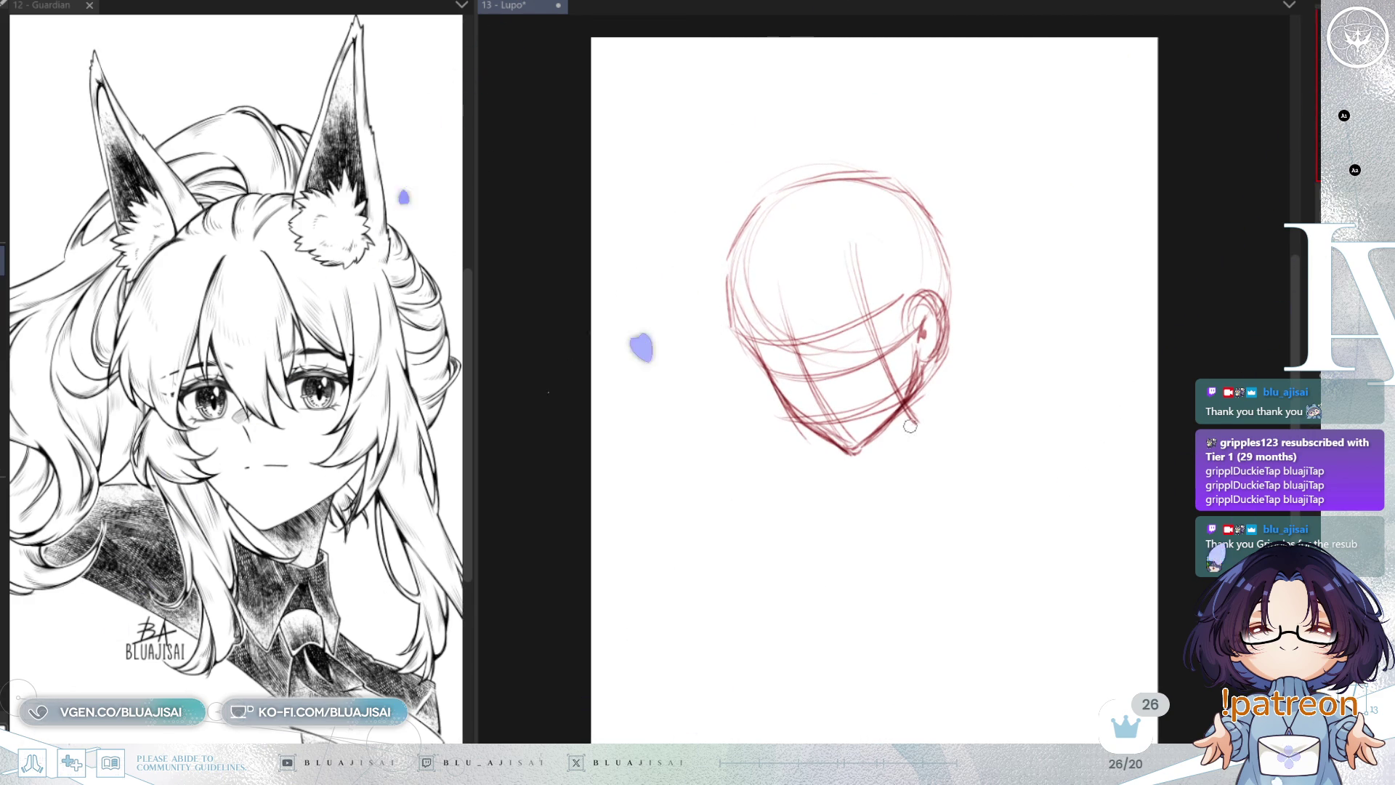
key(ctrl+t)
drag(1003, 321, 1000, 327)
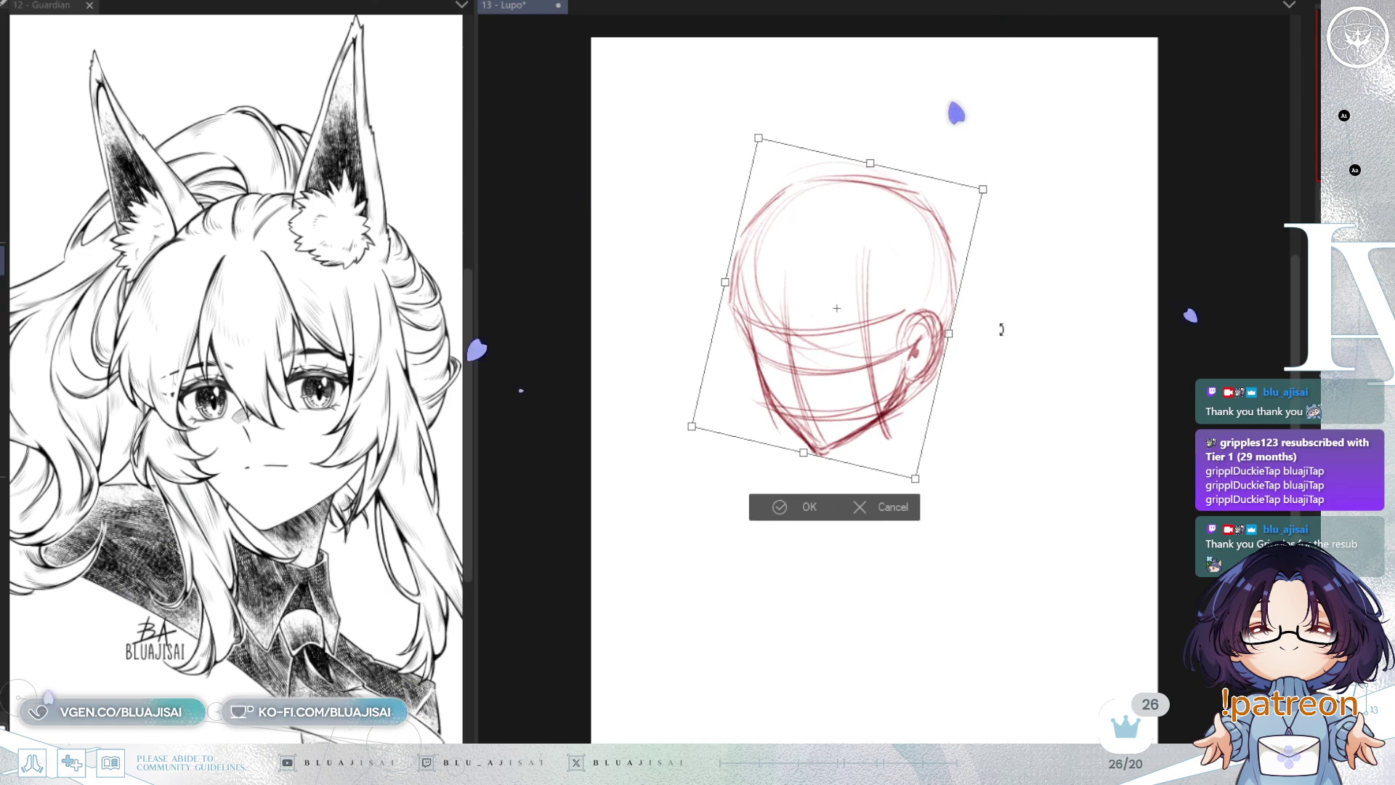
key(Return)
Step: Rough in neck and shoulder strokes, undoing the thick shoulder and lower neck lines
drag(852, 445, 885, 498)
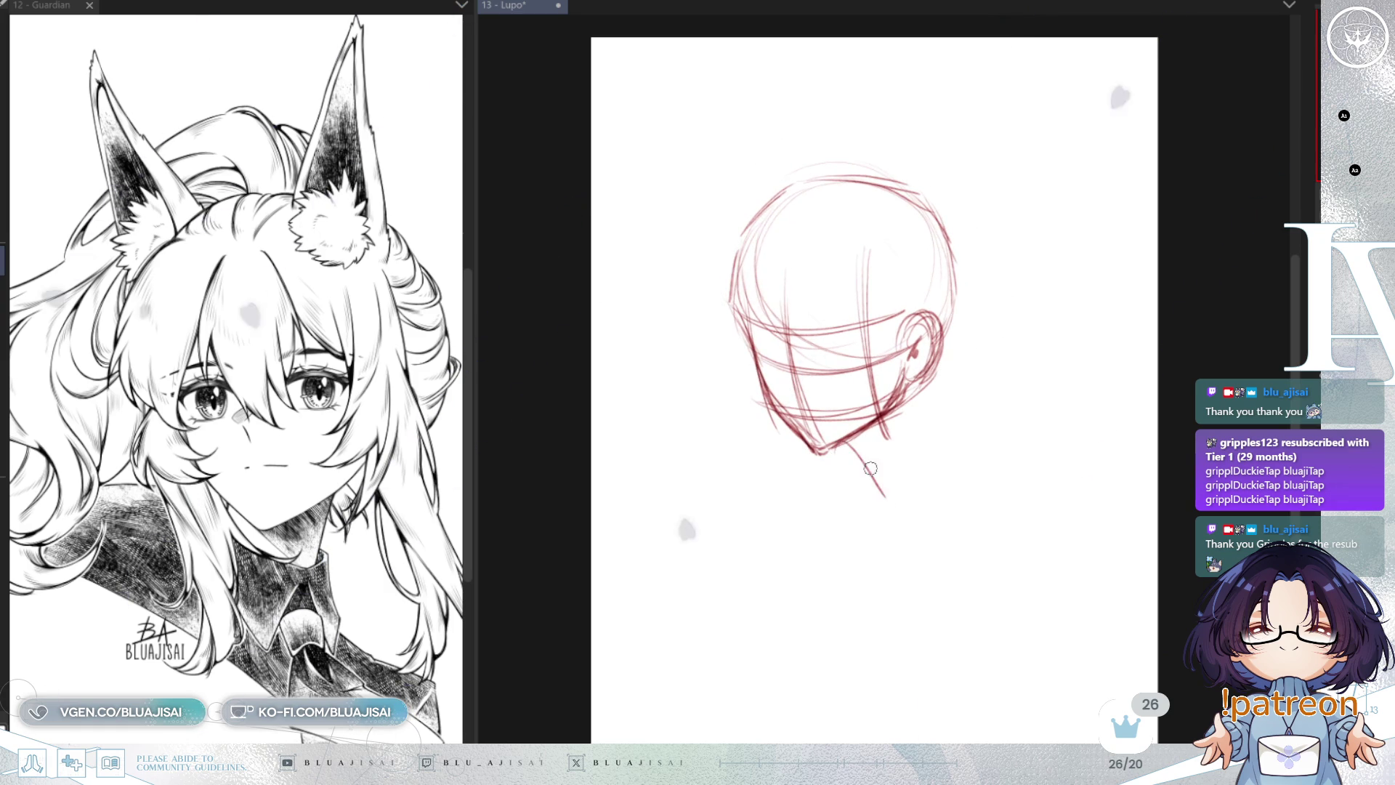
mouse_move(921, 387)
mouse_down()
mouse_move(962, 468)
mouse_move(904, 476)
mouse_move(857, 507)
mouse_move(789, 609)
mouse_up()
mouse_move(821, 534)
mouse_down()
mouse_move(874, 498)
mouse_move(851, 514)
mouse_up()
key(ctrl+z)
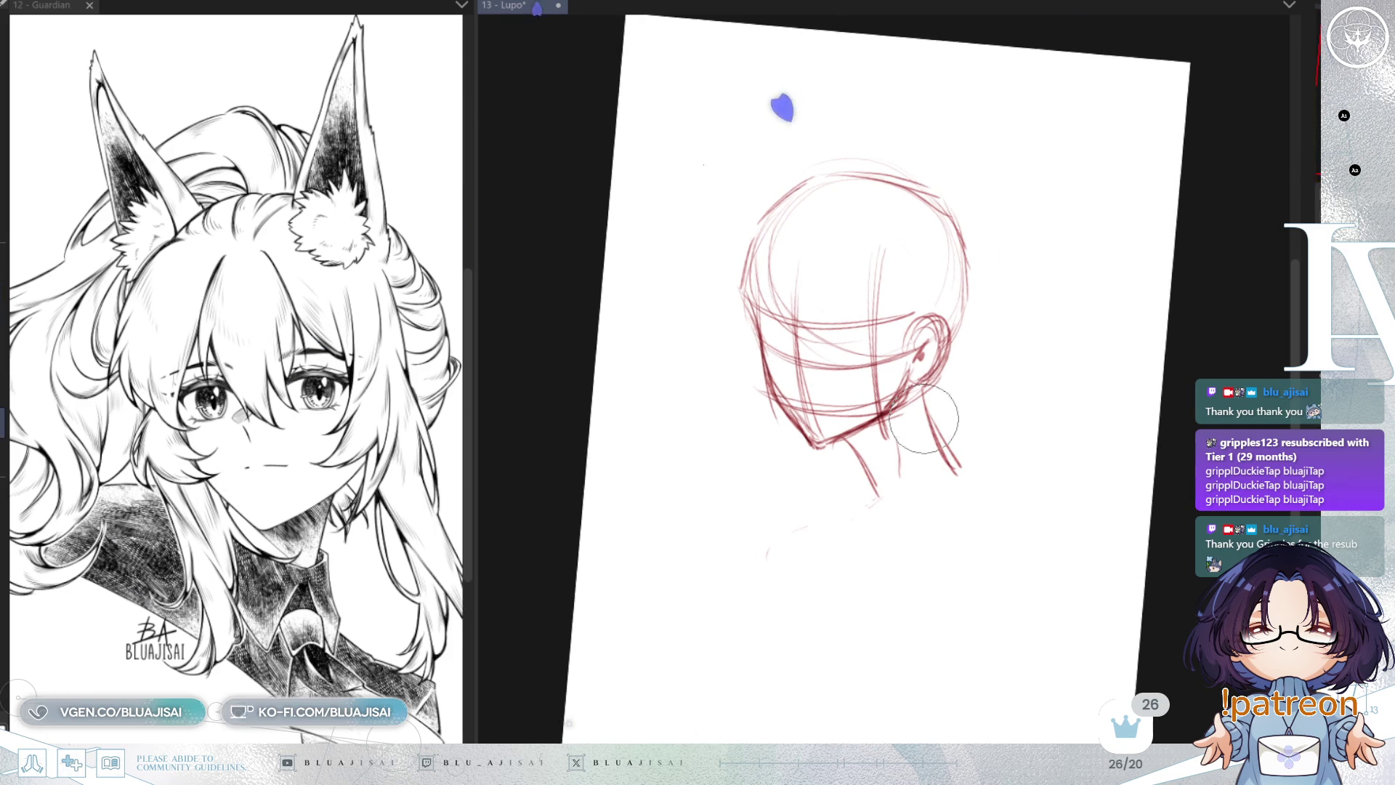
key(minus)
key(h)
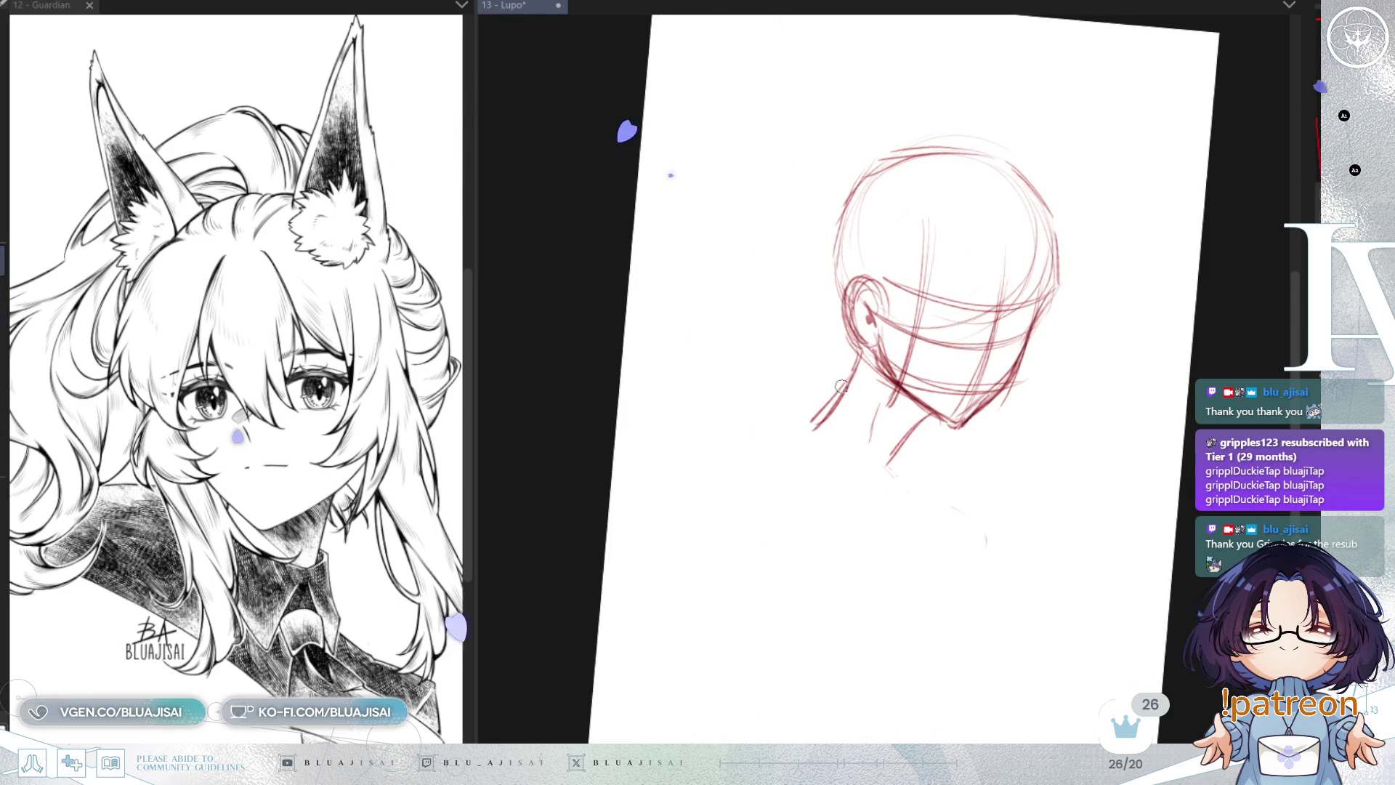
key(ctrl+z)
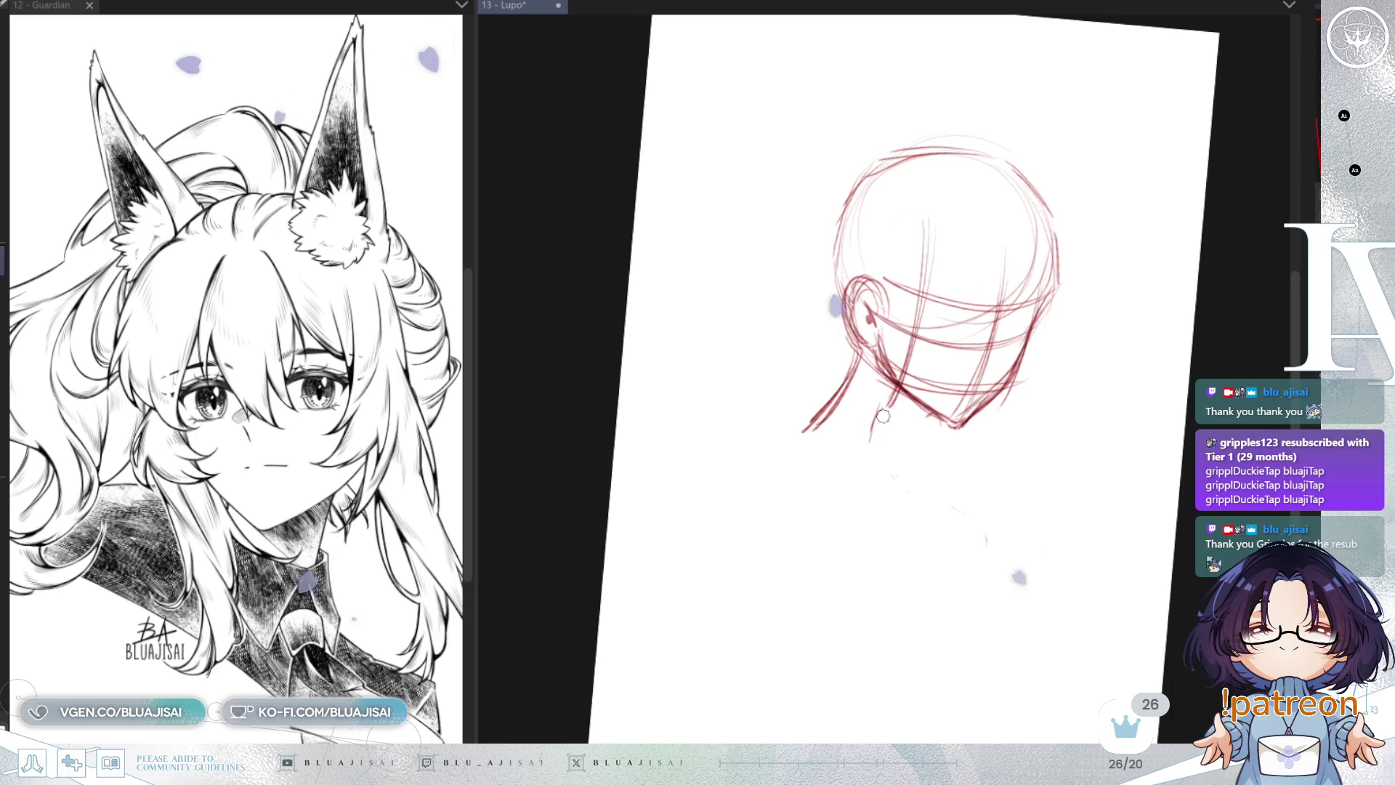
Step: Redraw the neck sides curving into both shoulders and erase the messy left shoulder lines
drag(861, 369, 799, 436)
mouse_move(844, 356)
mouse_down()
mouse_move(799, 420)
mouse_move(879, 472)
mouse_up()
drag(813, 412, 893, 485)
mouse_move(917, 414)
mouse_down()
mouse_move(879, 460)
mouse_move(890, 443)
mouse_move(788, 433)
mouse_move(871, 389)
mouse_up()
drag(894, 444, 960, 546)
mouse_move(821, 396)
mouse_down()
mouse_move(772, 491)
mouse_move(970, 581)
mouse_up()
key(h)
key(e)
mouse_move(908, 436)
mouse_down()
mouse_move(821, 501)
mouse_move(901, 452)
mouse_up()
Step: Redraw the curved left shoulder and erase the messy neck-to-shoulder and bottom strokes
key(b)
mouse_move(805, 456)
mouse_down()
mouse_move(720, 579)
mouse_move(836, 439)
mouse_up()
drag(748, 541, 890, 434)
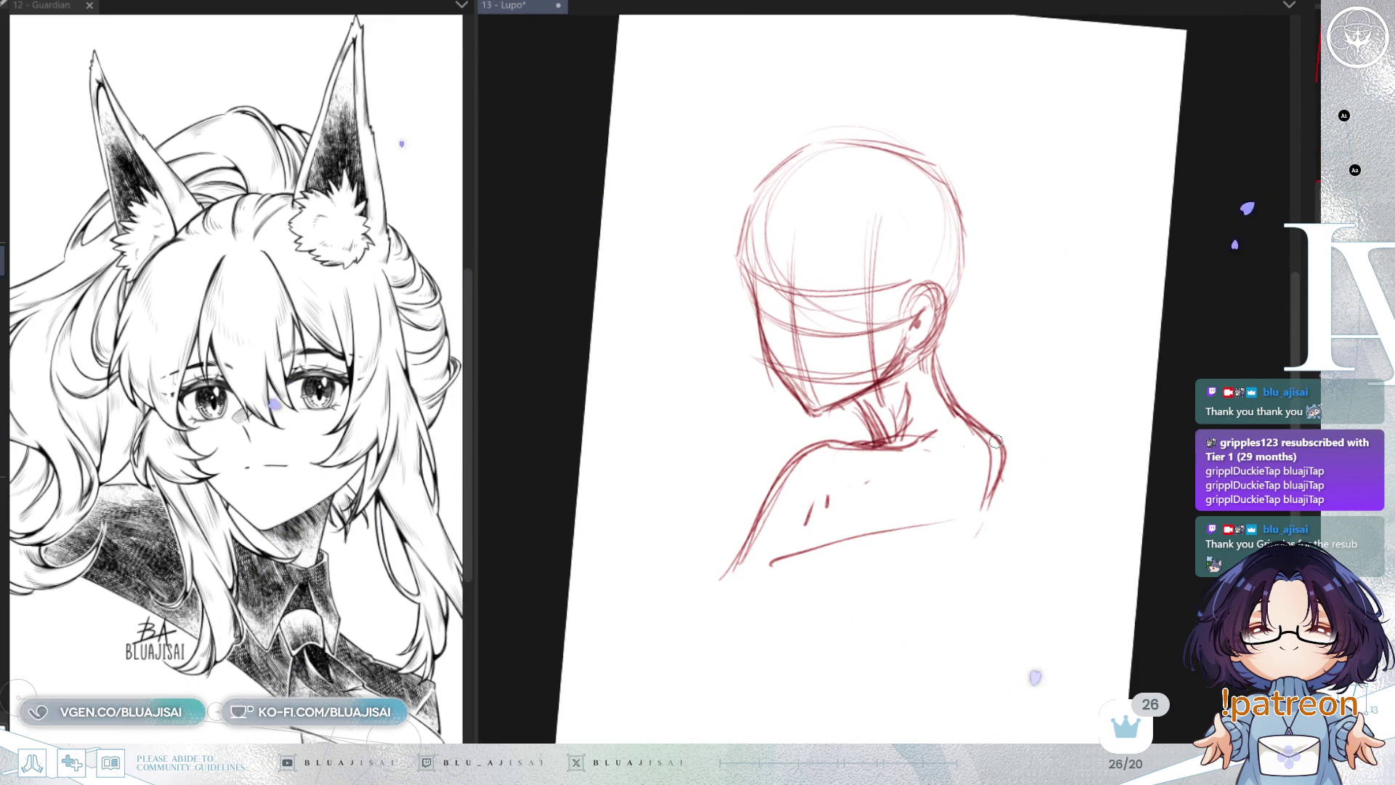
drag(972, 411, 967, 421)
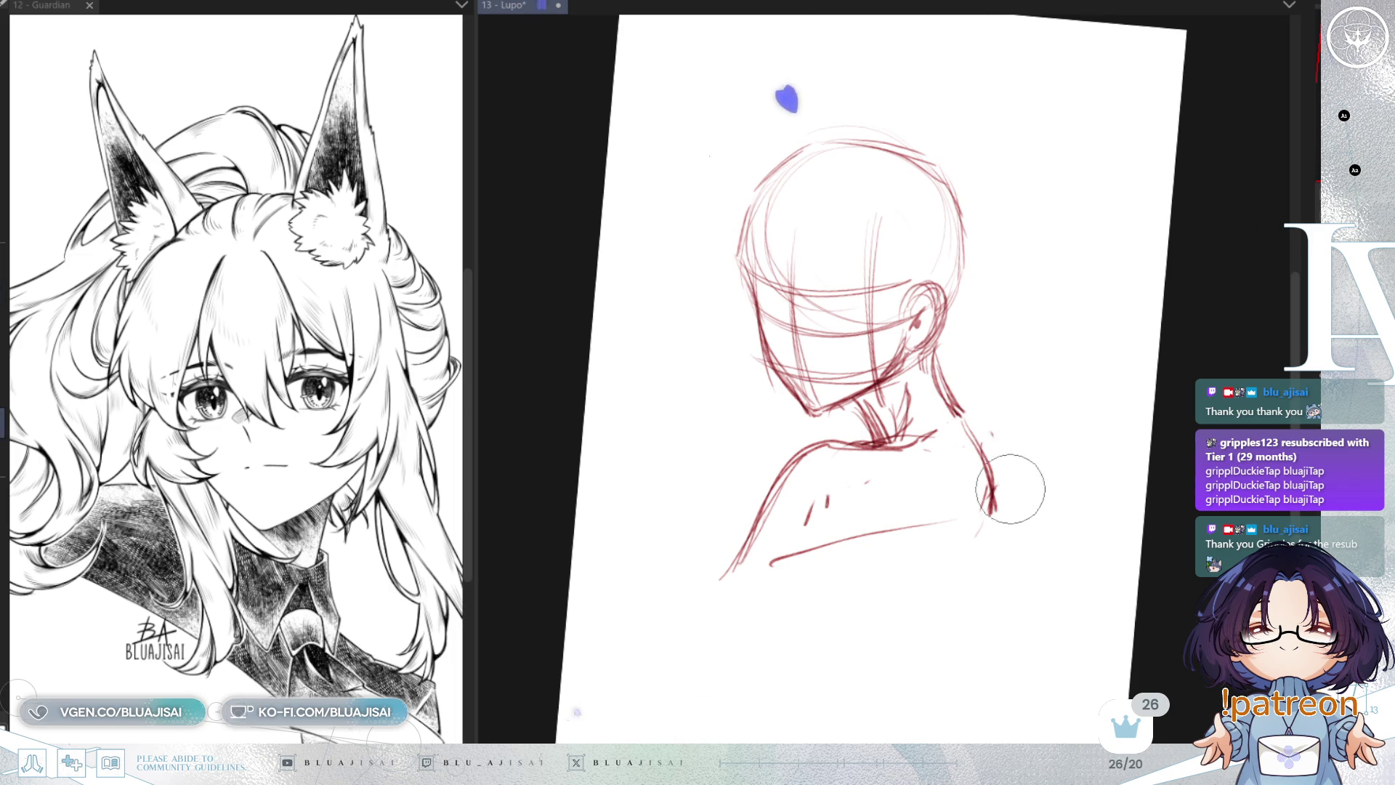
key(ctrl+at)
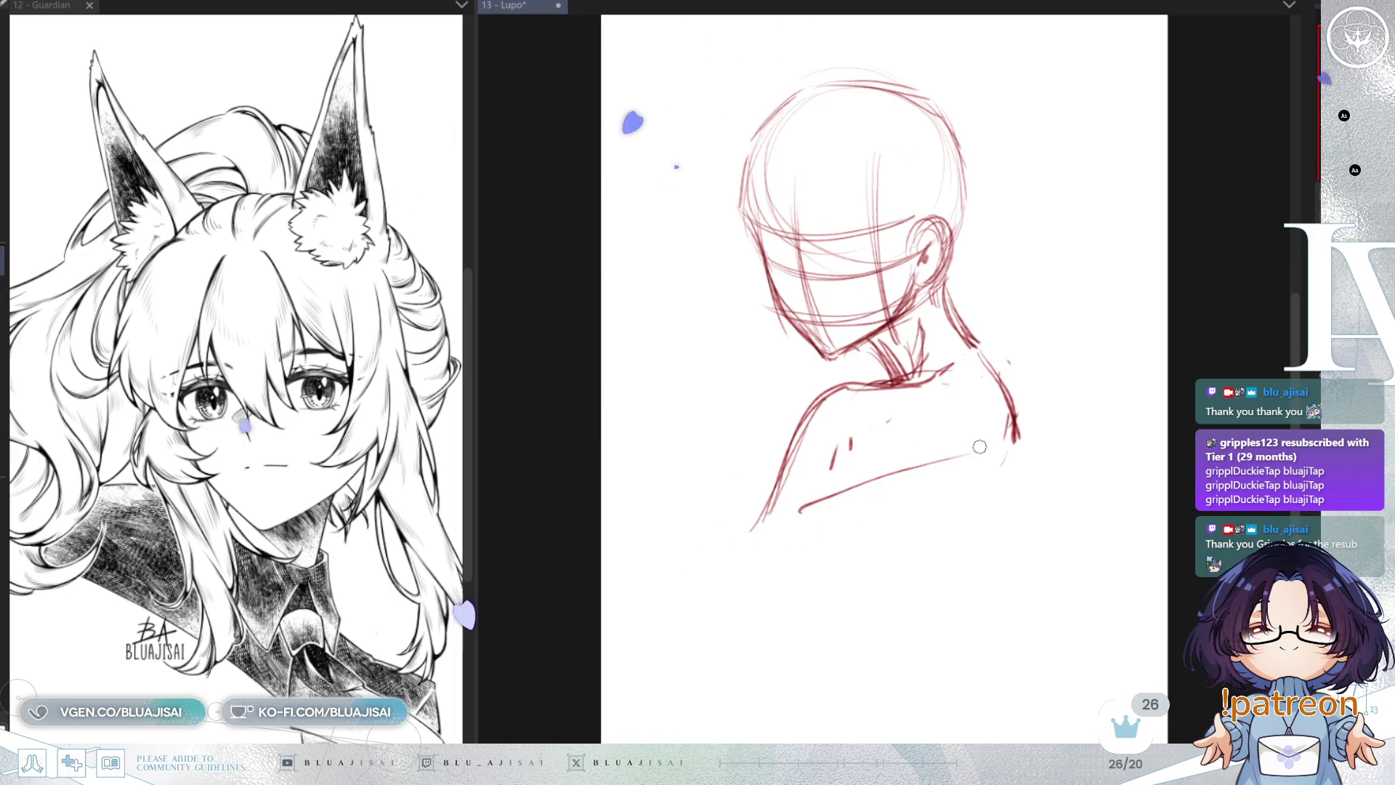
mouse_move(981, 436)
mouse_down()
mouse_move(825, 492)
mouse_move(825, 460)
mouse_move(732, 541)
mouse_move(907, 477)
mouse_up()
Step: Draw a long bottom shoulder line running out from the left shoulder
key(p)
drag(755, 534, 956, 462)
drag(802, 509, 1006, 447)
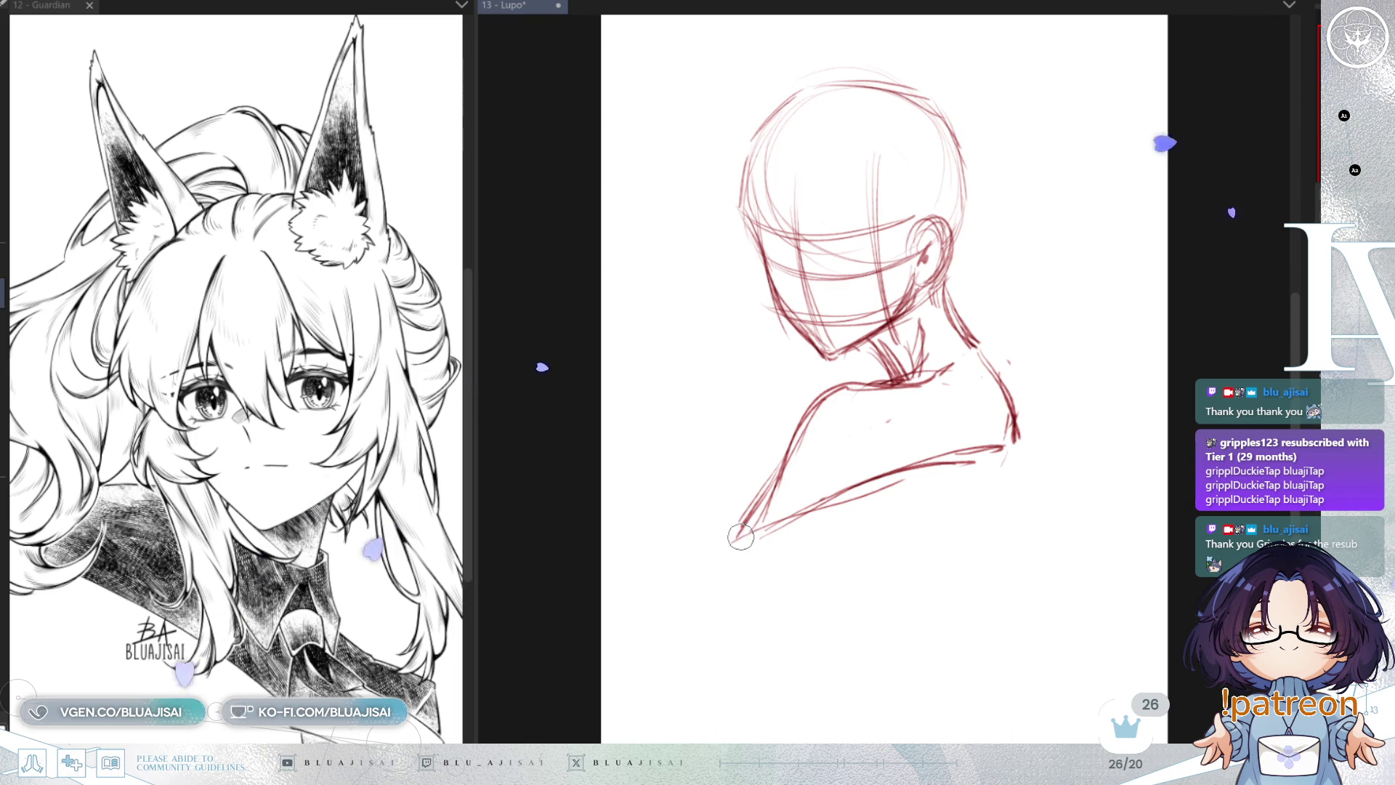
drag(719, 548, 1011, 441)
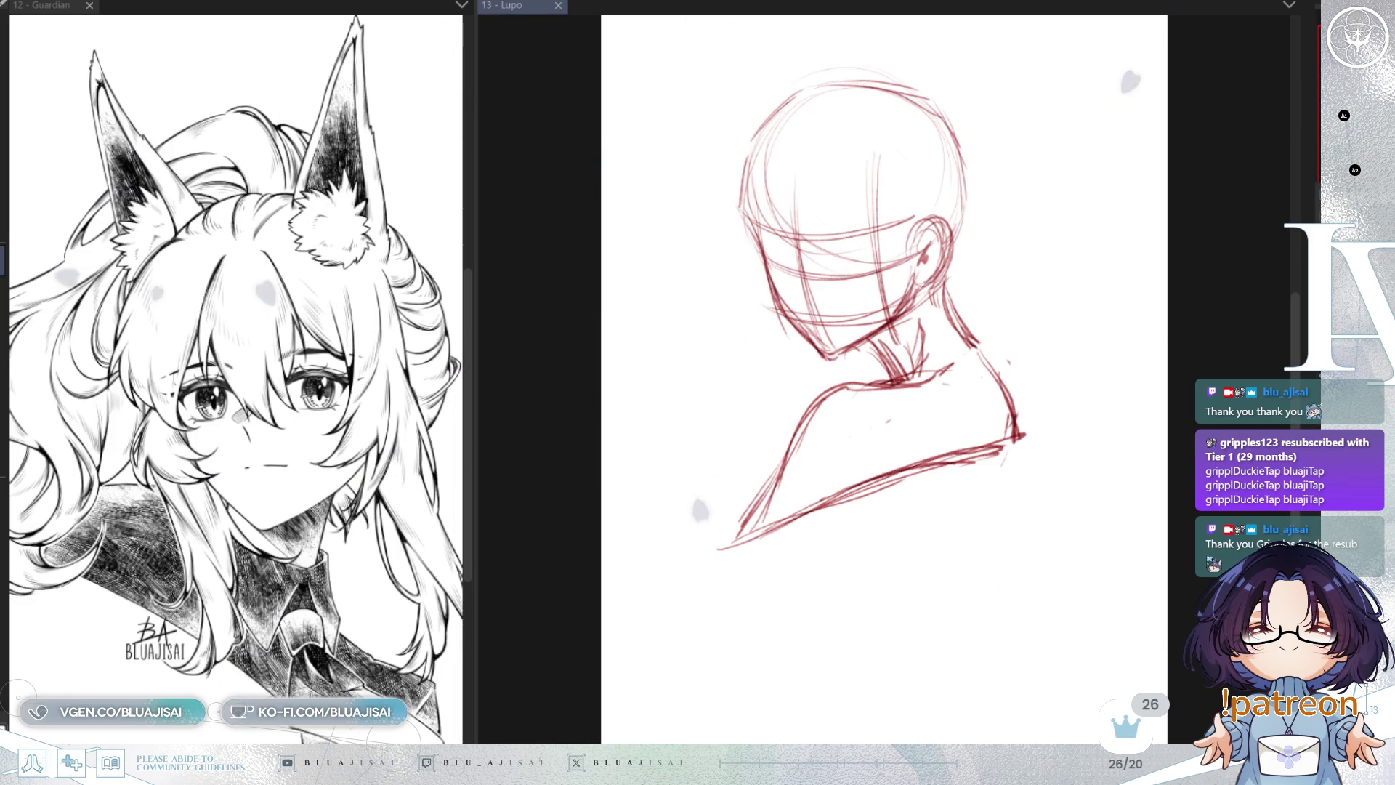
Step: Check the sketch mirrored, reset the view to fit the page, and save the Lupo canvas
key(h)
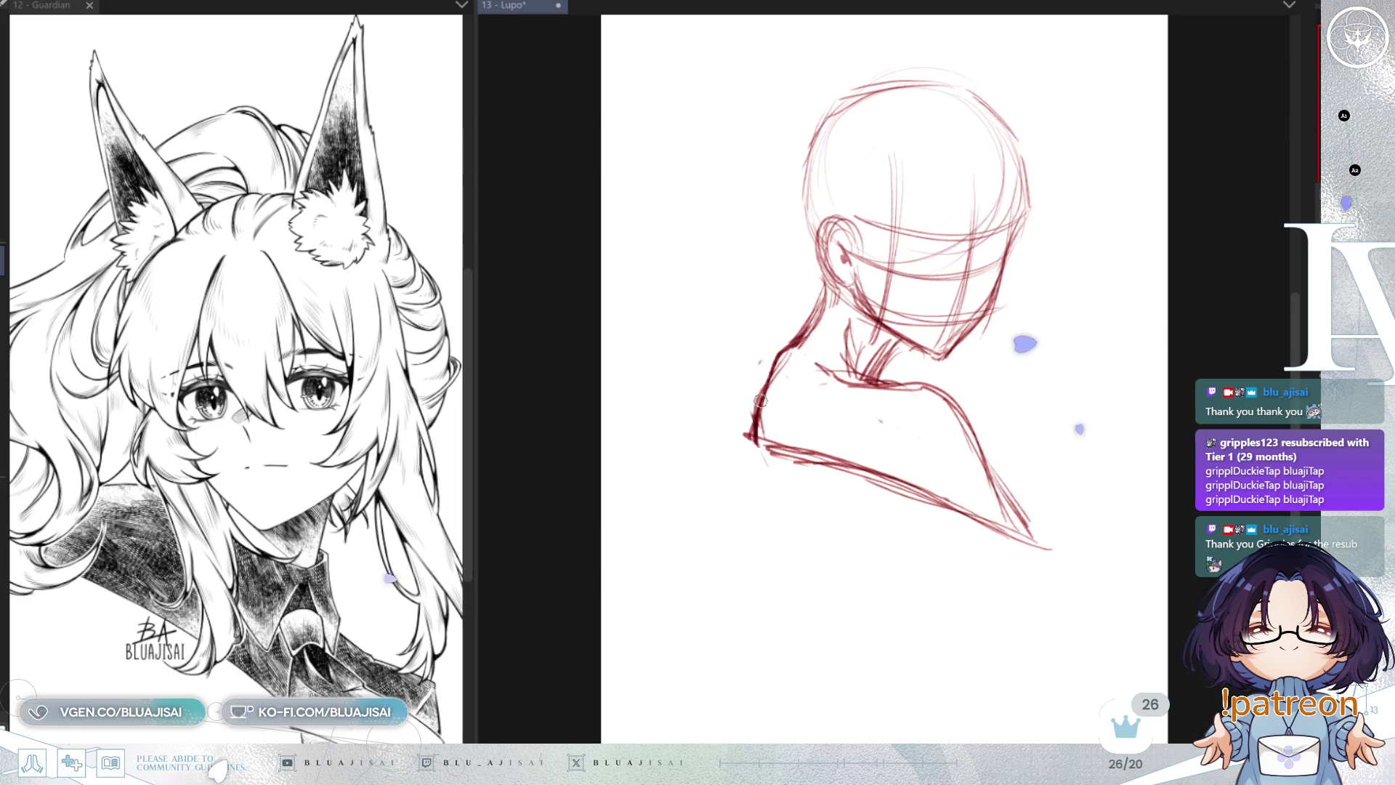
drag(765, 396, 936, 436)
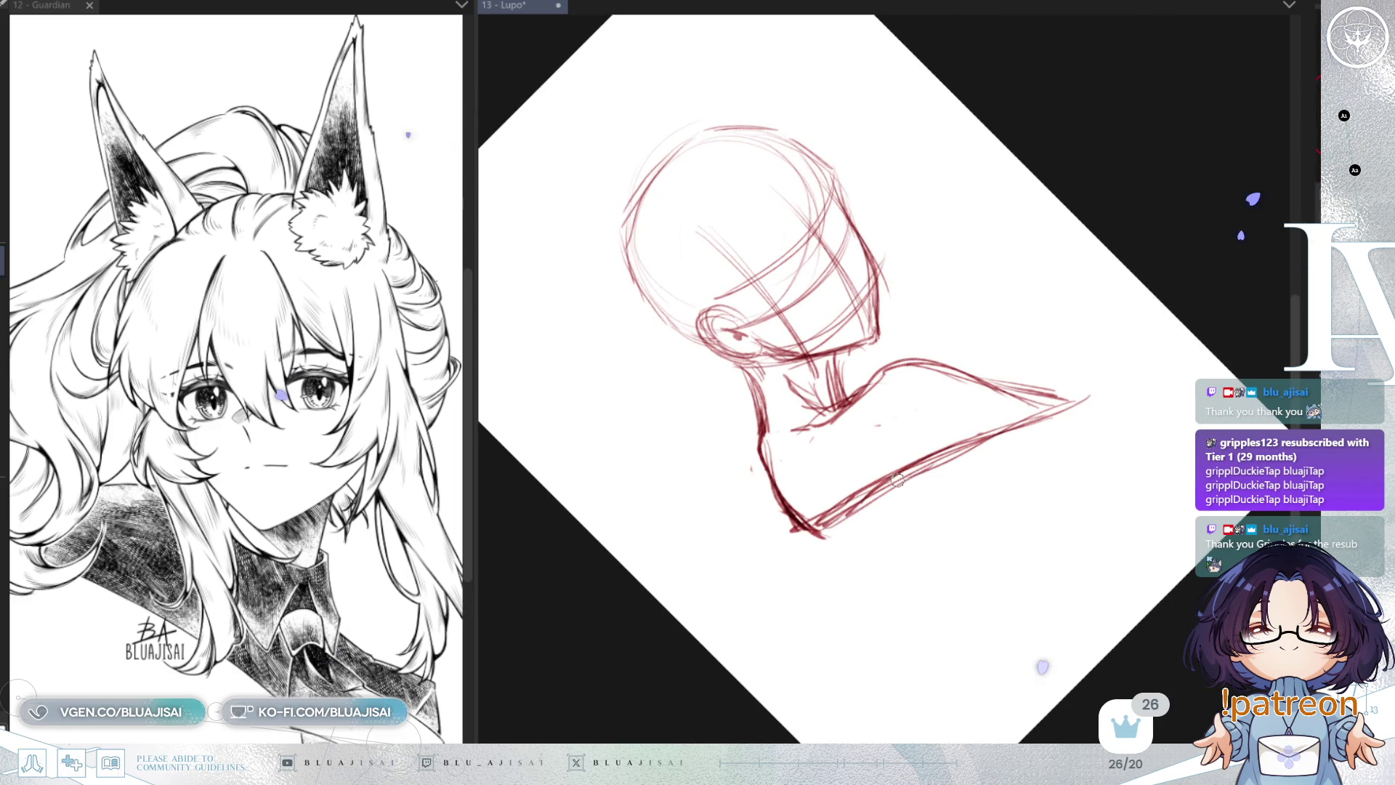
drag(962, 446, 1068, 409)
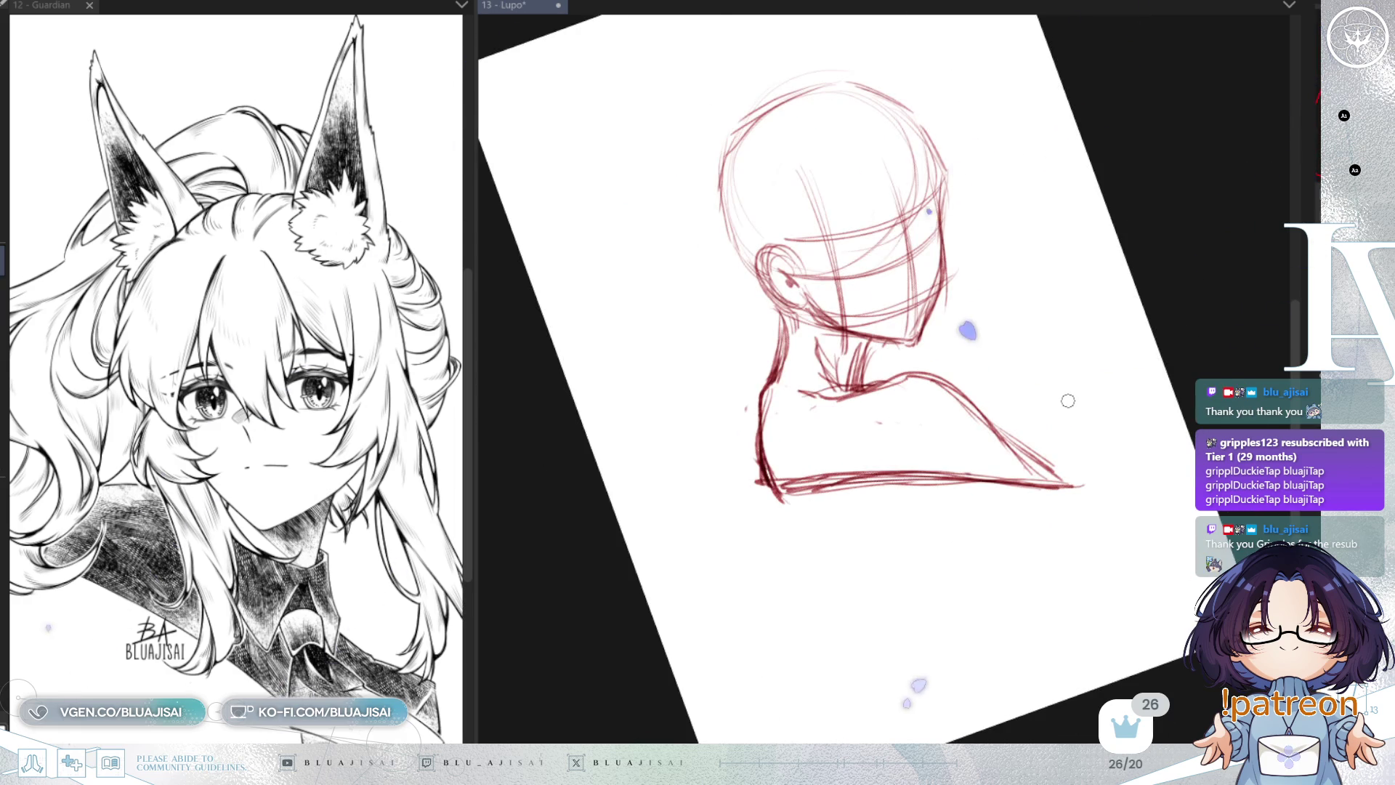
key(h)
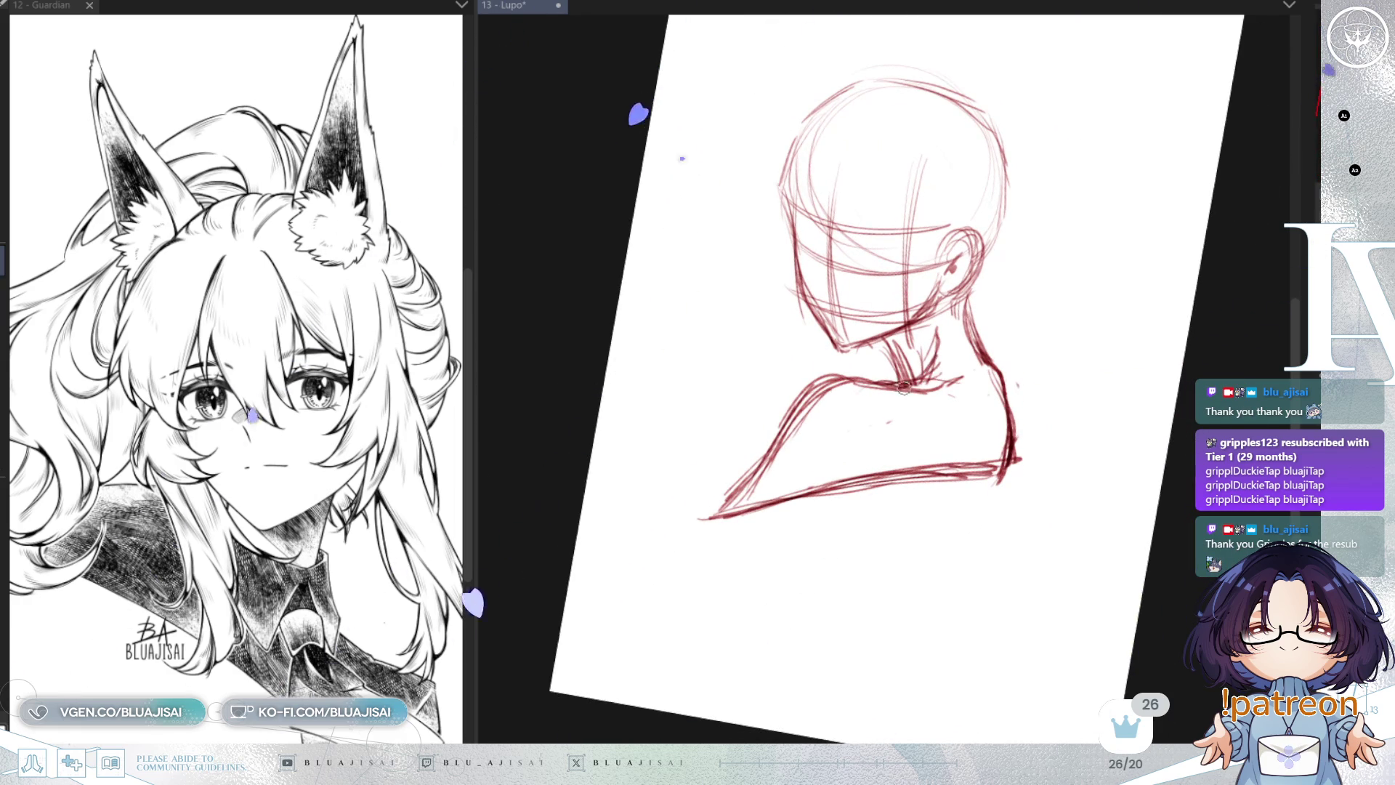
key(ctrl+0)
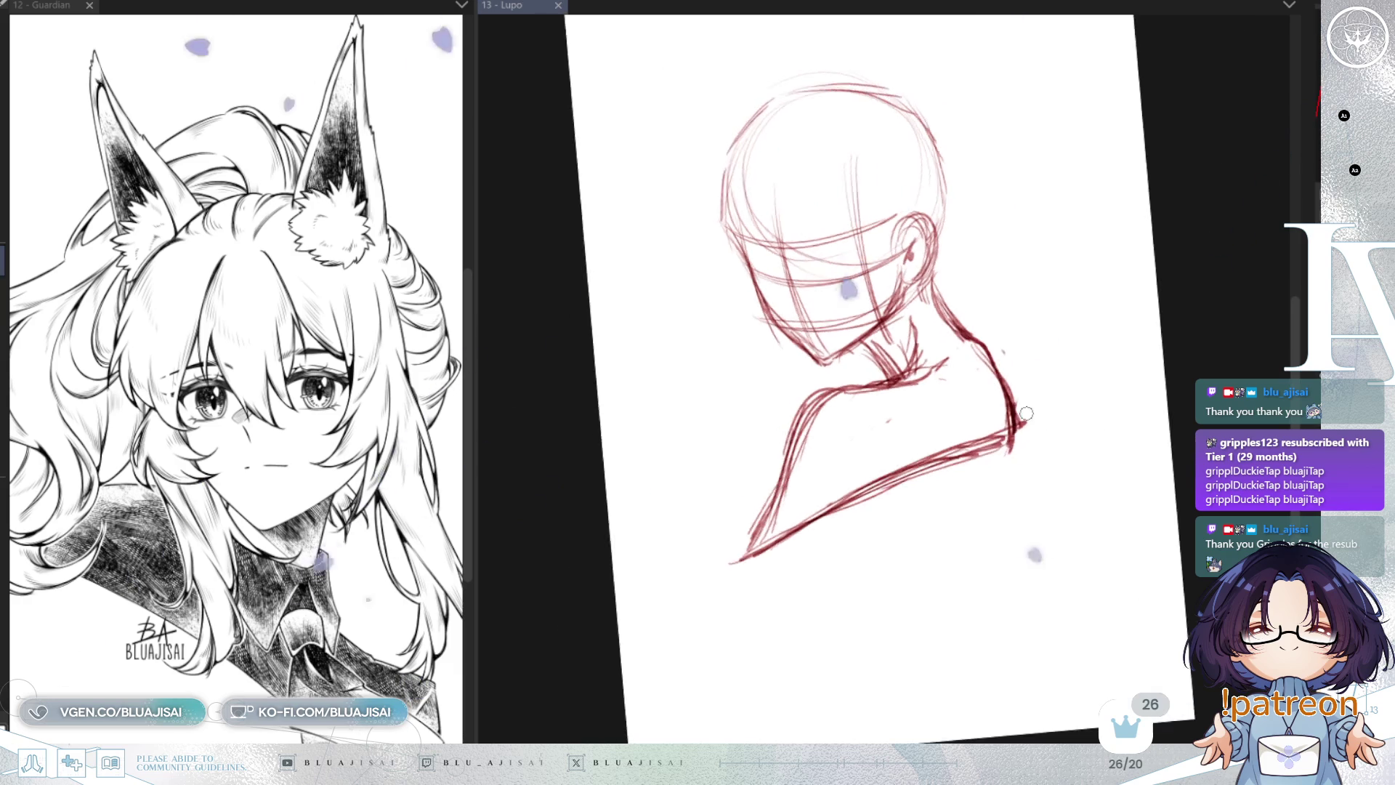
key(ctrl+s)
Step: Darken the left jaw and cheek line with the pen
key(h)
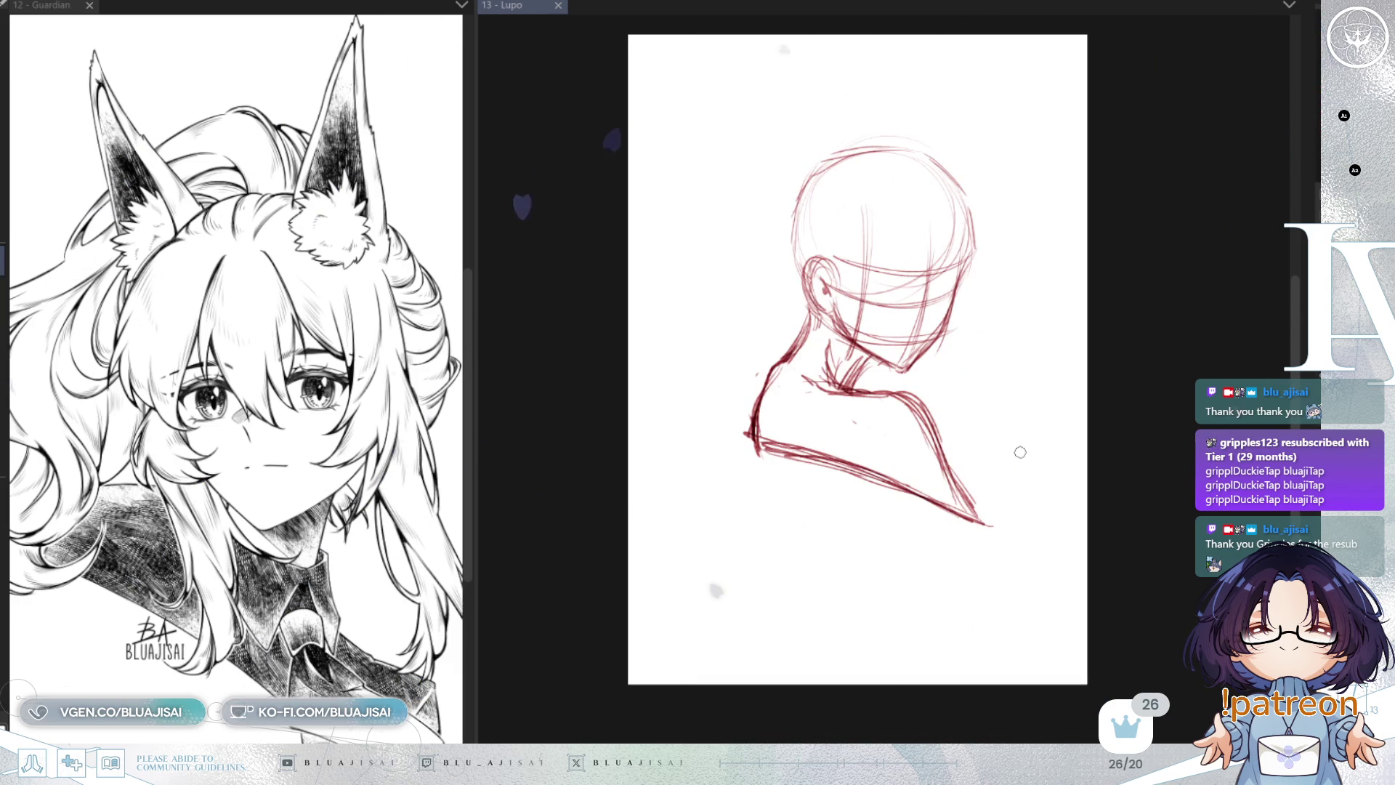
scroll(1012, 411, up, 2)
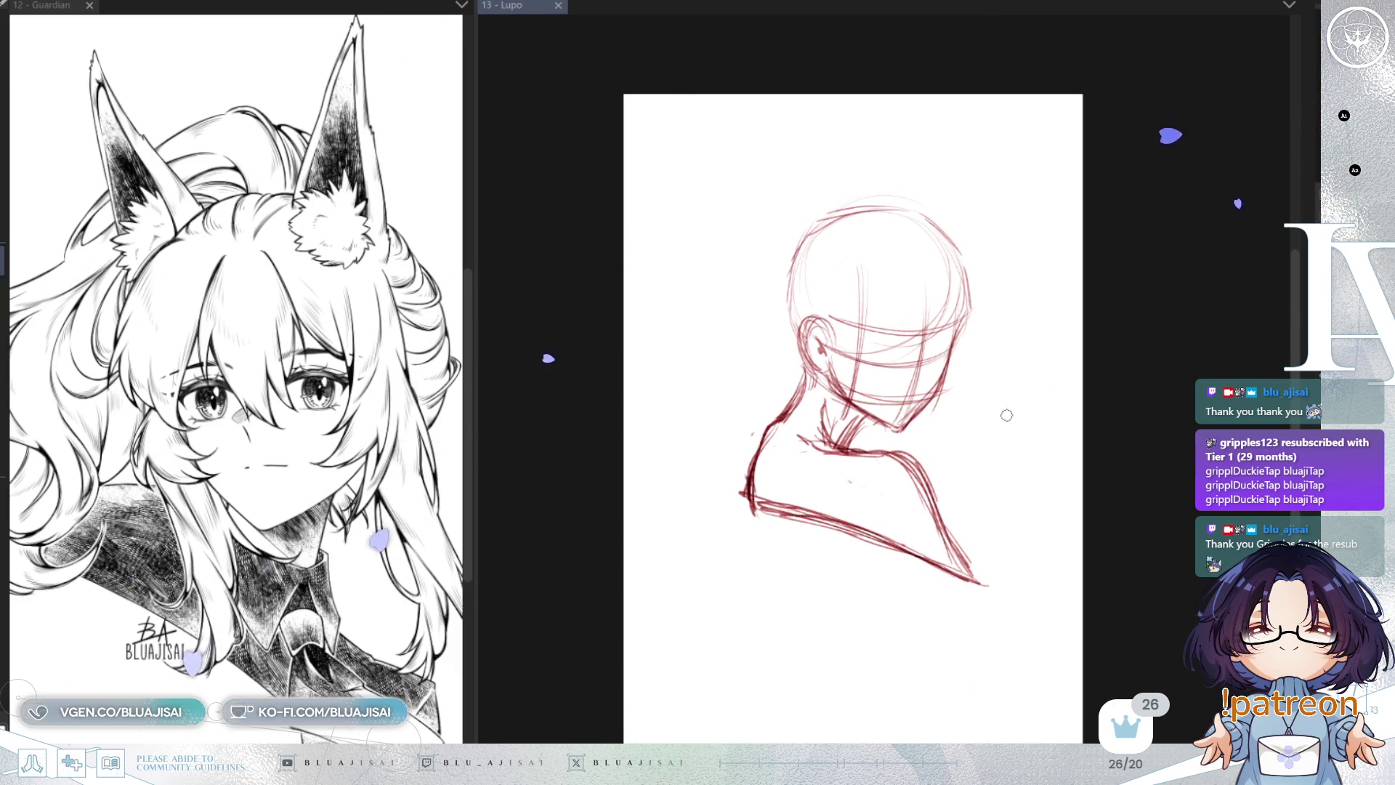
key(h)
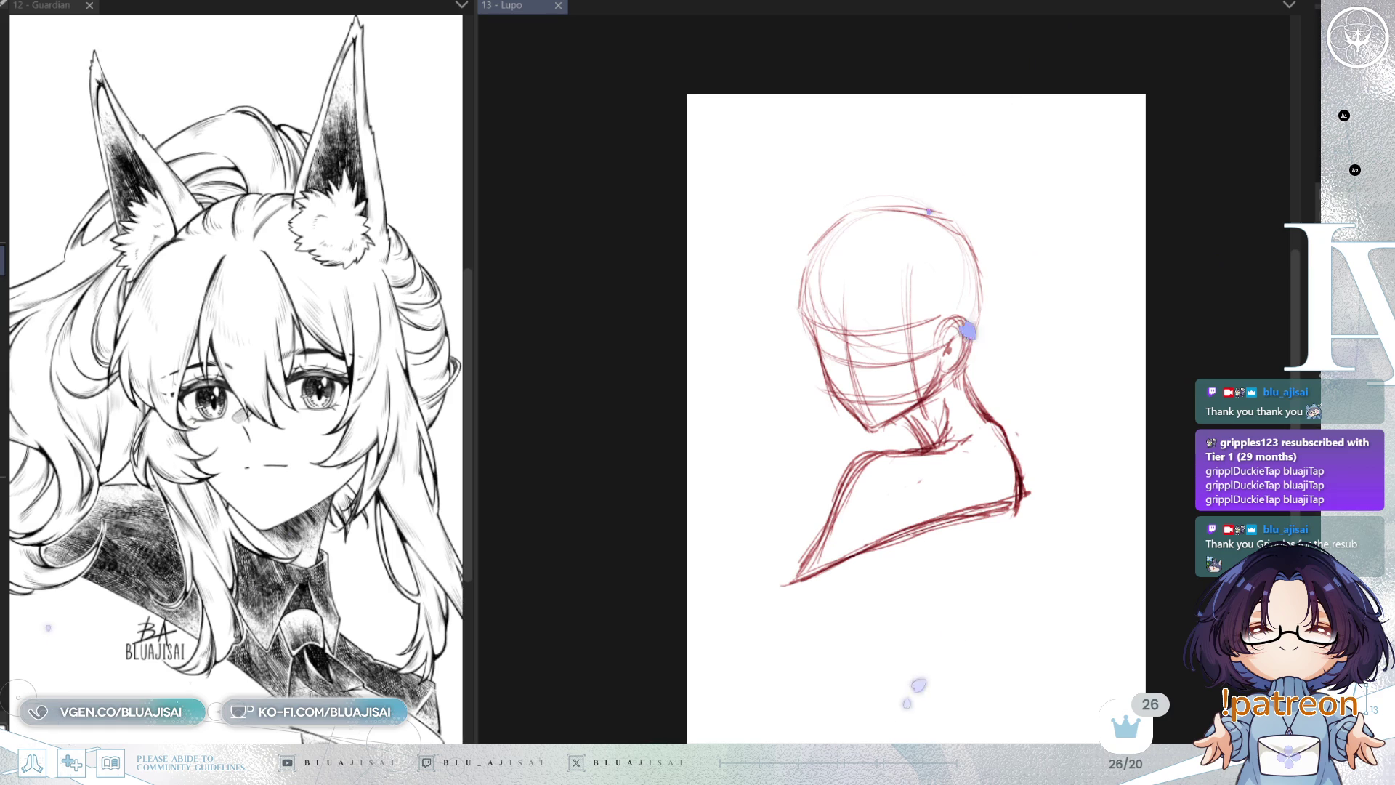
scroll(902, 337, up, 2)
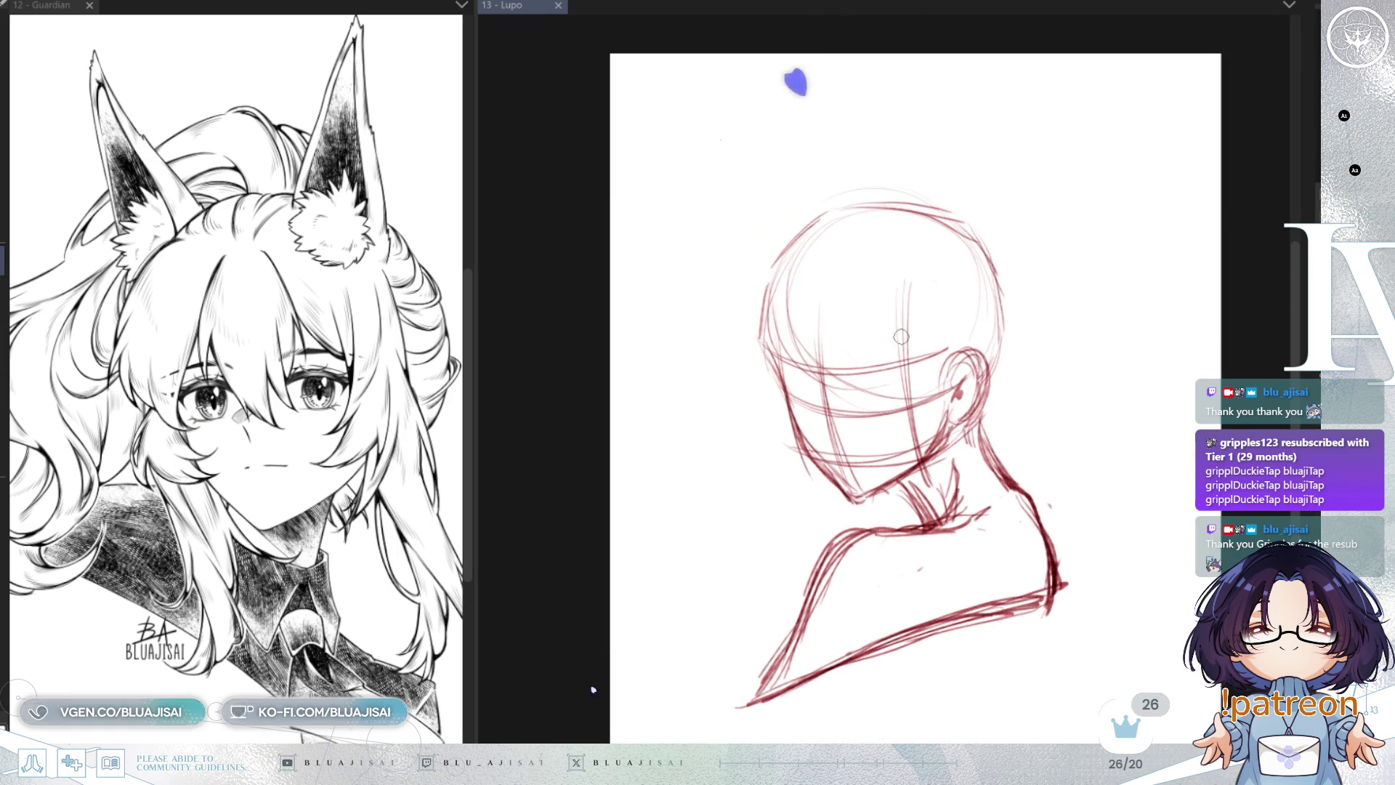
mouse_move(899, 356)
mouse_down()
mouse_move(747, 53)
mouse_move(759, 146)
mouse_move(738, 293)
mouse_move(769, 433)
mouse_up()
mouse_move(745, 367)
mouse_down()
mouse_move(772, 440)
mouse_move(806, 473)
mouse_up()
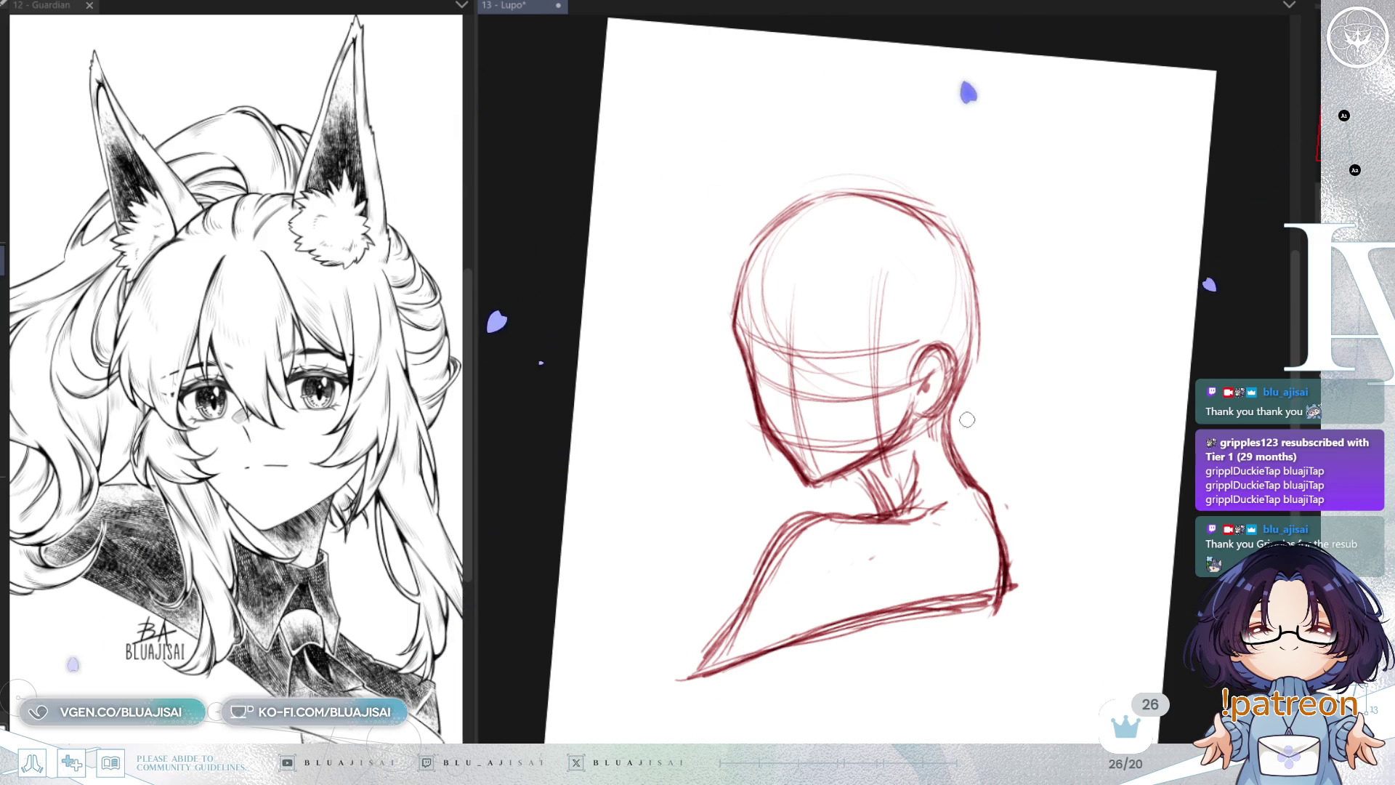
Step: Fade the dark head and jaw construction lines lighter with a large soft eraser
mouse_move(1003, 324)
mouse_down()
mouse_move(962, 312)
mouse_move(1058, 272)
mouse_up()
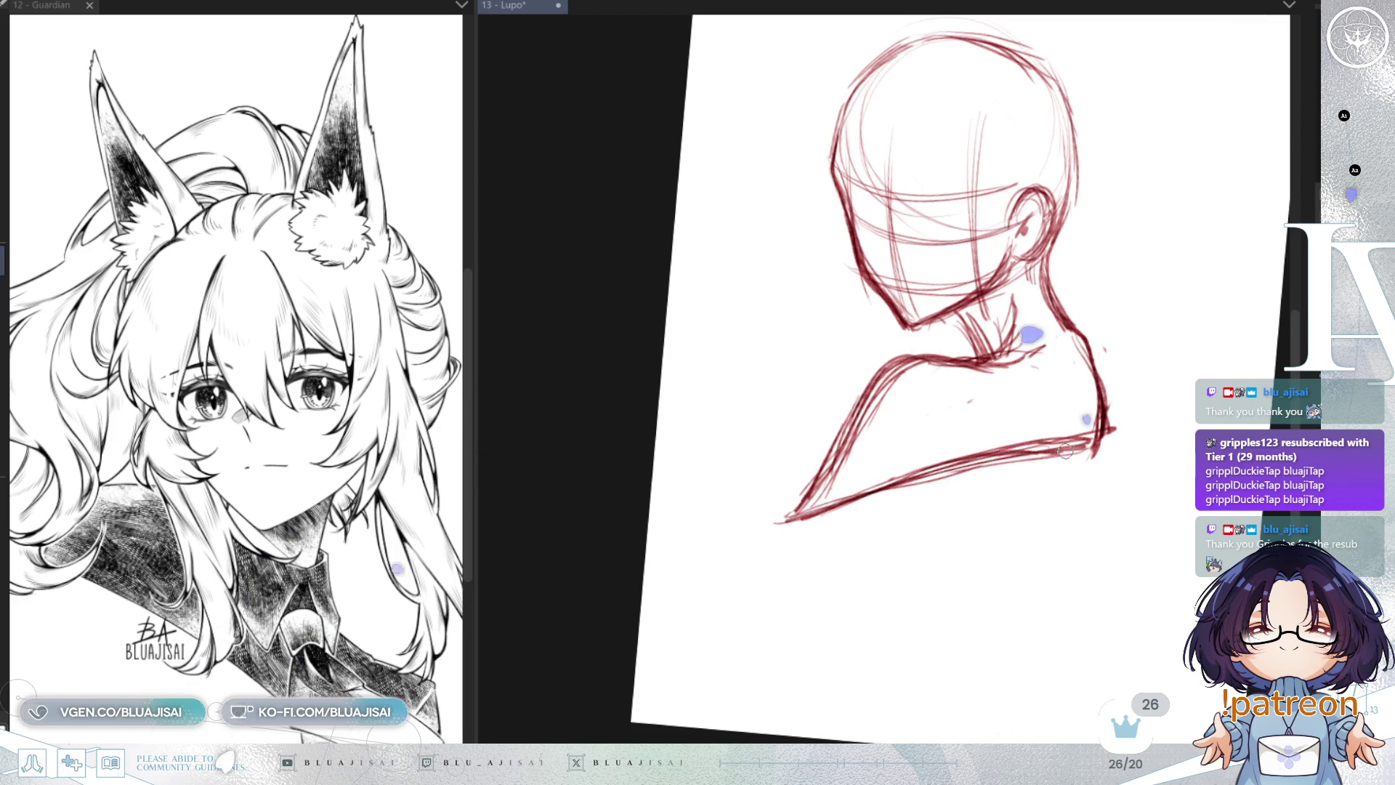
drag(992, 393, 1088, 367)
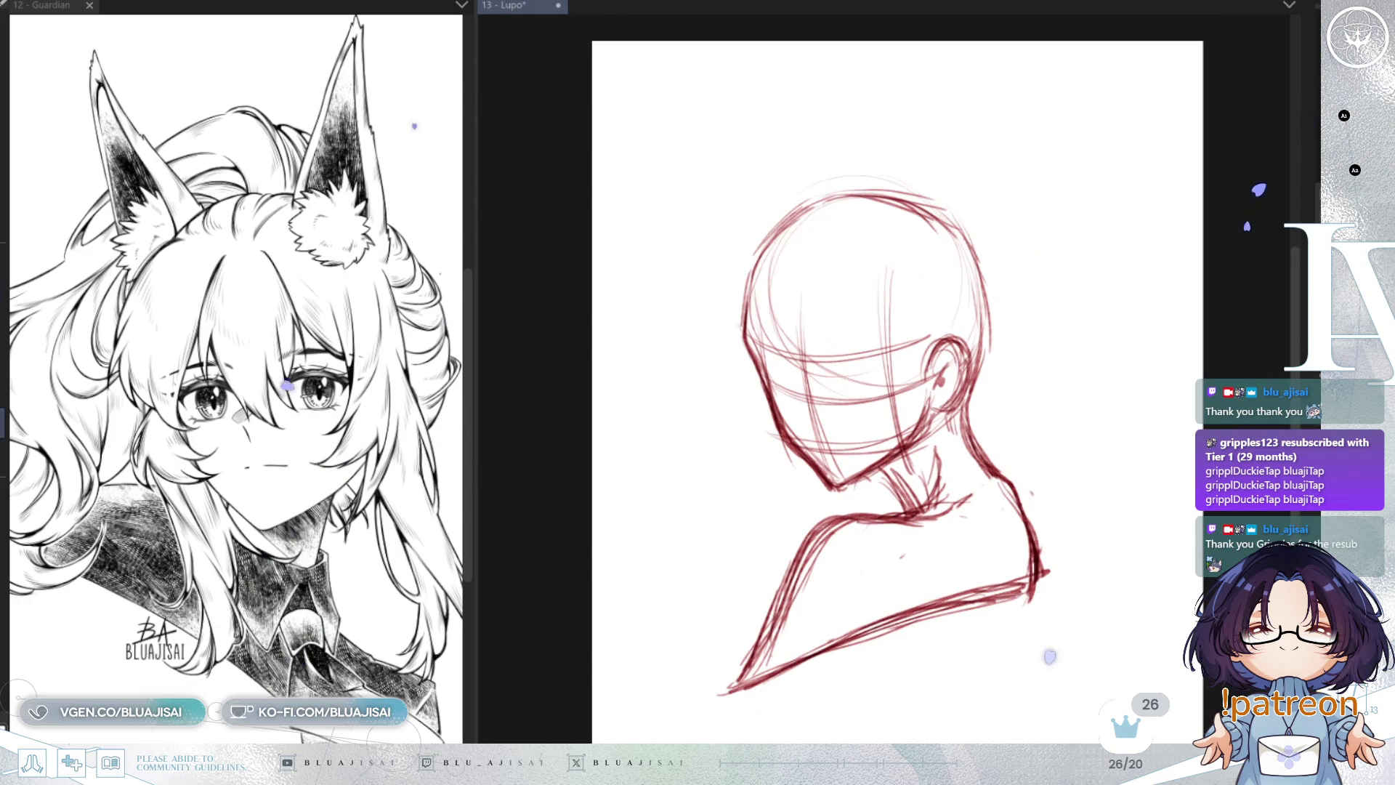
mouse_move(748, 305)
mouse_down()
mouse_move(735, 293)
mouse_move(735, 427)
mouse_move(792, 431)
mouse_move(950, 326)
mouse_move(900, 356)
mouse_move(883, 416)
mouse_up()
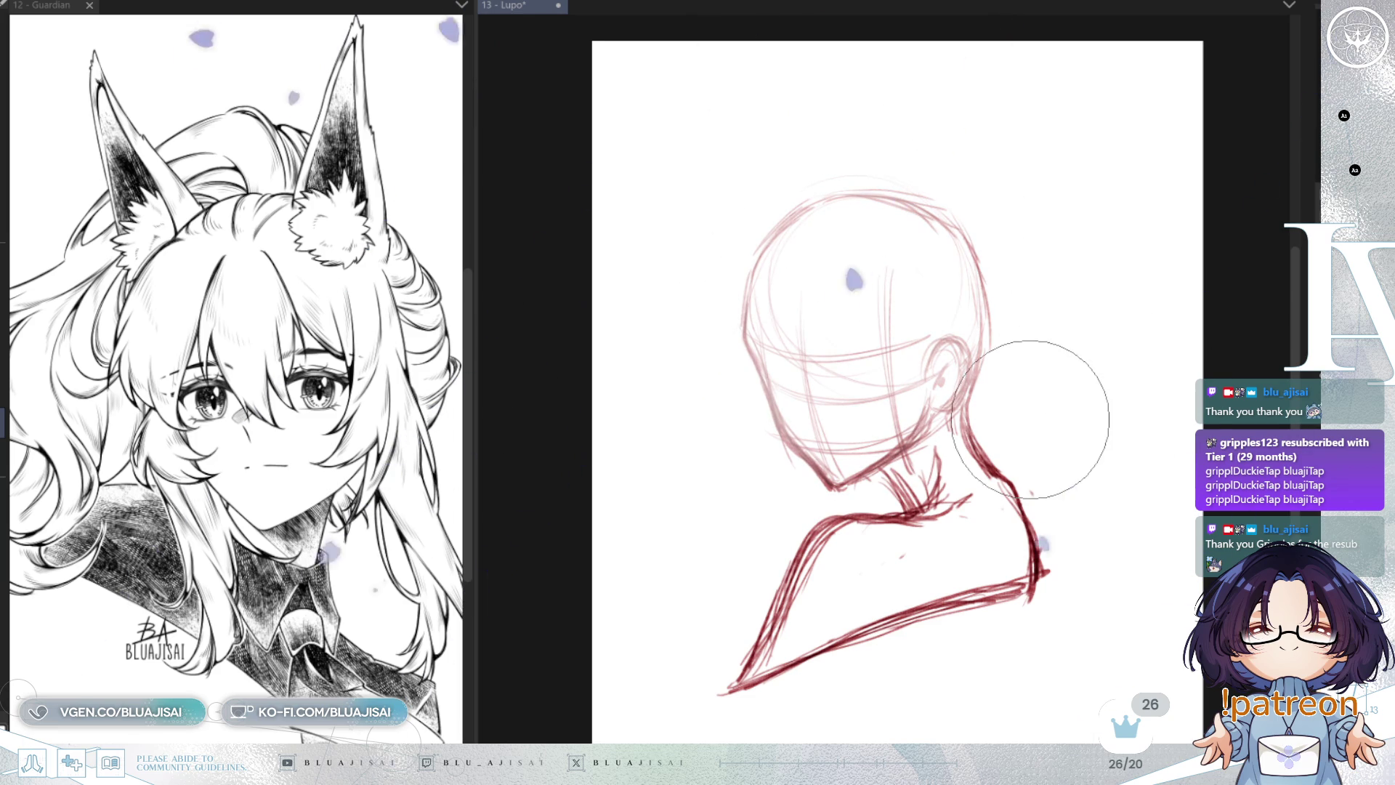
Step: Scale the whole sketch up and move it down and left on the page
key(ctrl+t)
drag(1056, 171, 1127, 58)
mouse_move(1062, 274)
mouse_down()
mouse_move(1037, 357)
mouse_move(1041, 334)
mouse_up()
key(Return)
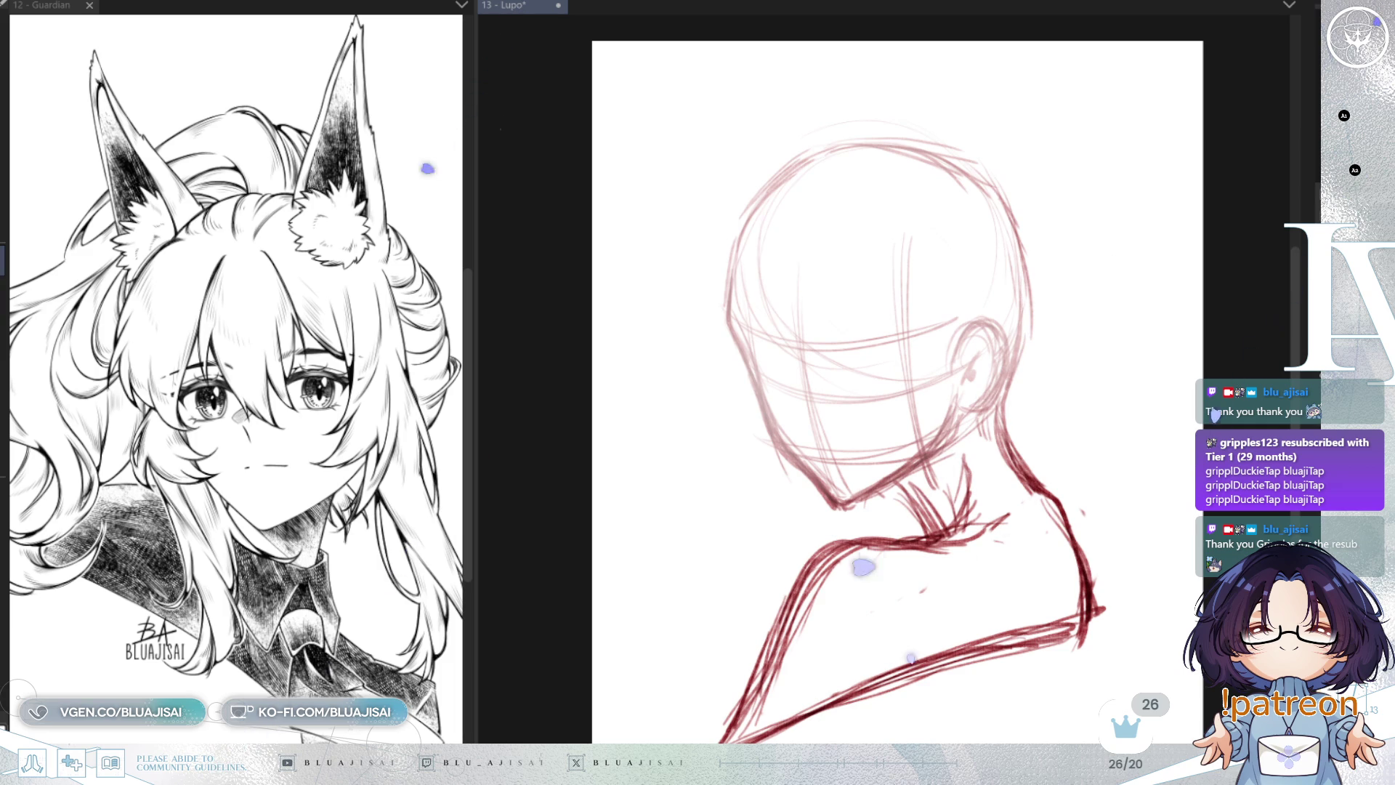
Step: Draw the first eyebrow and eye, then refine the eye into a fuller oval in mirrored view
scroll(815, 419, up, 2)
scroll(785, 371, up, 1)
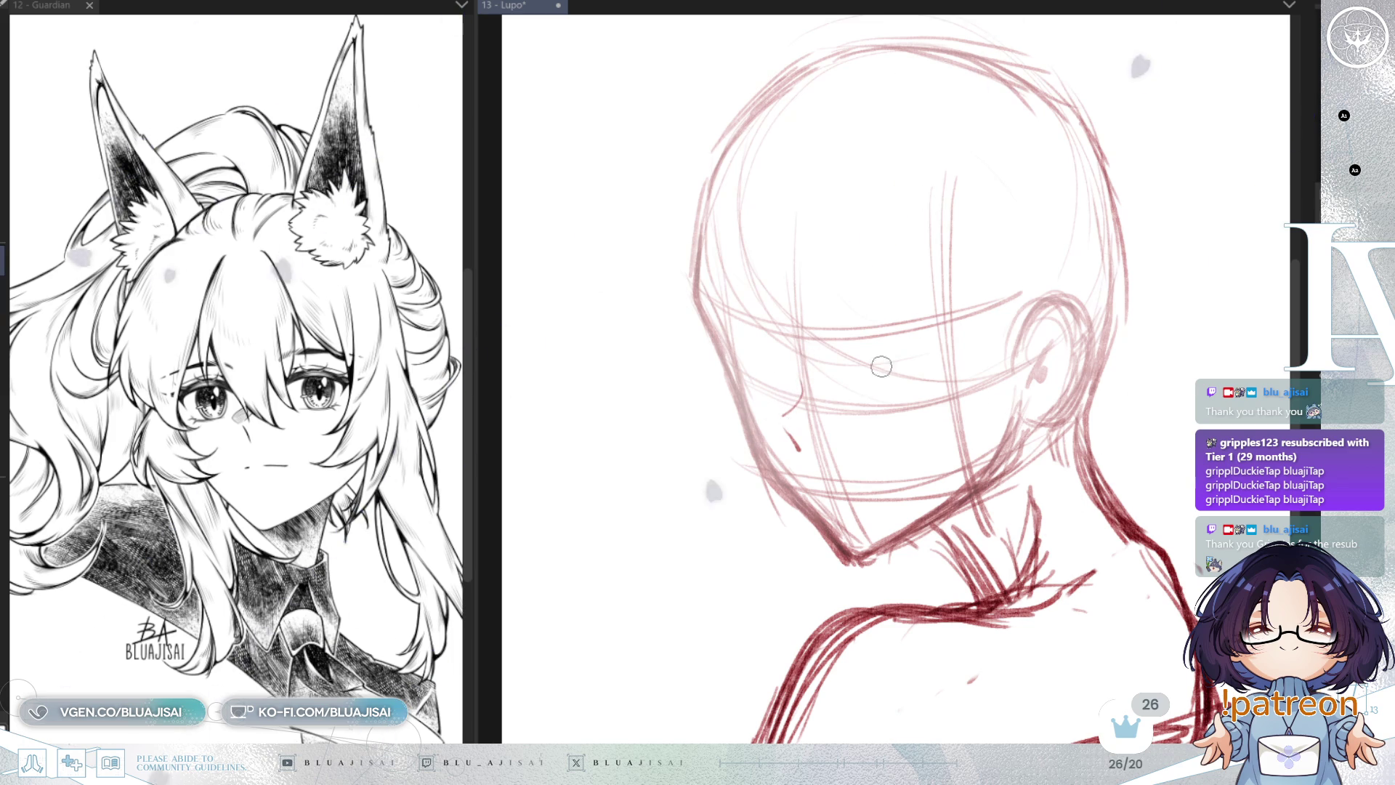
drag(717, 349, 763, 339)
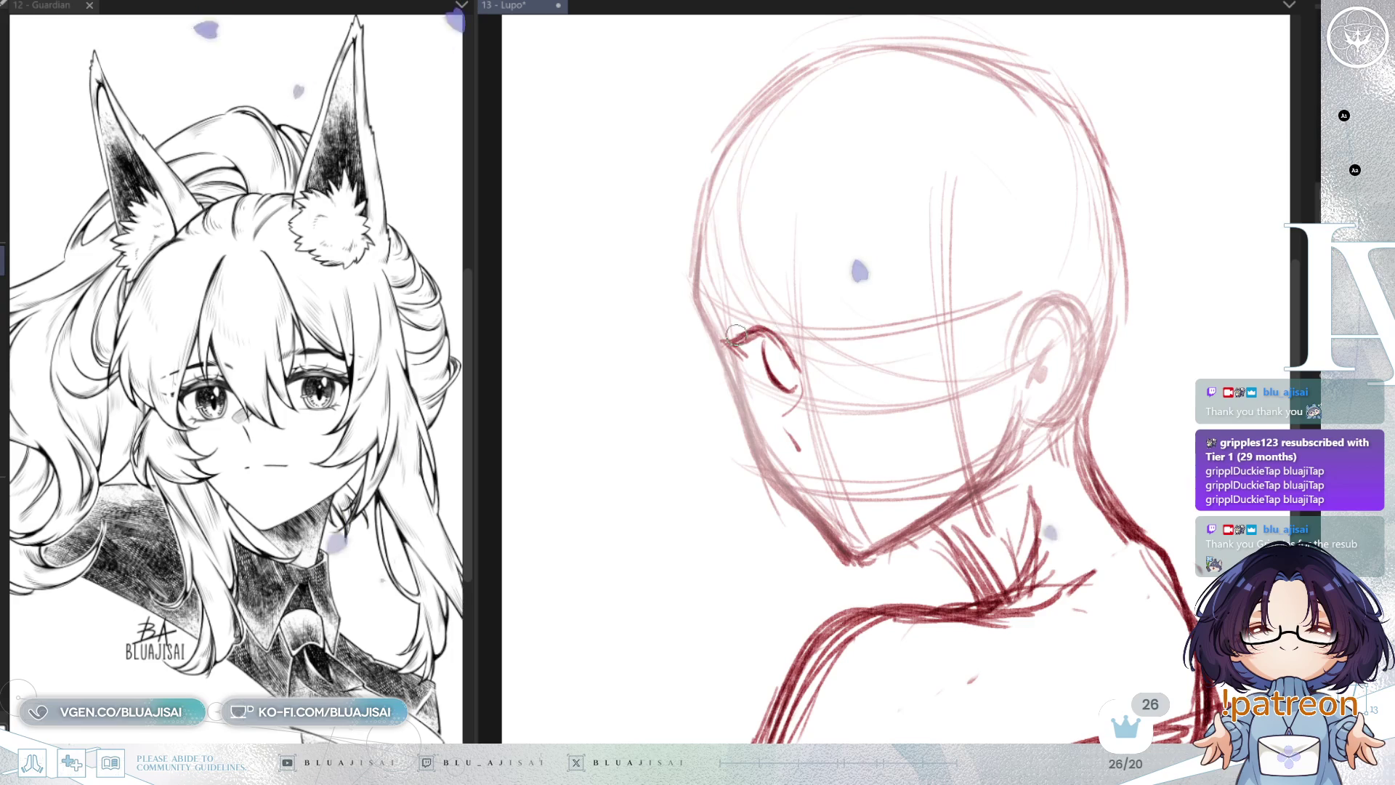
drag(755, 328, 792, 351)
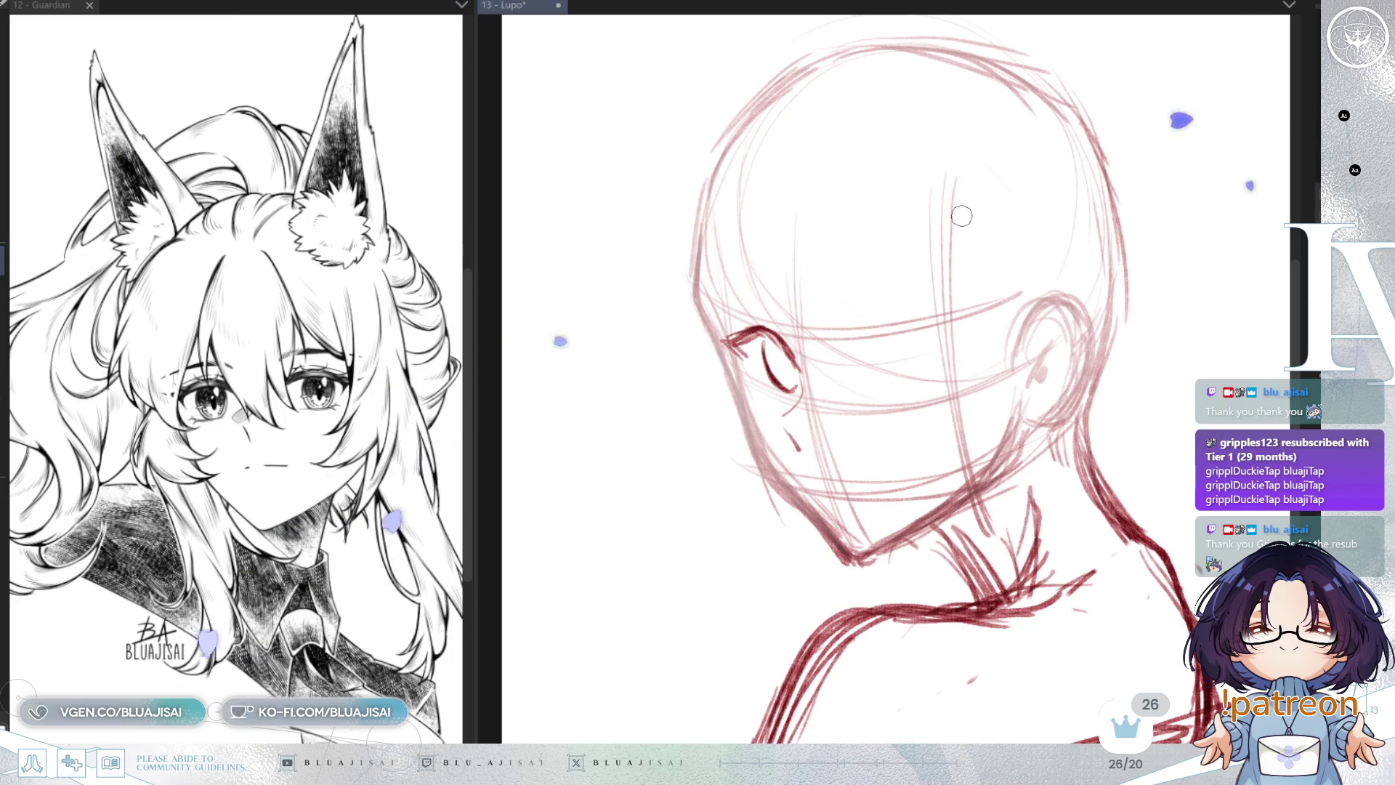
drag(795, 362, 782, 409)
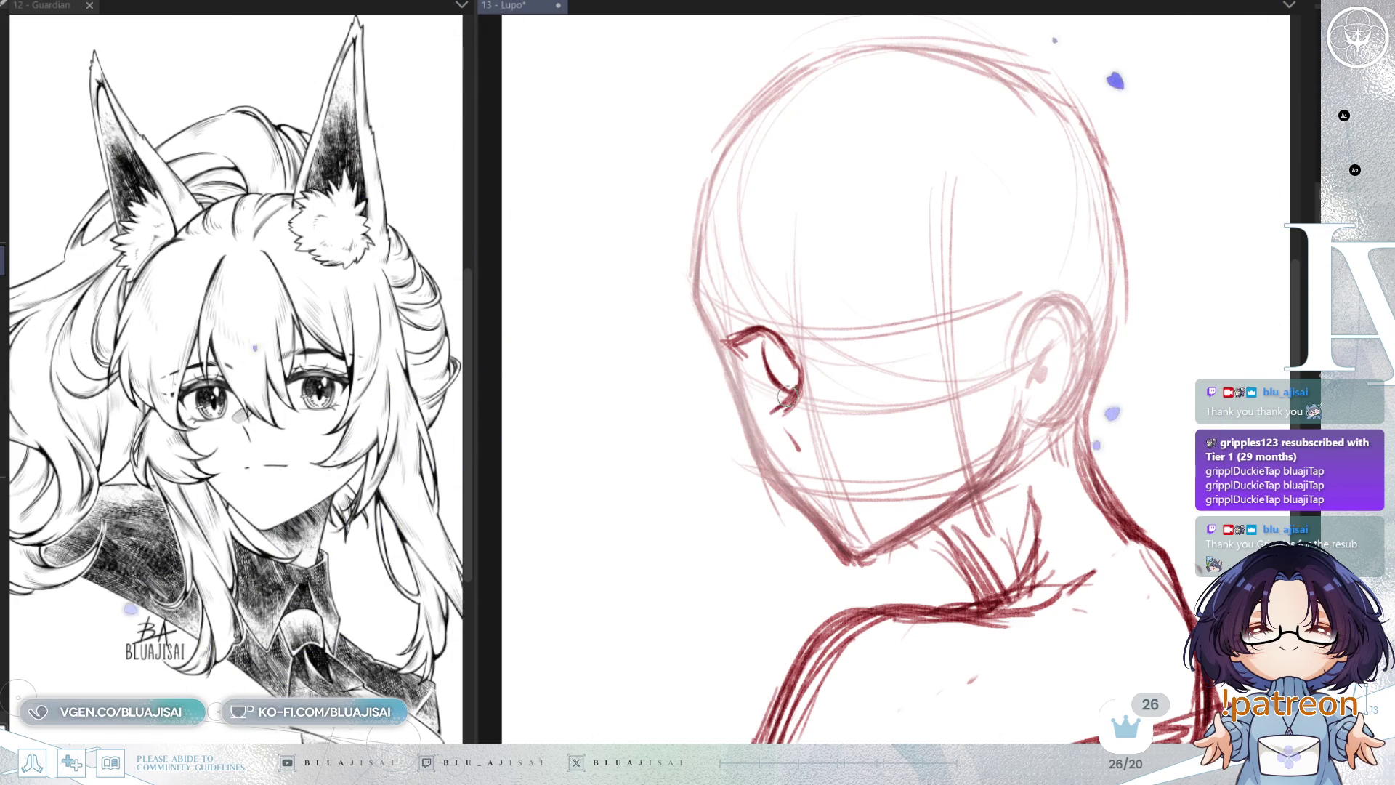
key(h)
key(minus)
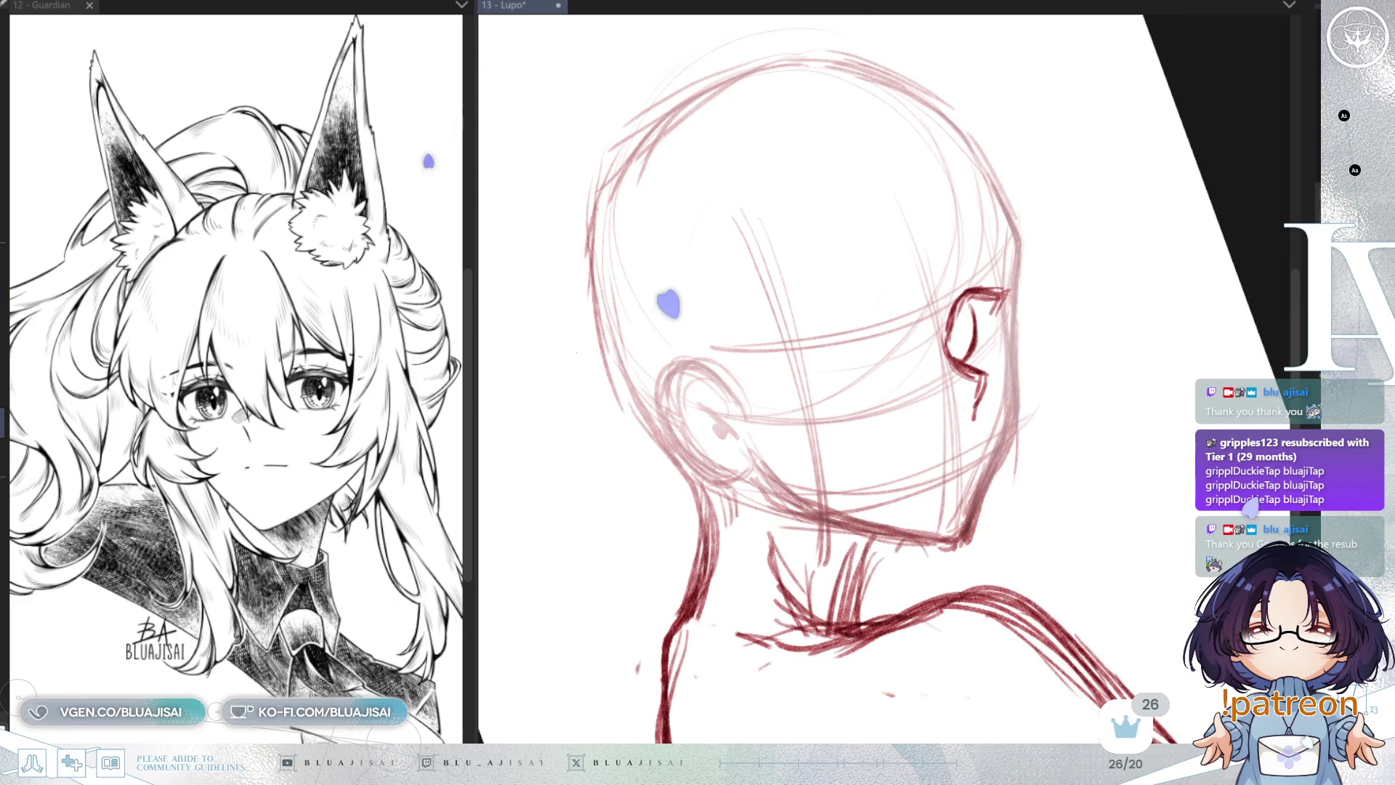
drag(973, 364, 978, 404)
drag(967, 312, 959, 349)
drag(970, 292, 944, 342)
drag(968, 398, 964, 433)
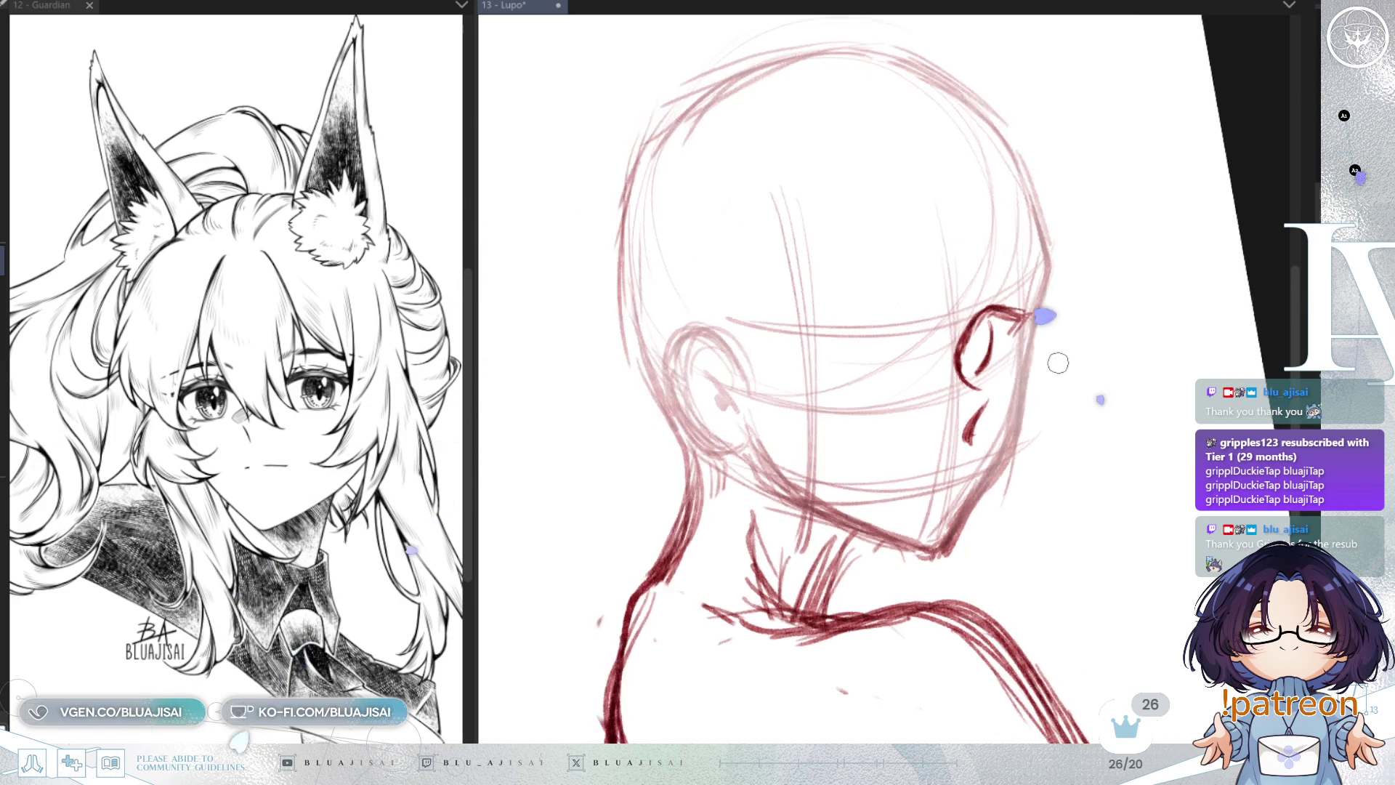
key(h)
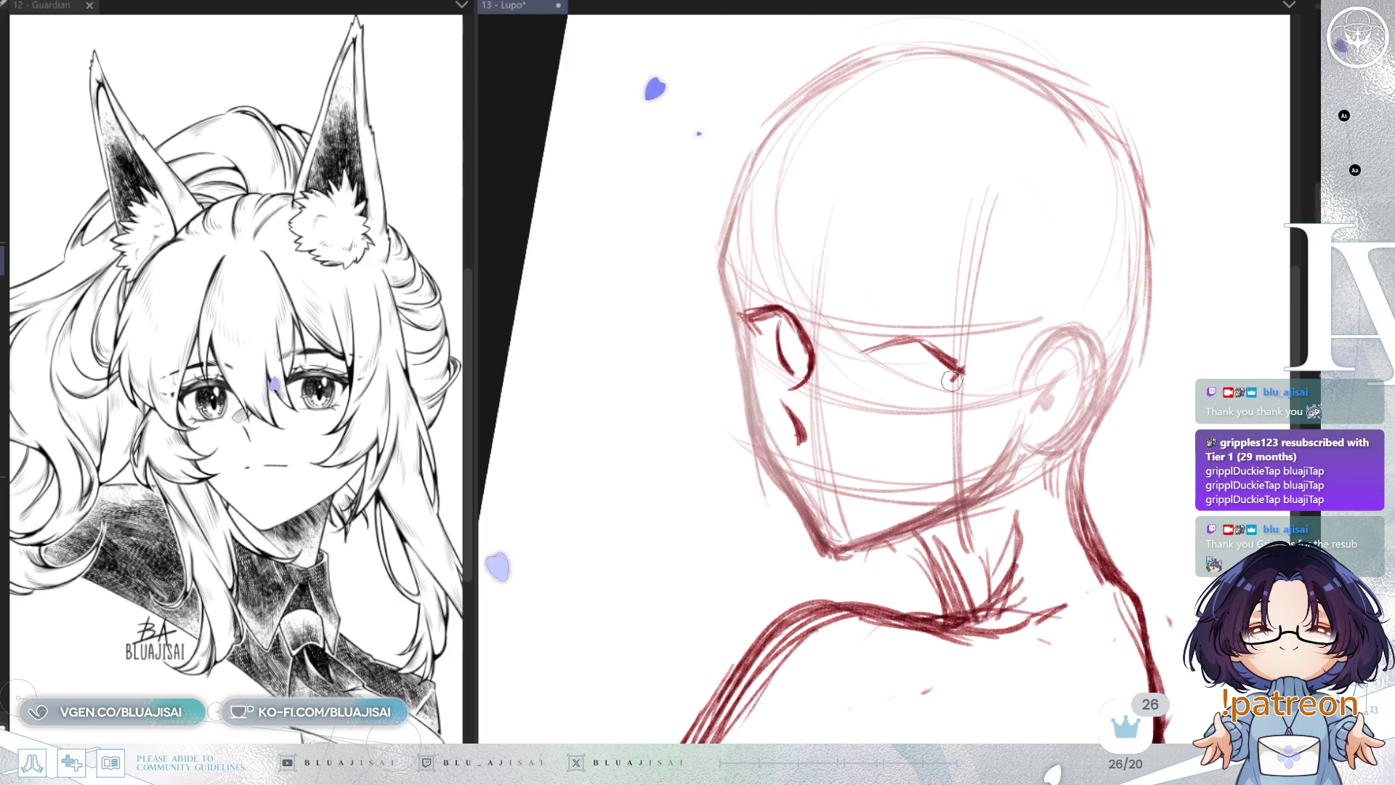
Step: Add a curved iris stroke and darken the right eye's upper lid, checking mirrored
mouse_move(937, 354)
mouse_down()
mouse_move(966, 374)
mouse_move(916, 396)
mouse_up()
mouse_move(898, 345)
mouse_down()
mouse_move(921, 399)
mouse_move(958, 373)
mouse_up()
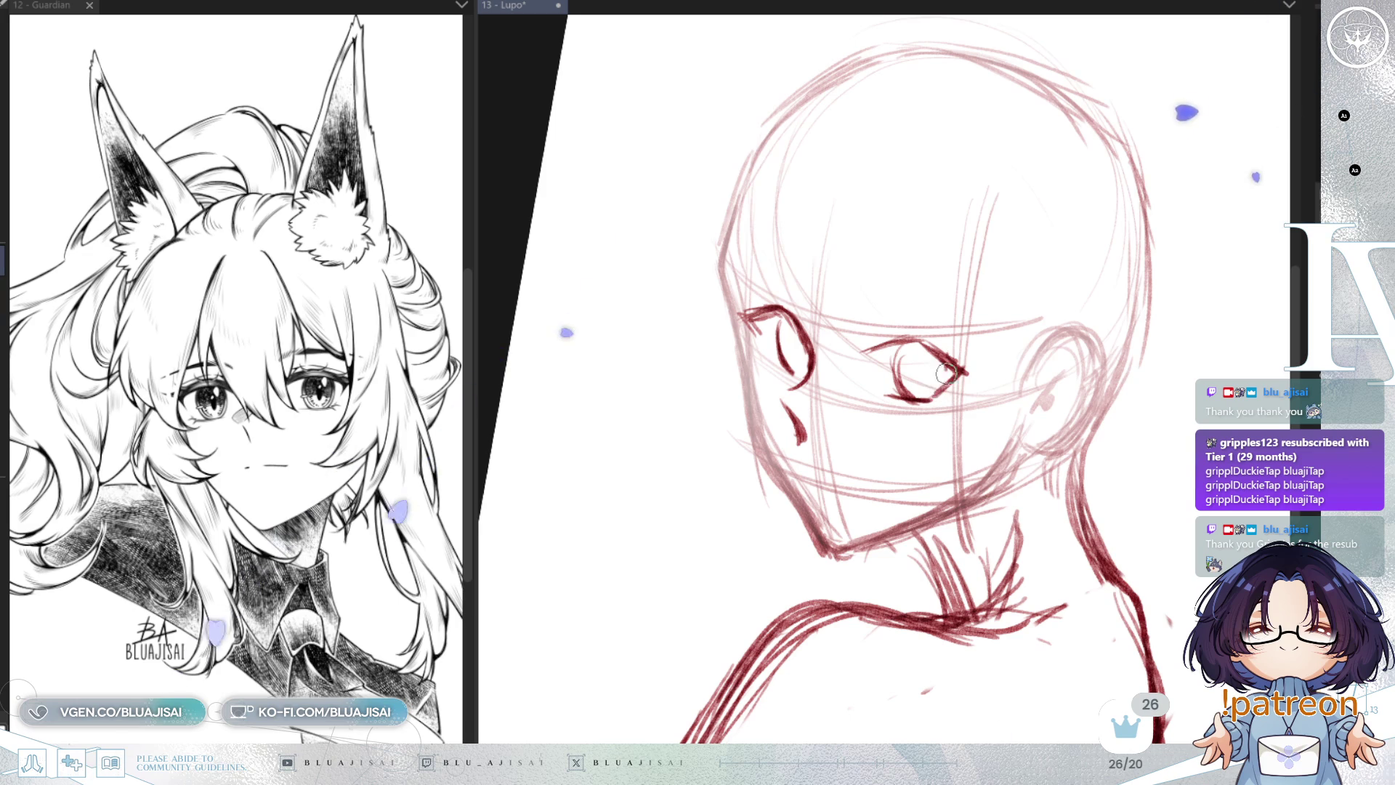
key(h)
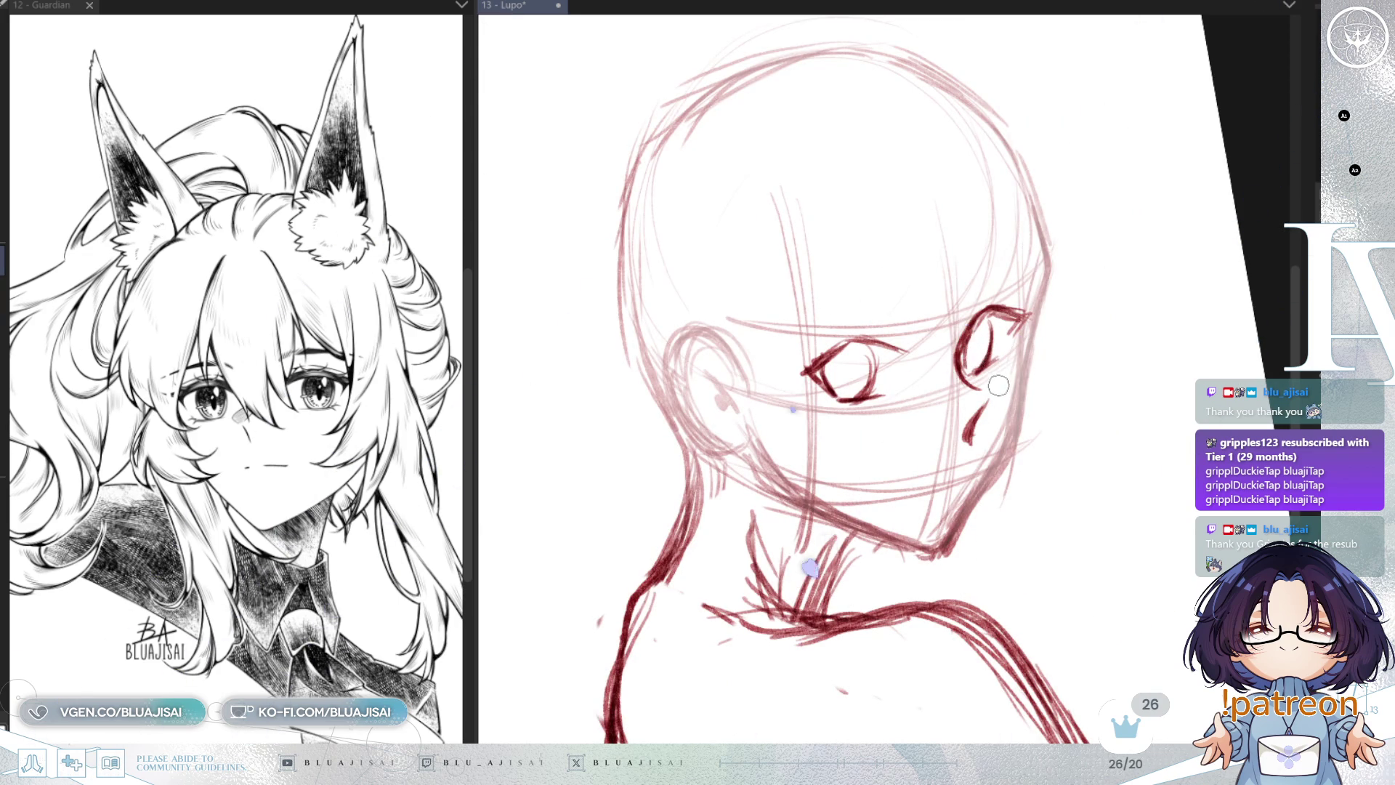
key(h)
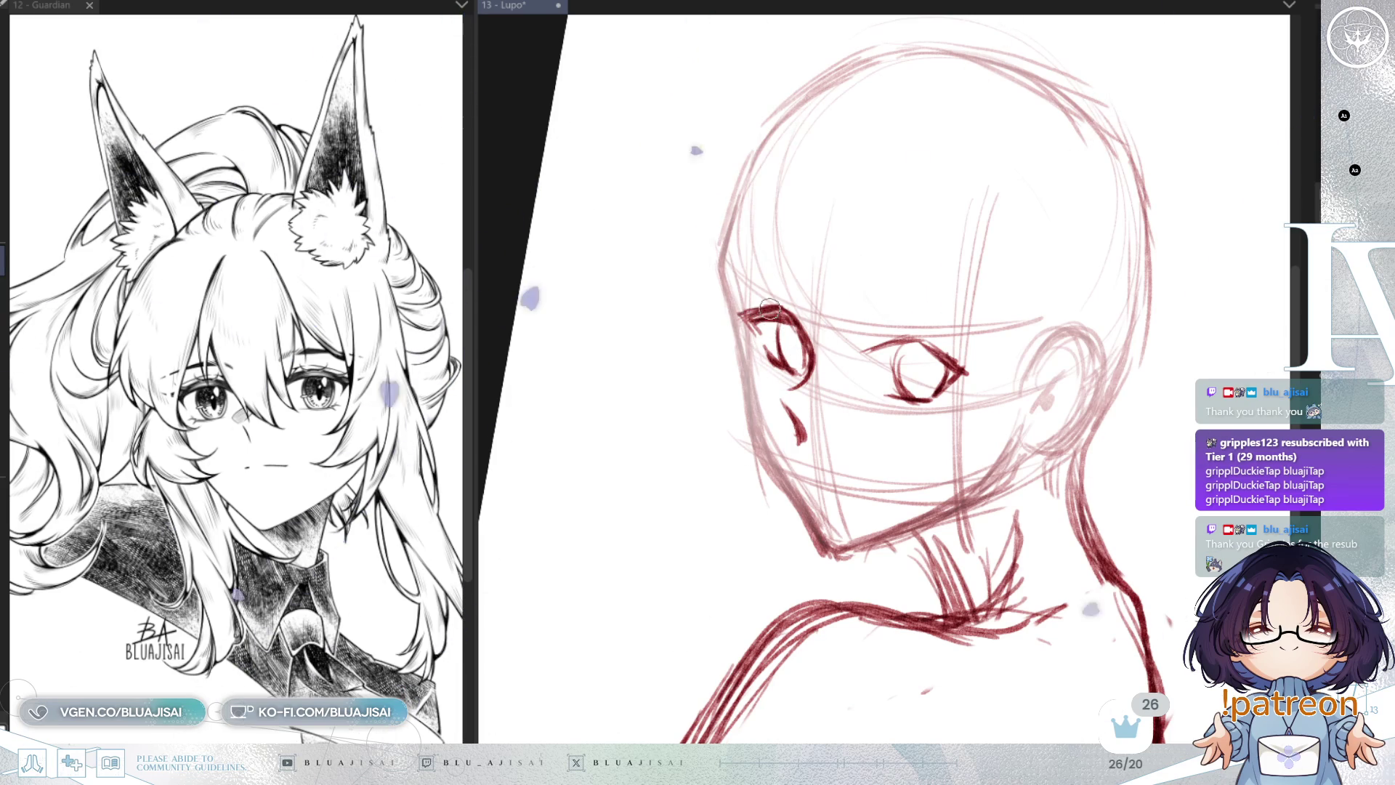
drag(872, 357, 901, 347)
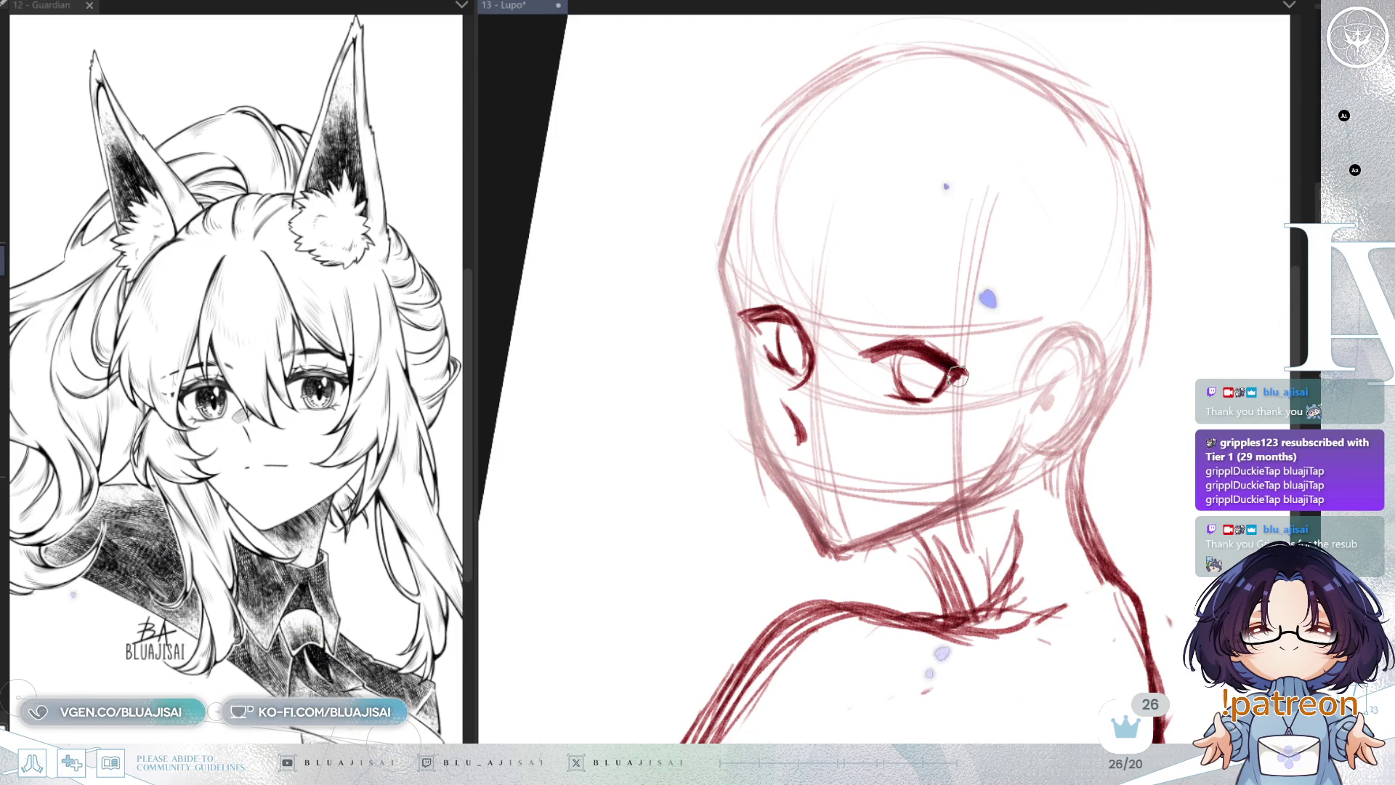
key(h)
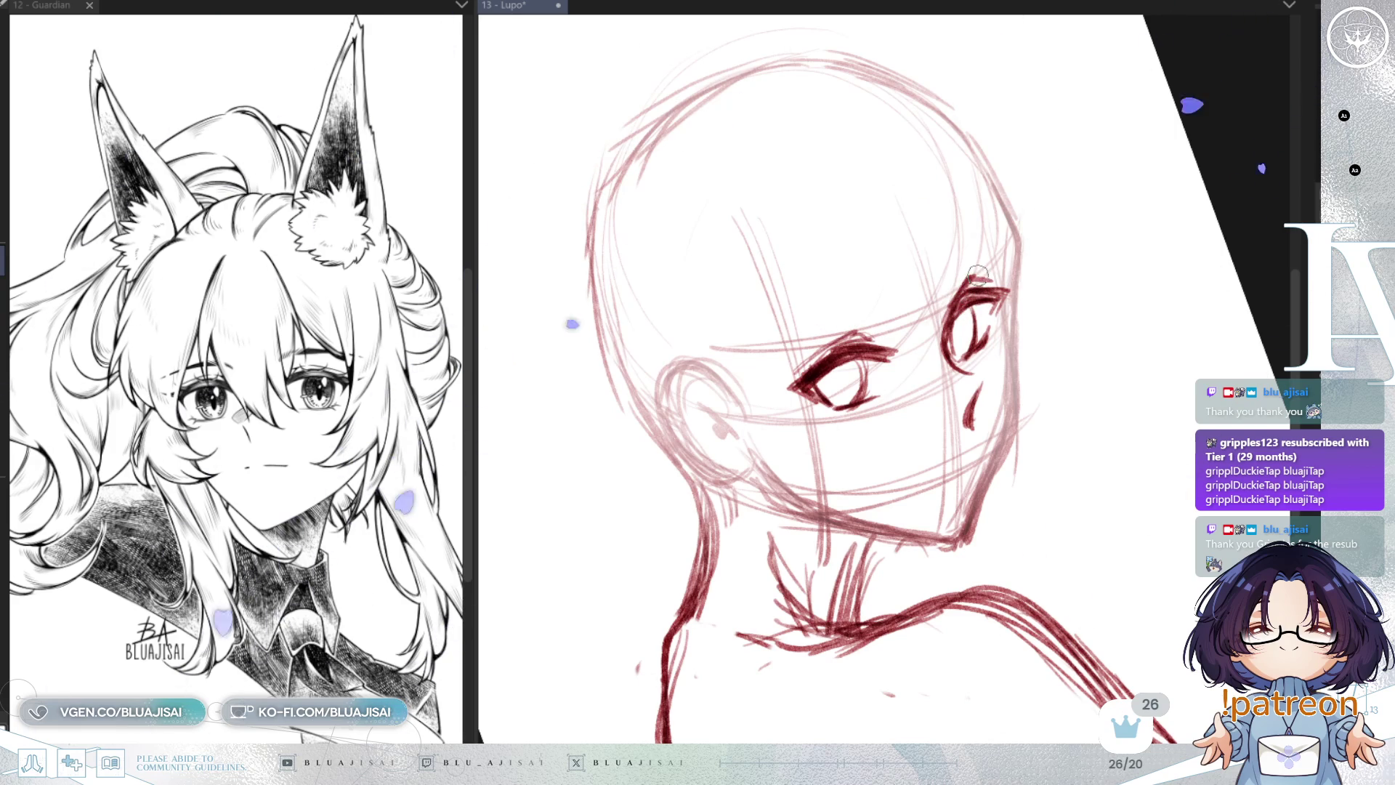
key(h)
scroll(1135, 253, down, 3)
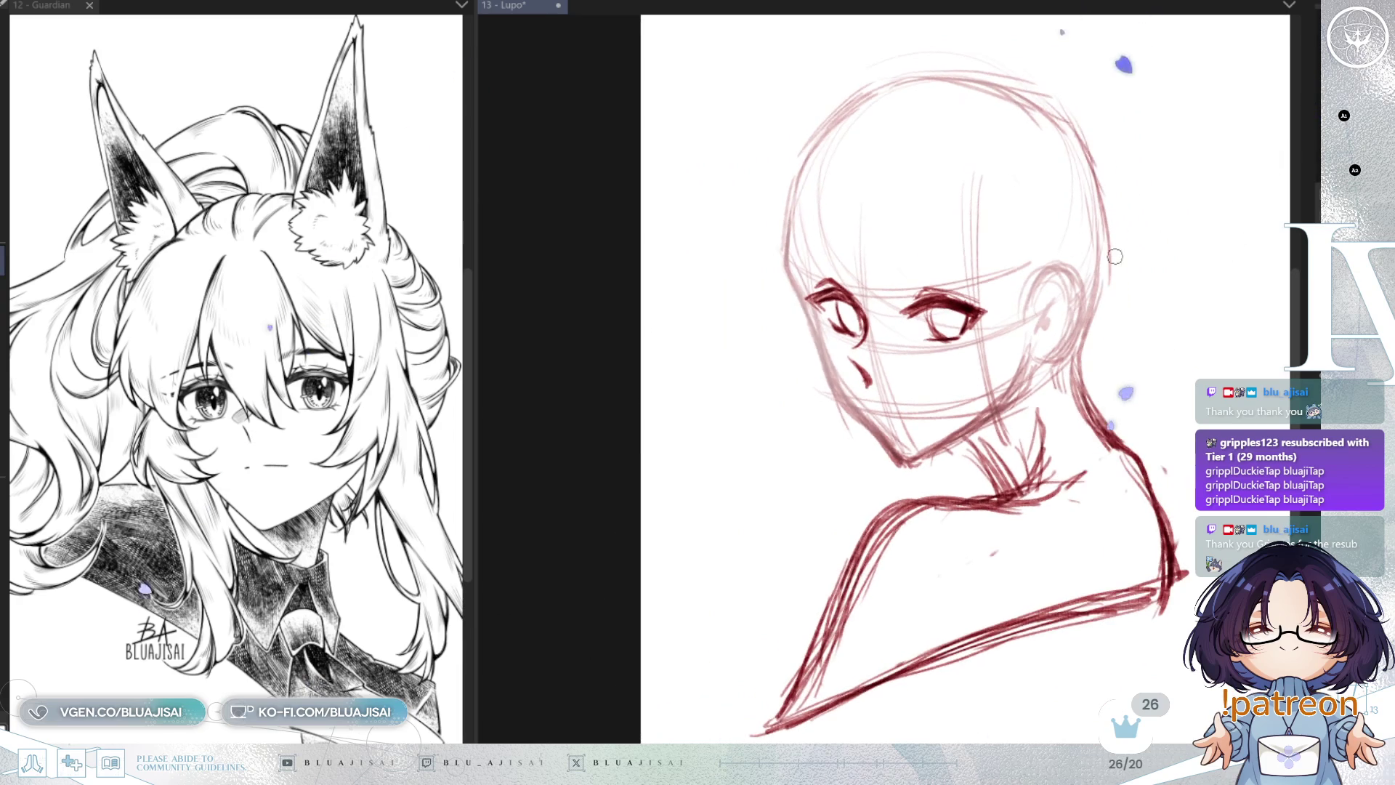
Step: Lasso the left eye and cheek area and put it into Free Transform
key(h)
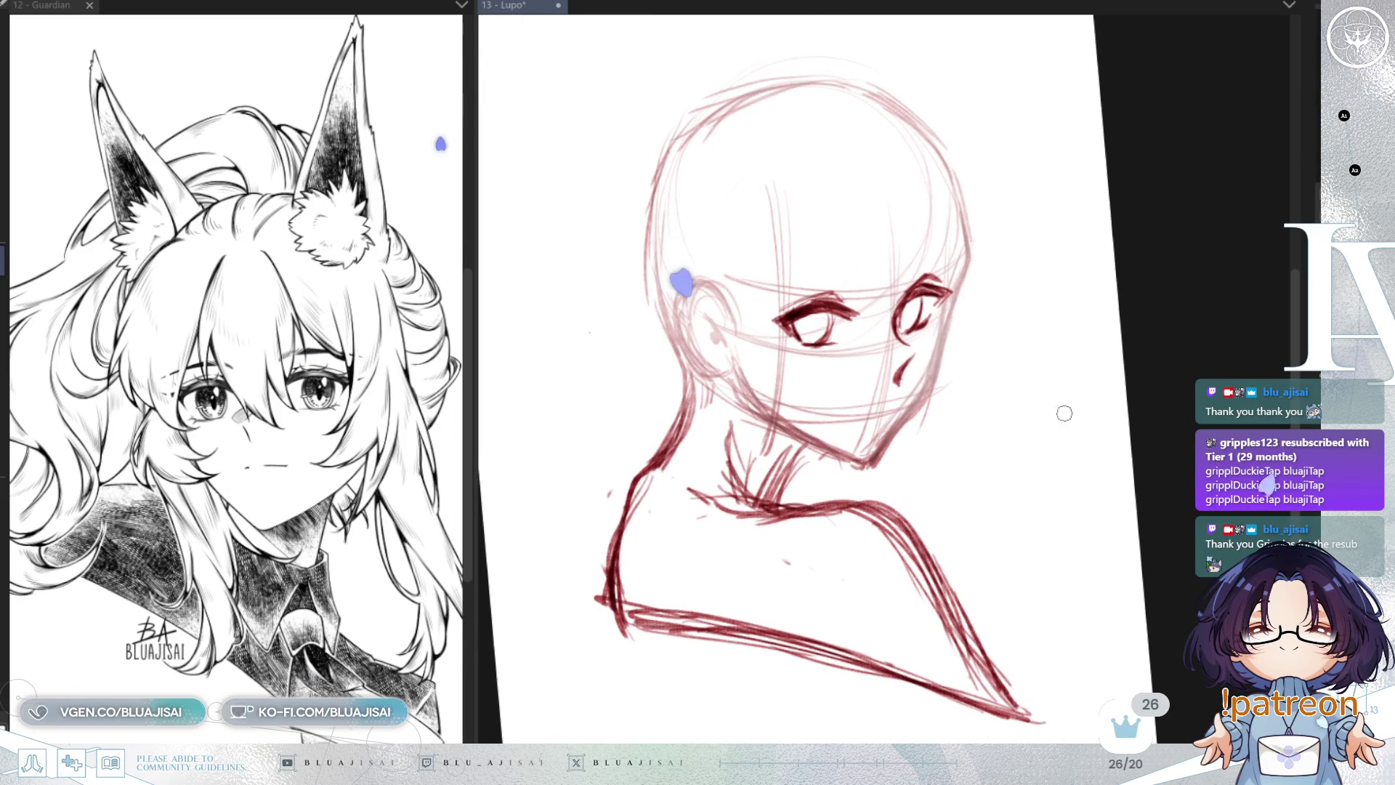
key(ctrl+at)
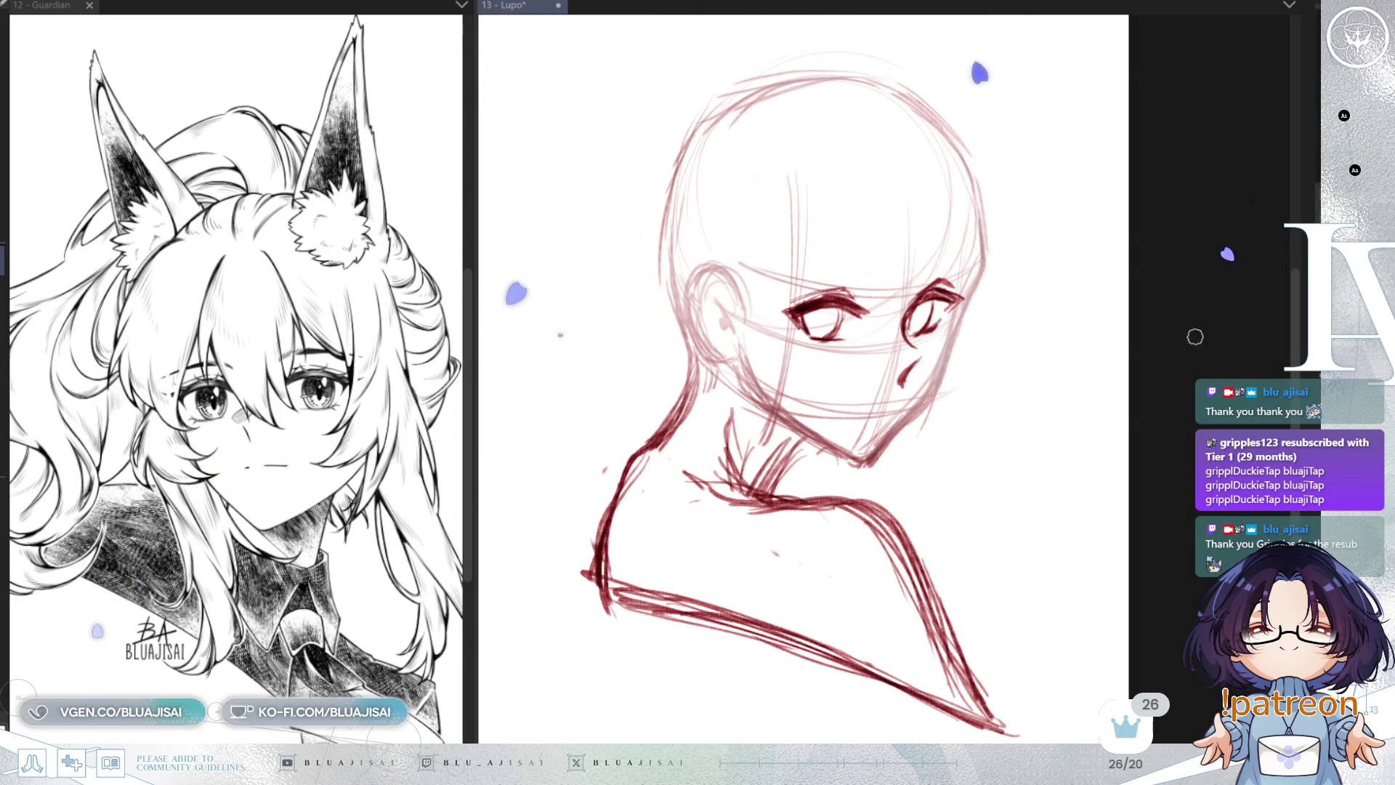
drag(1110, 399, 1139, 399)
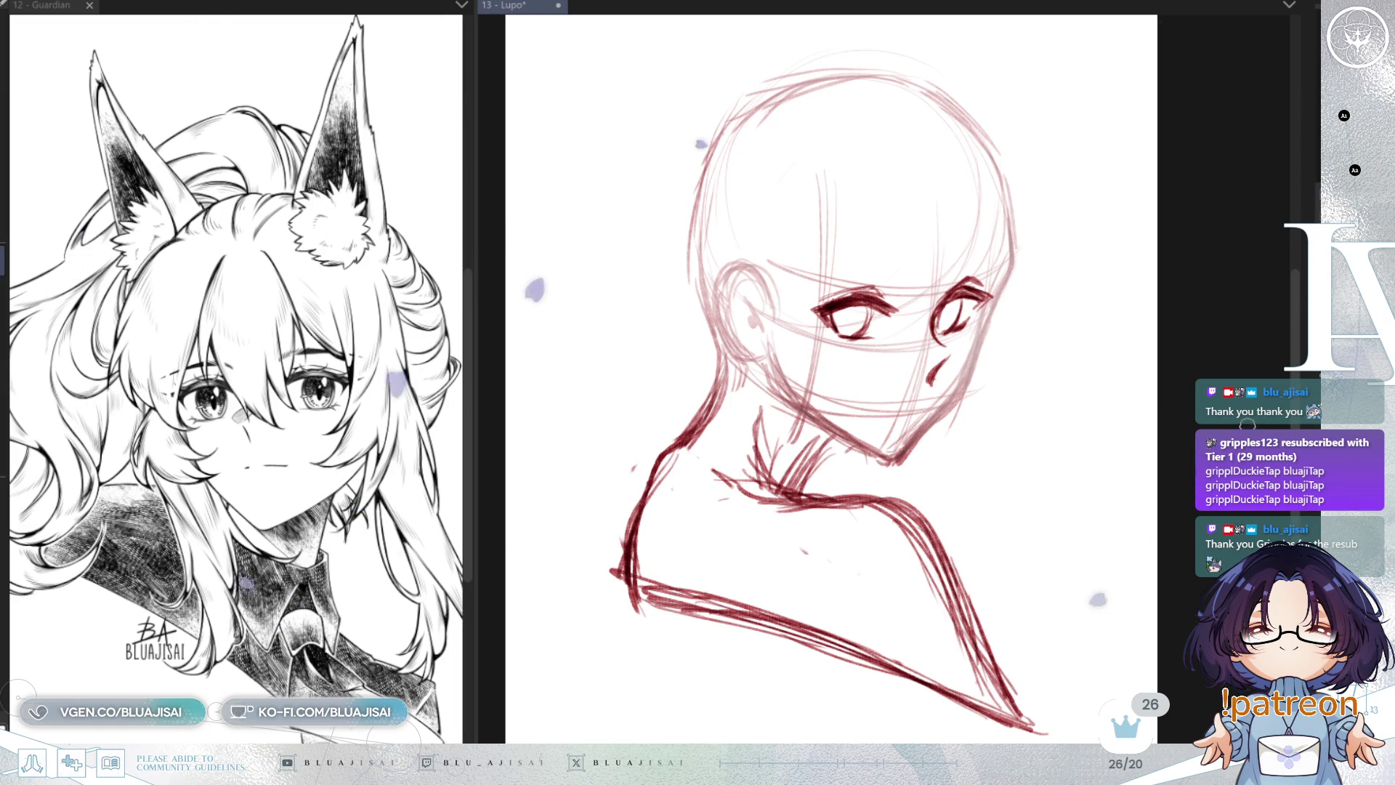
key(h)
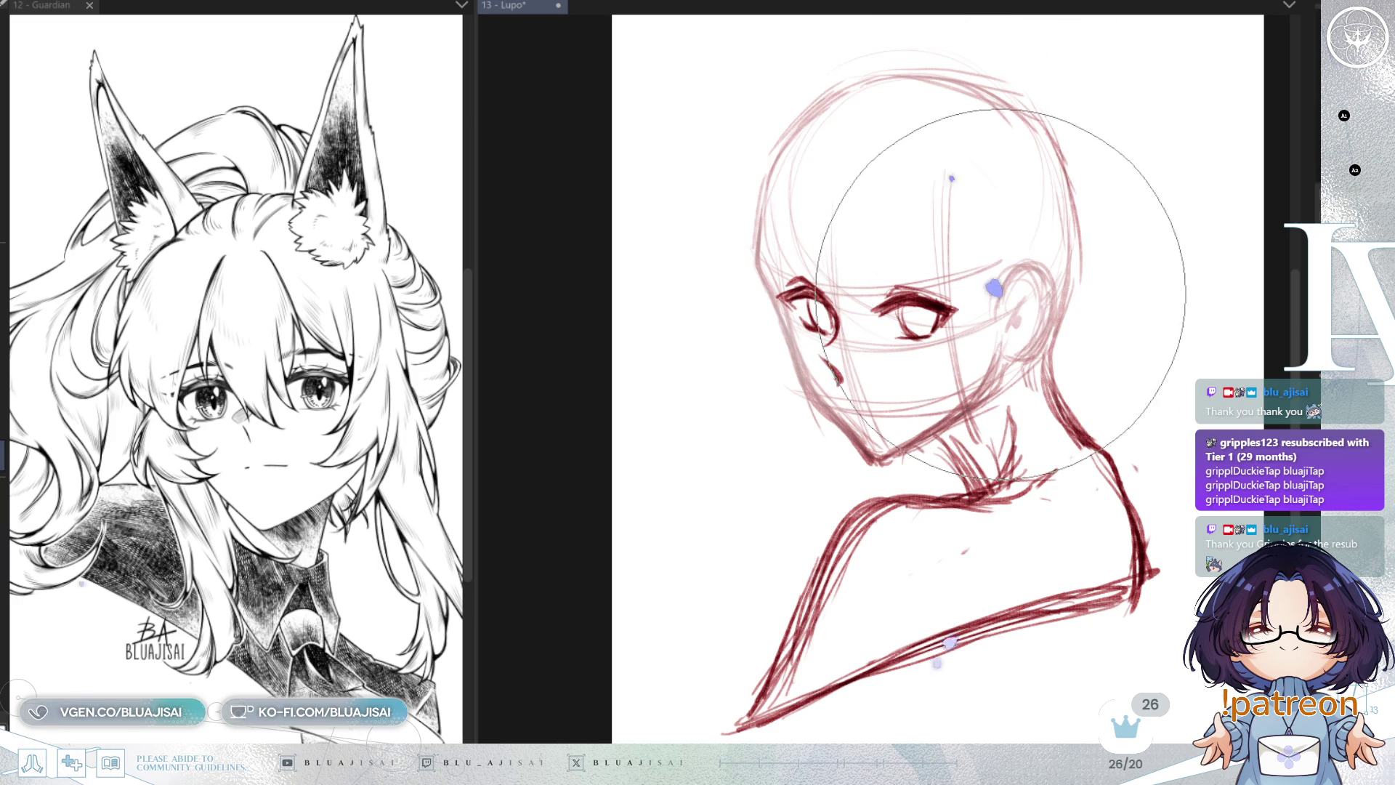
key(bracketright)
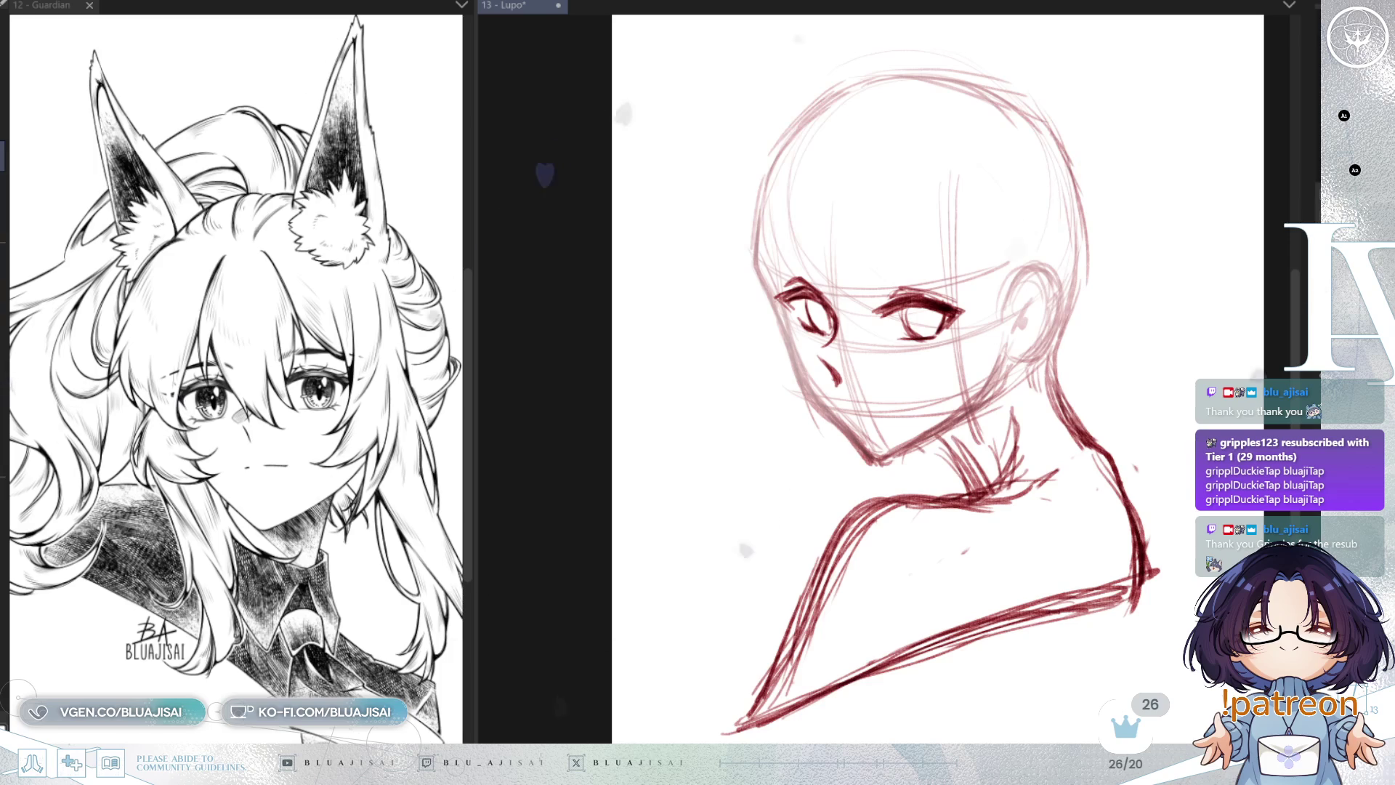
scroll(931, 255, up, 2)
mouse_move(772, 252)
mouse_down()
mouse_move(835, 420)
mouse_move(841, 262)
mouse_up()
key(ctrl+t)
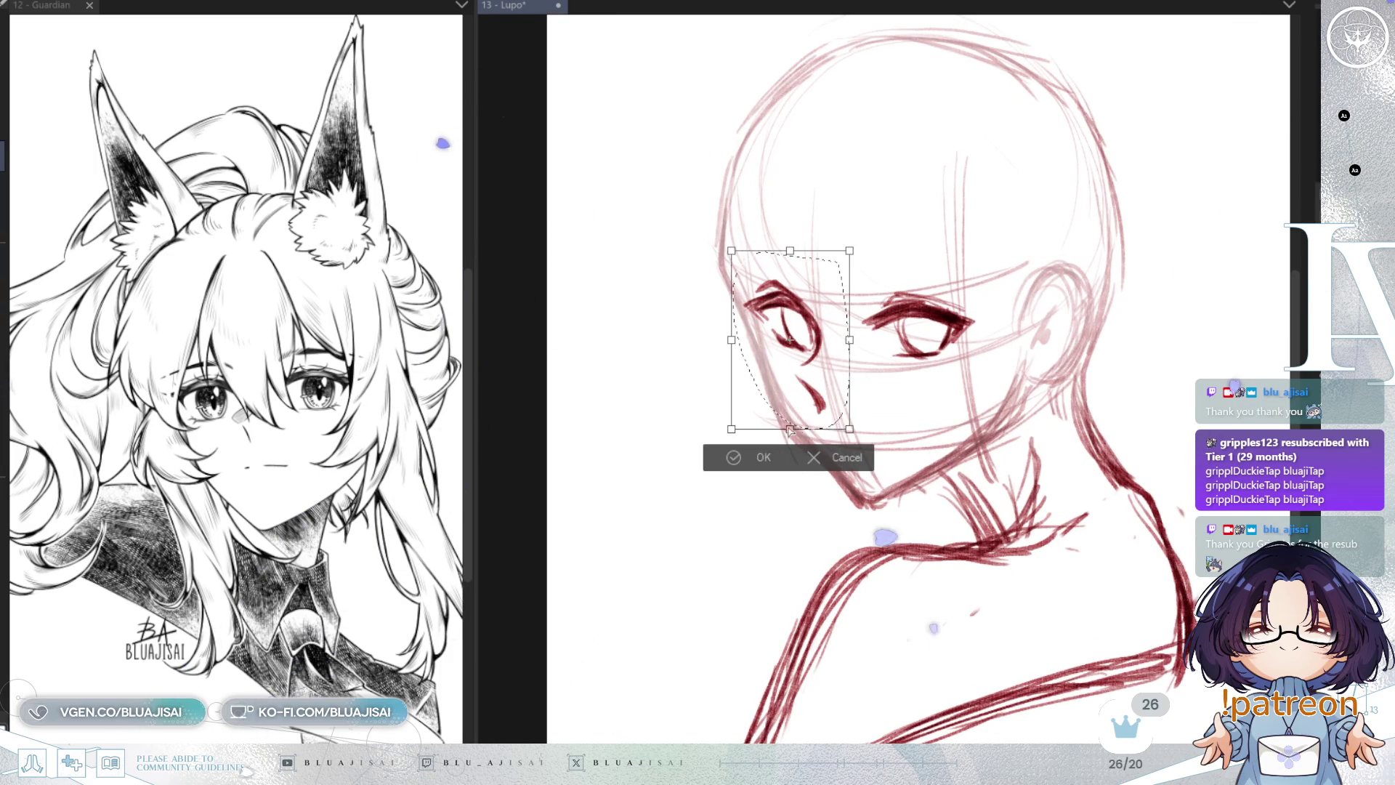
Step: Slant the left eye and cheek area slightly, apply, and deselect
drag(784, 430, 779, 430)
drag(790, 252, 794, 252)
key(Return)
key(ctrl+d)
Step: Lasso the right eye, stretch it slightly taller, apply, and deselect
drag(903, 248, 1010, 268)
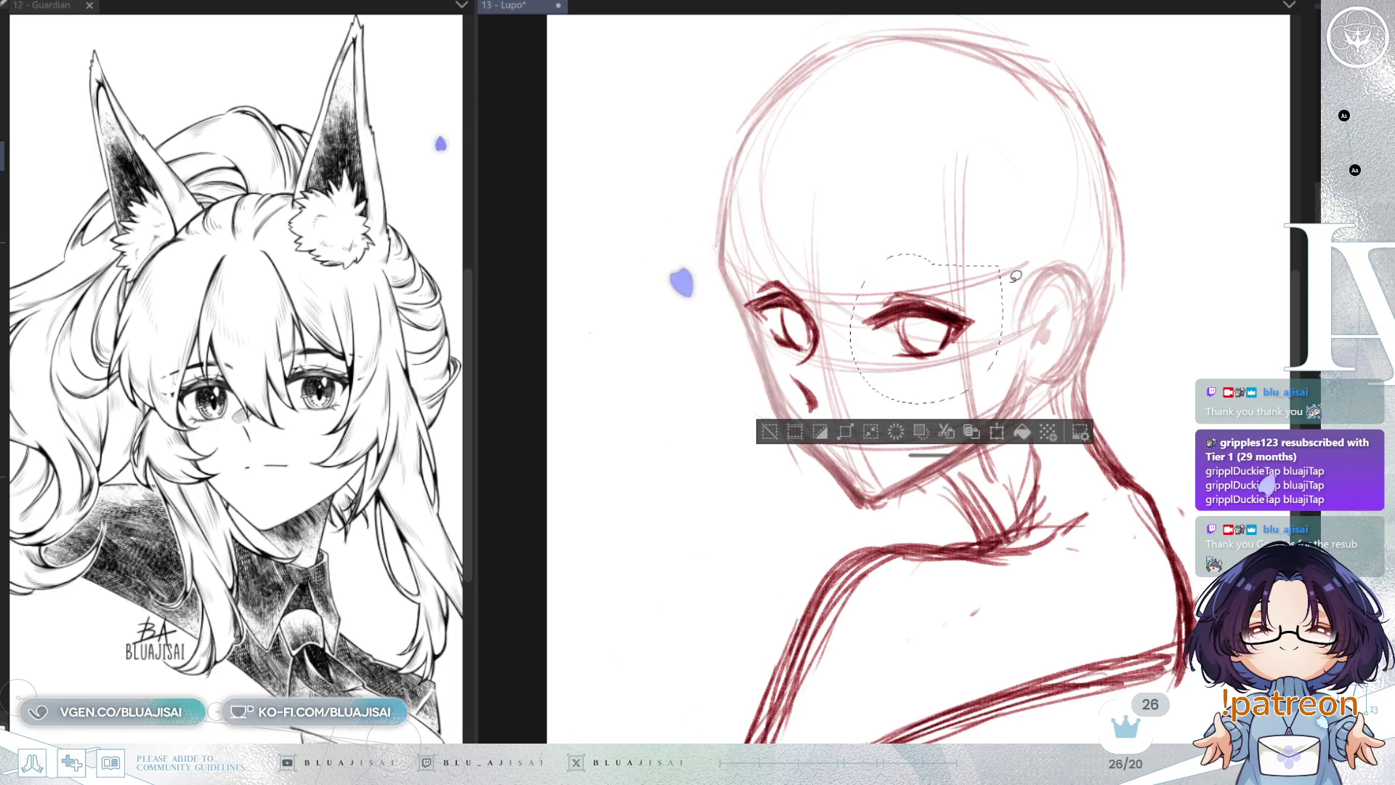
key(ctrl+t)
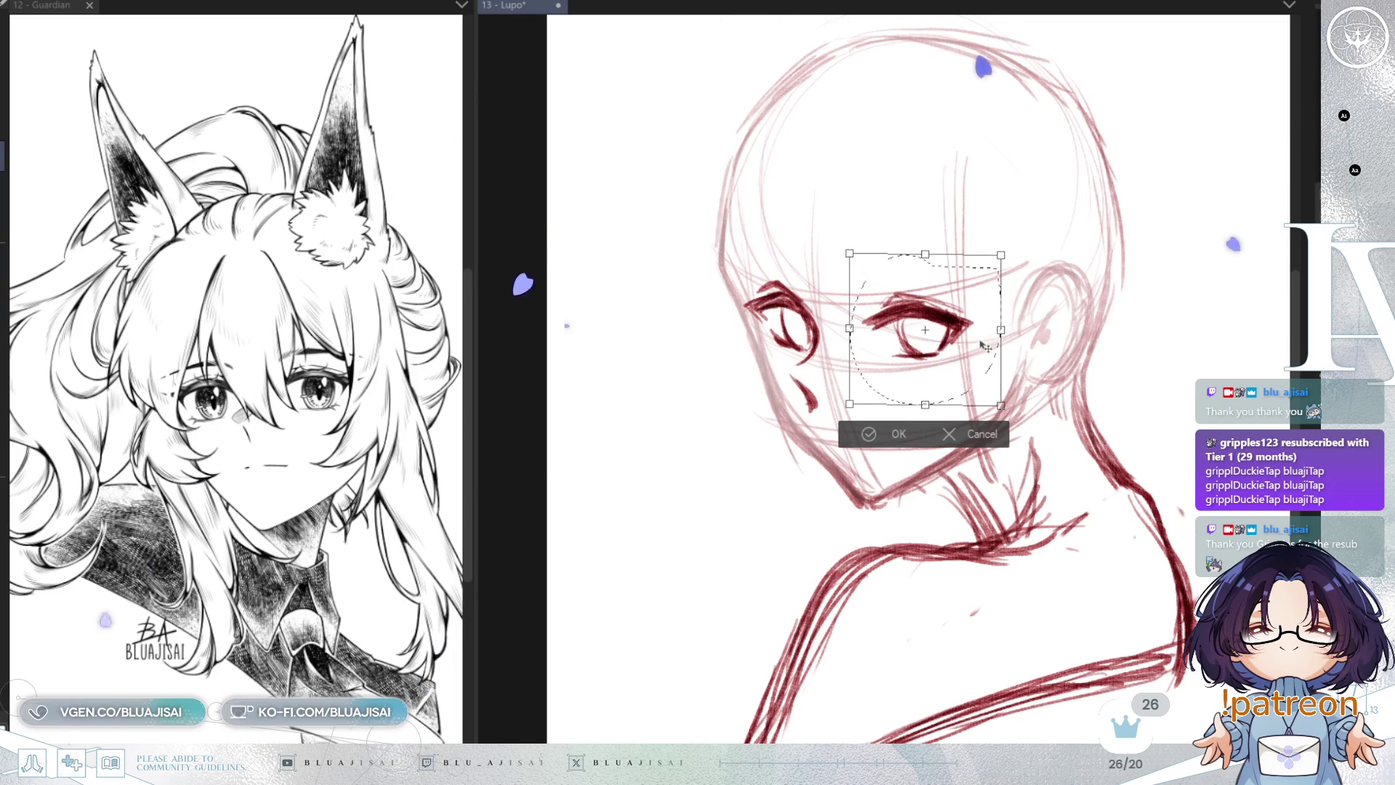
drag(927, 256, 927, 253)
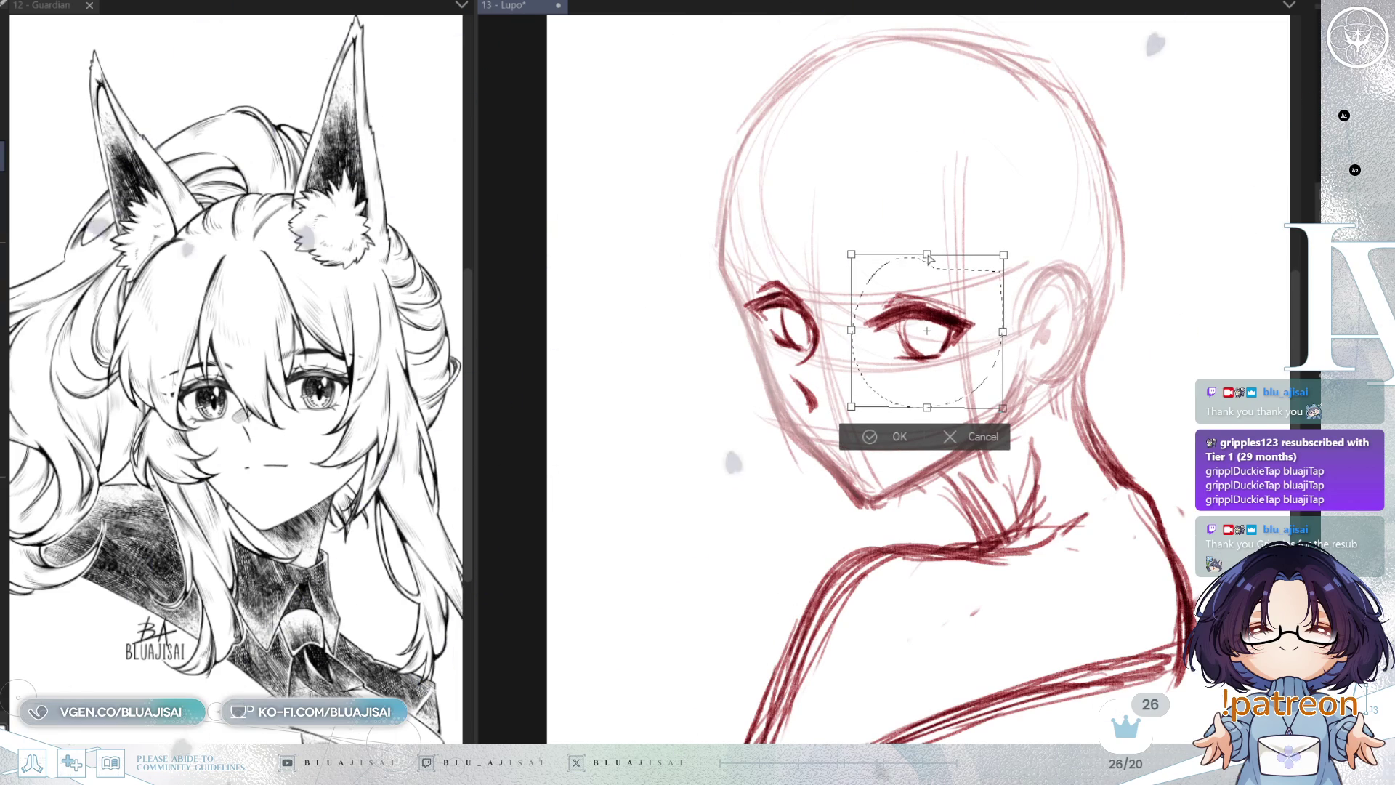
key(Return)
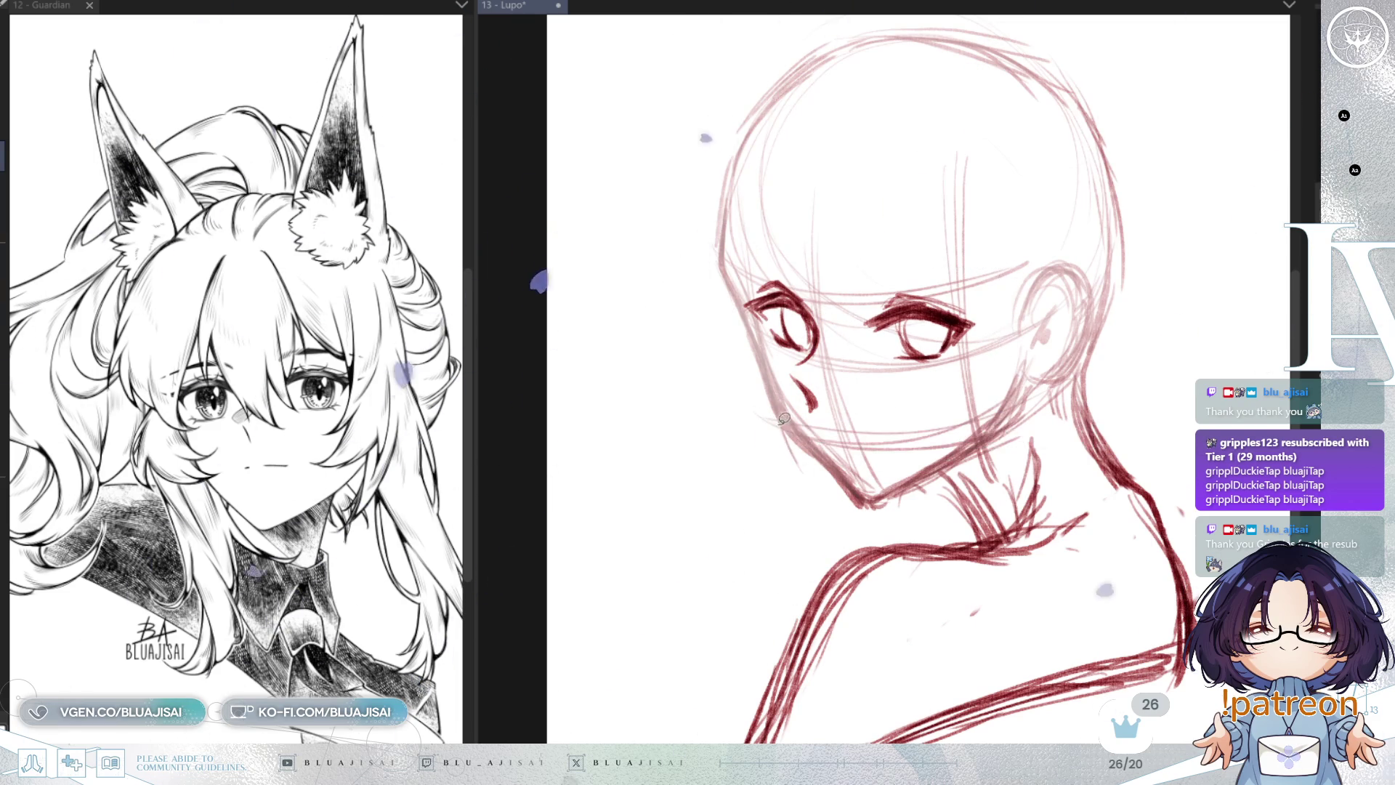
key(ctrl+d)
Step: Shrink the brush and add a short mouth stroke near the cheek
key(h)
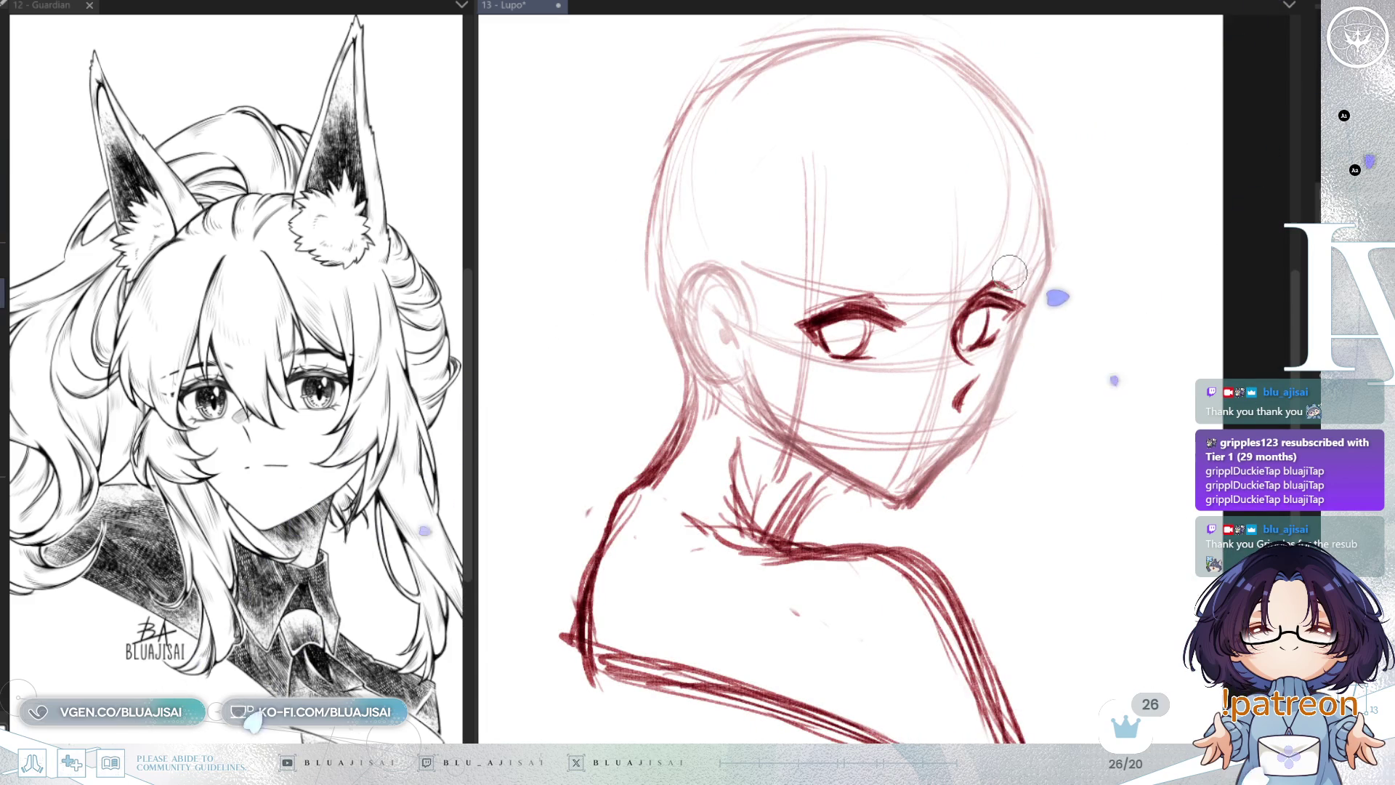
key(minus)
key(bracketleft)
key(bracketleft)
key(bracketleft)
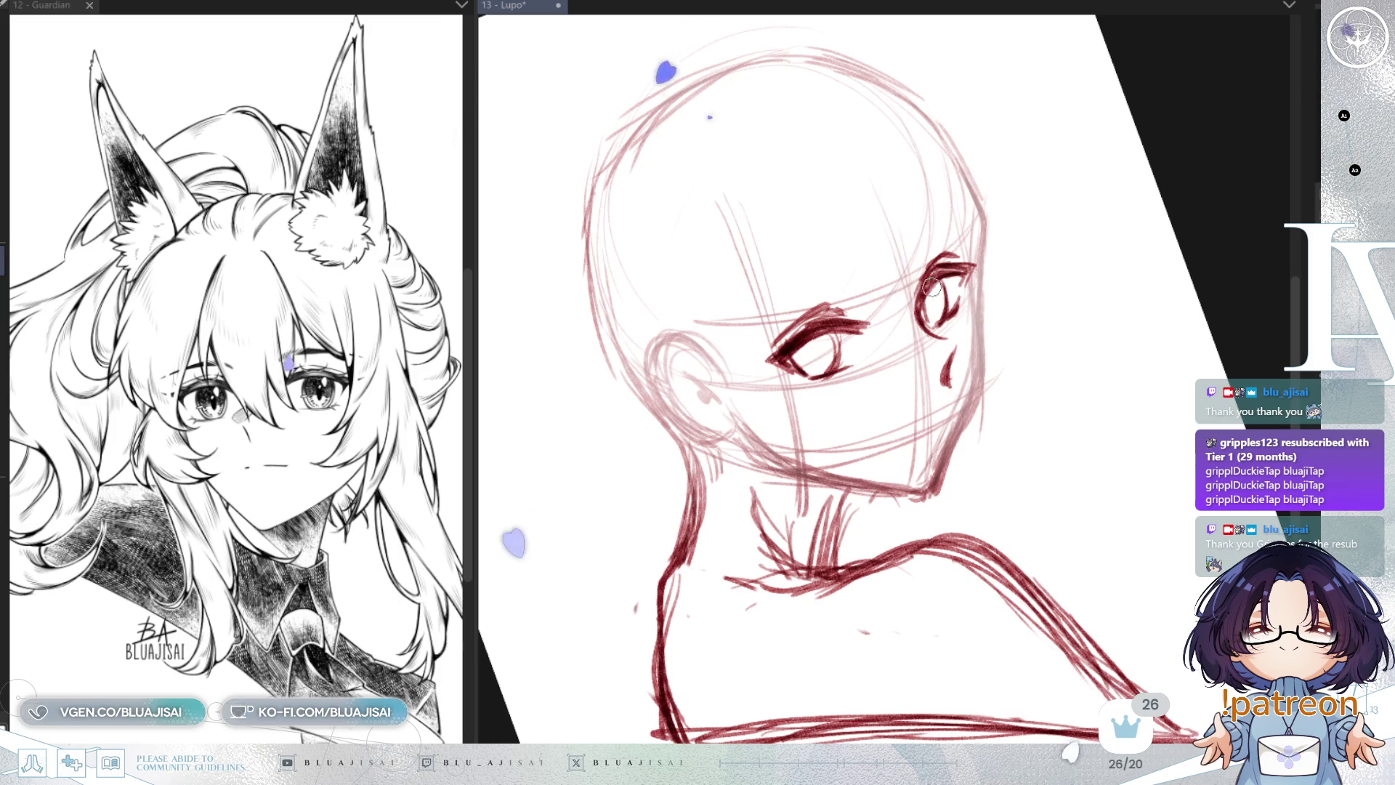
key(asciicircum)
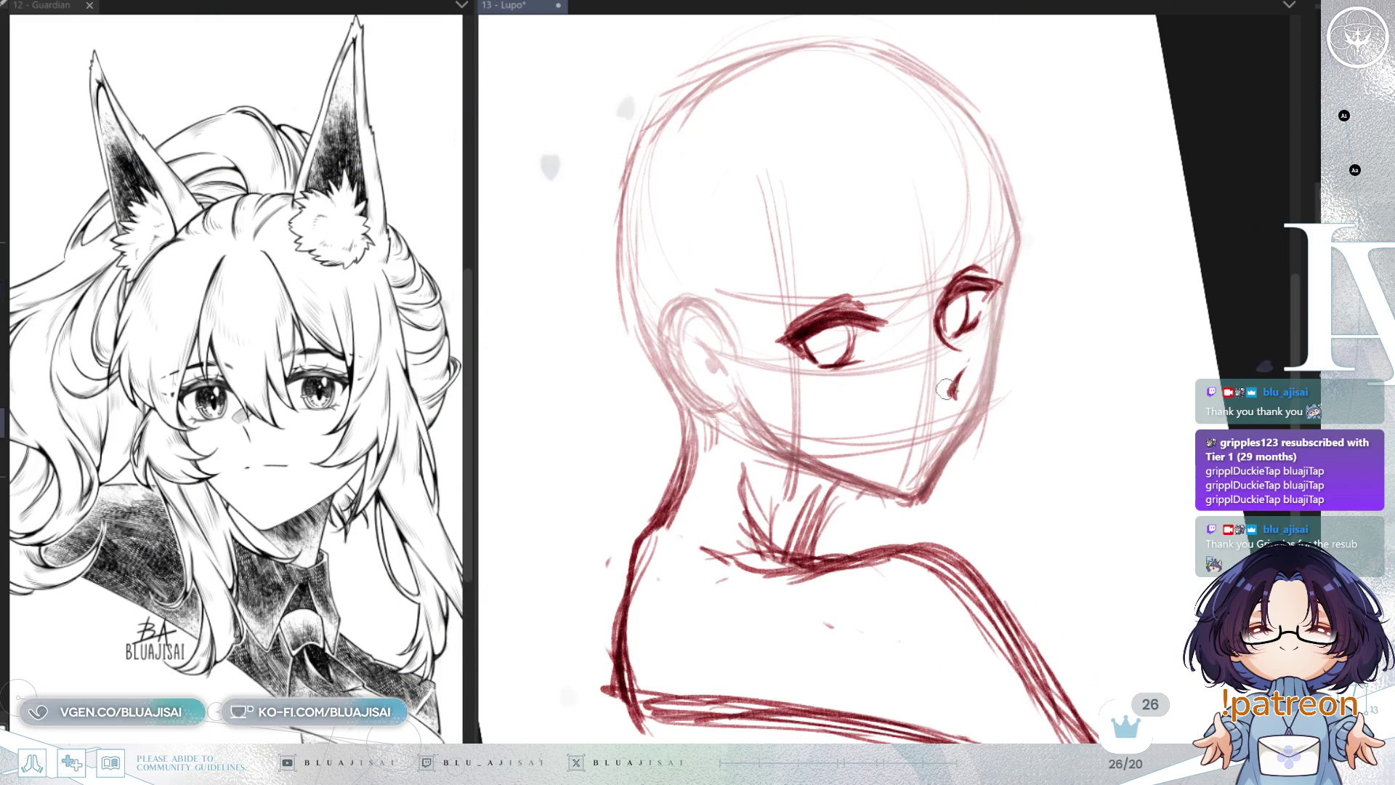
drag(939, 399, 952, 375)
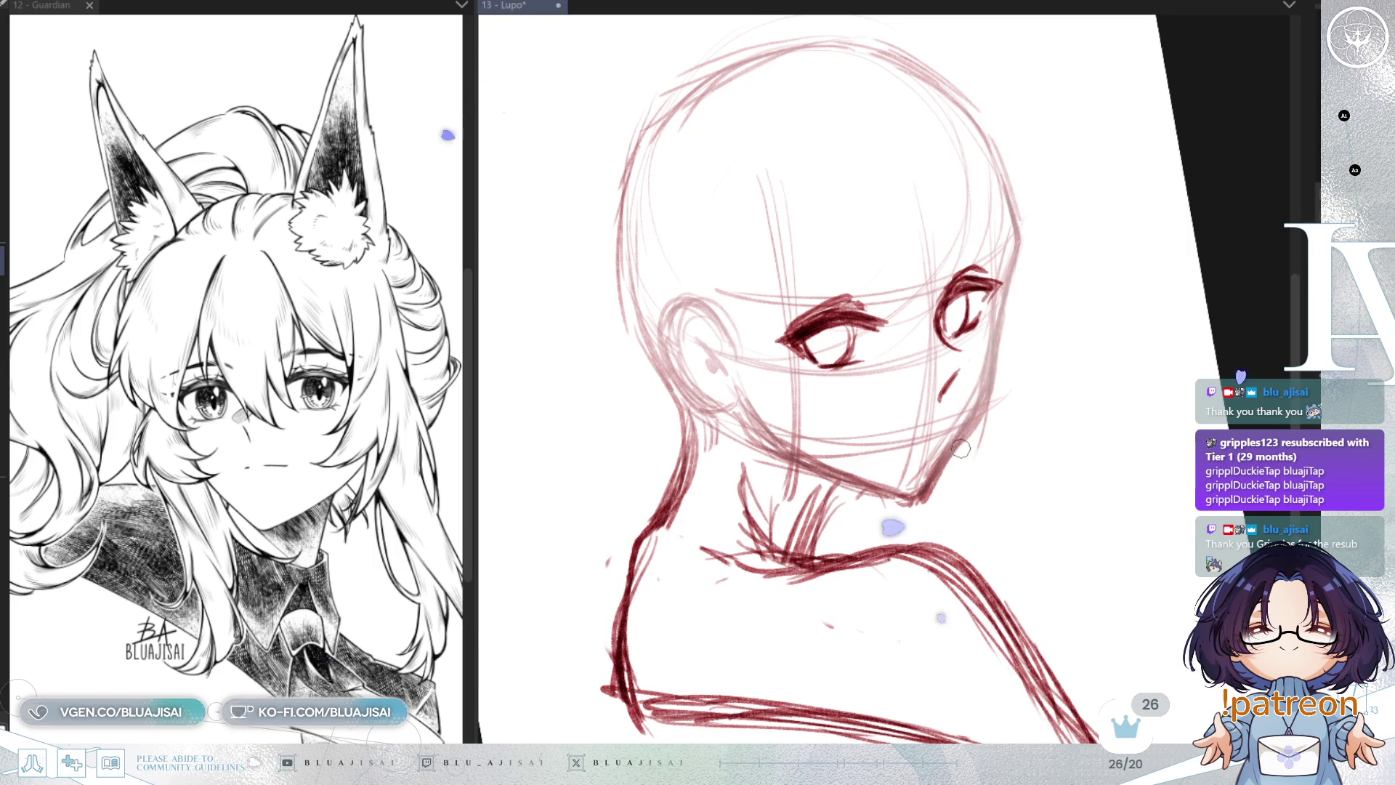
key(h)
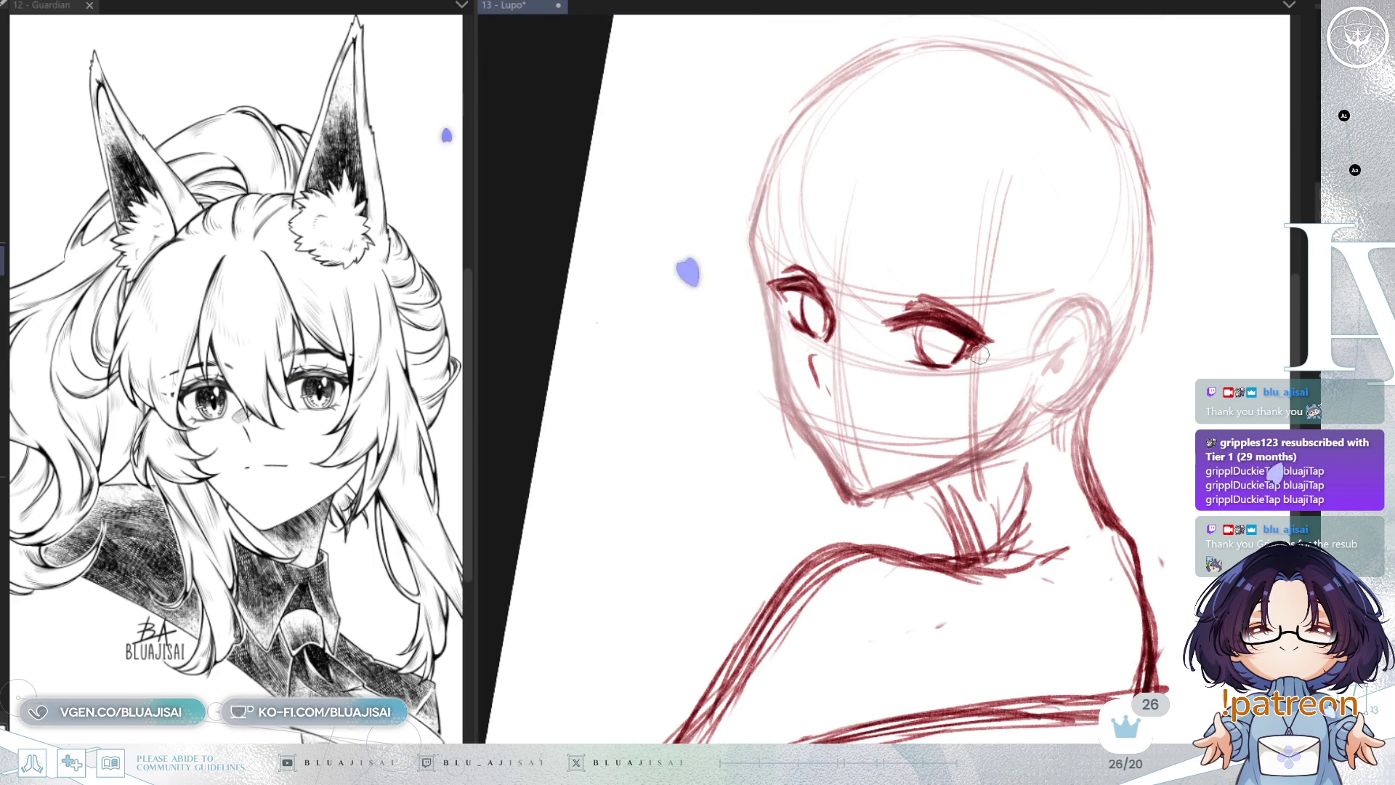
key(h)
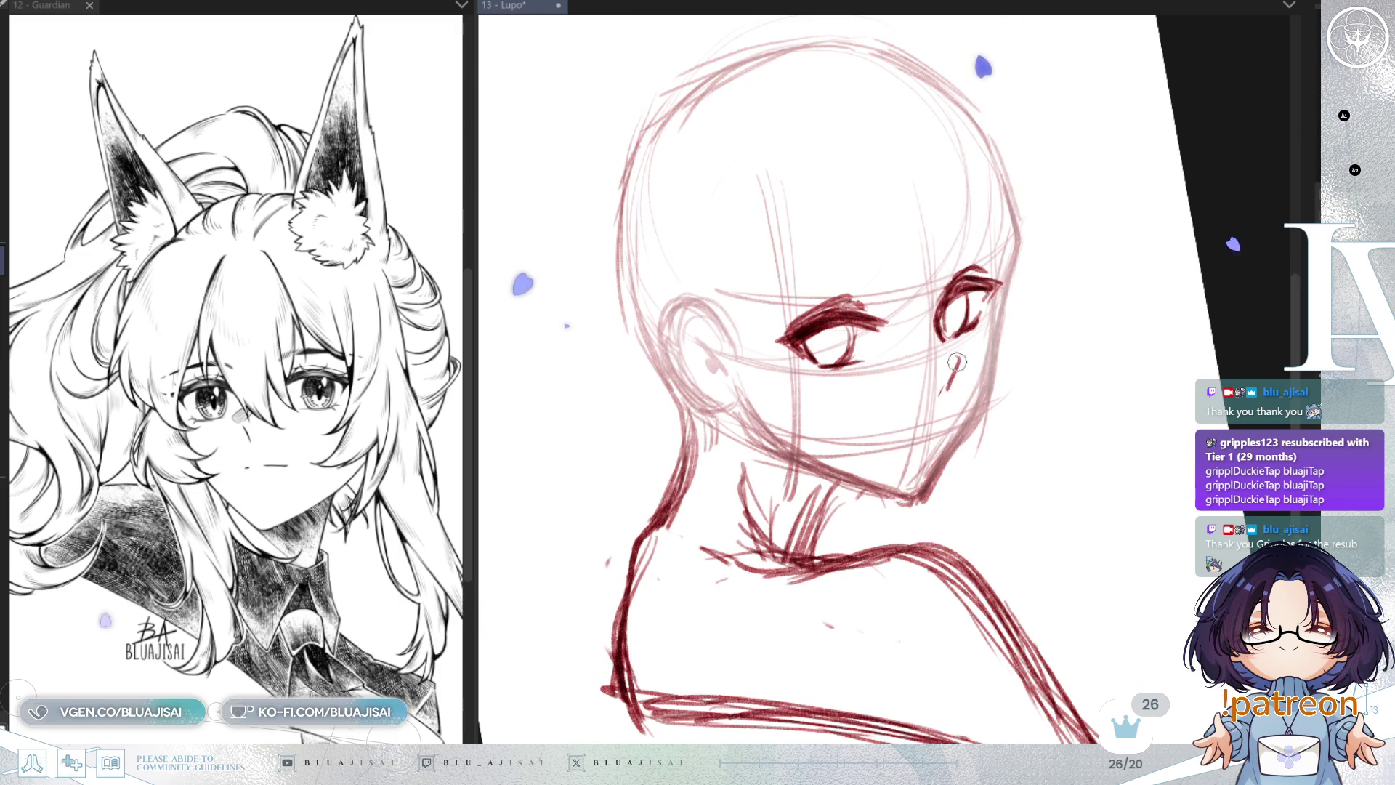
Step: Compare the face mirrored and rotate the view back upright for drawing
key(h)
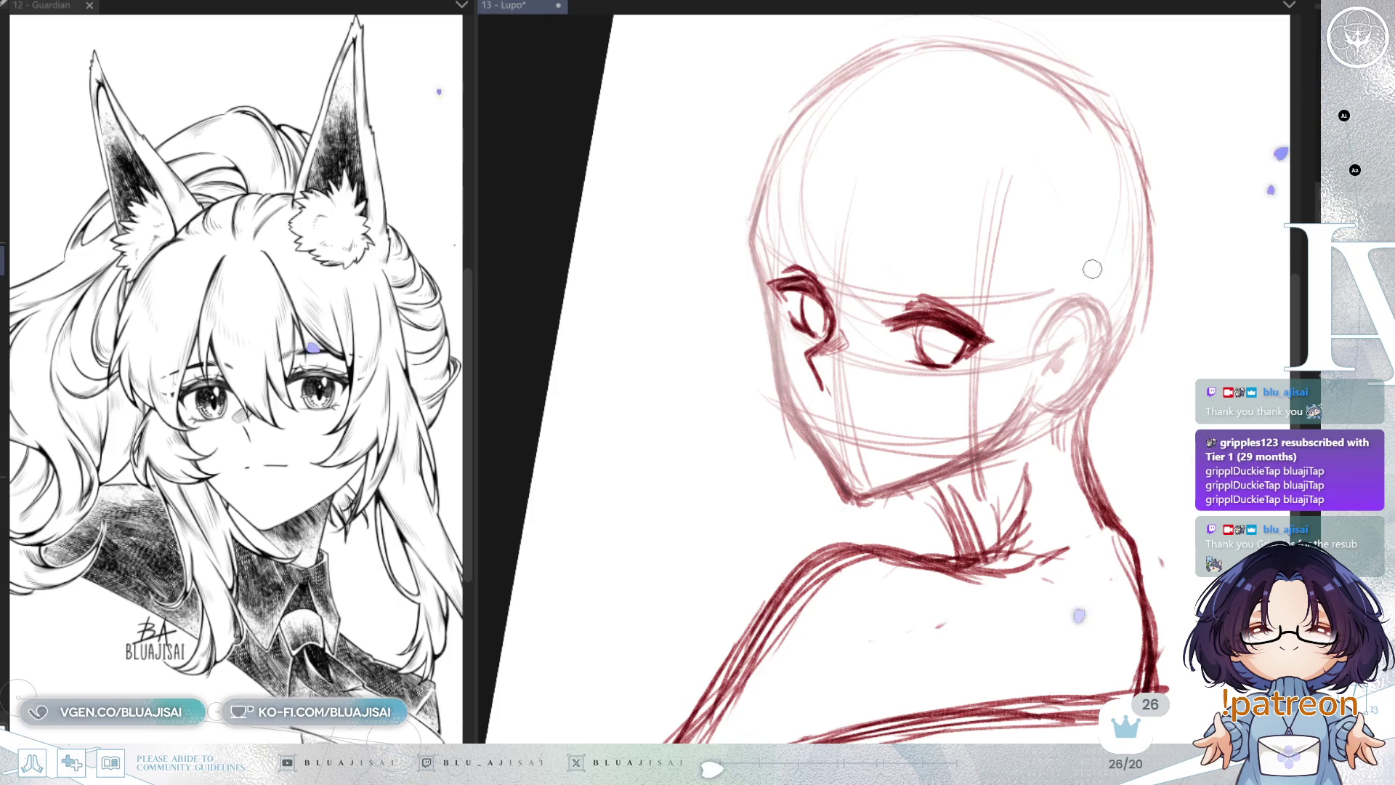
key(h)
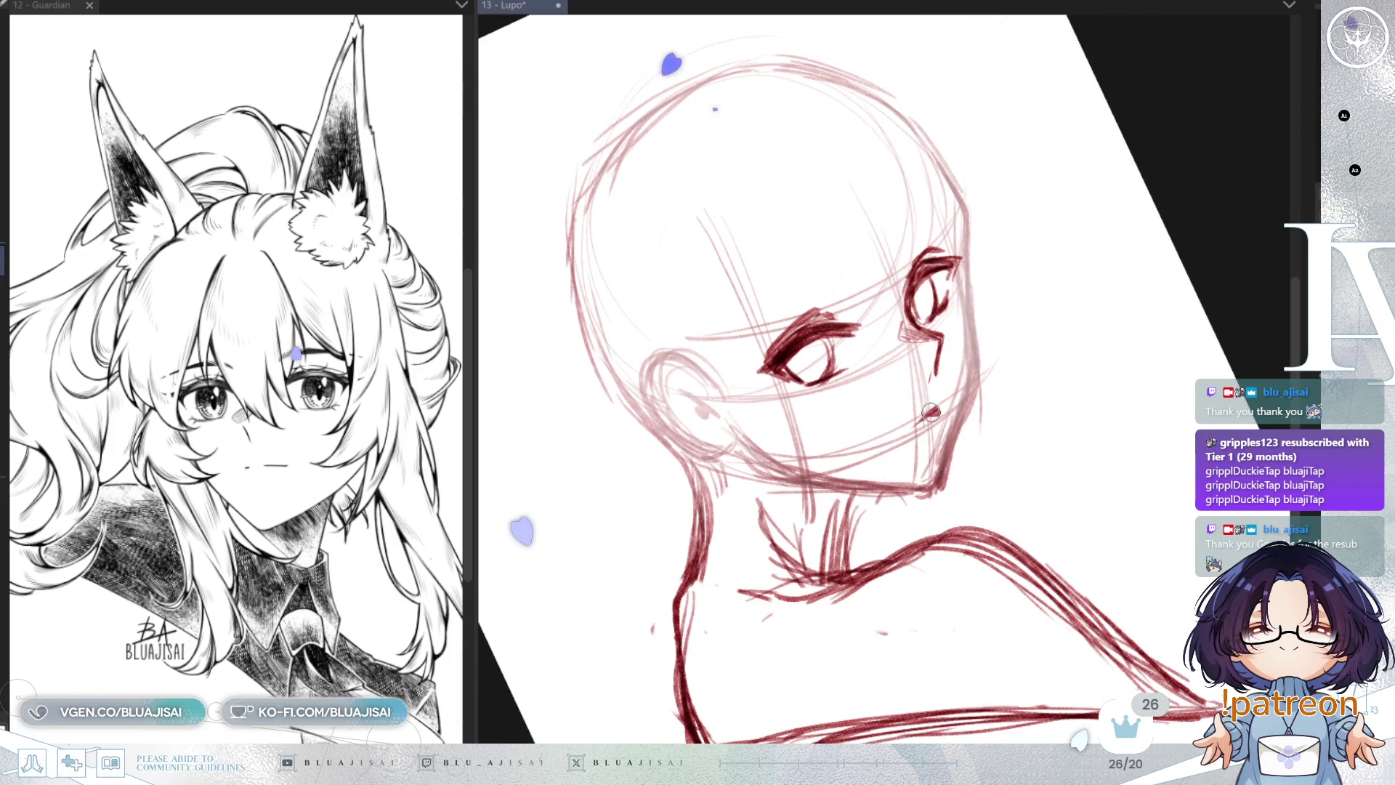
key(h)
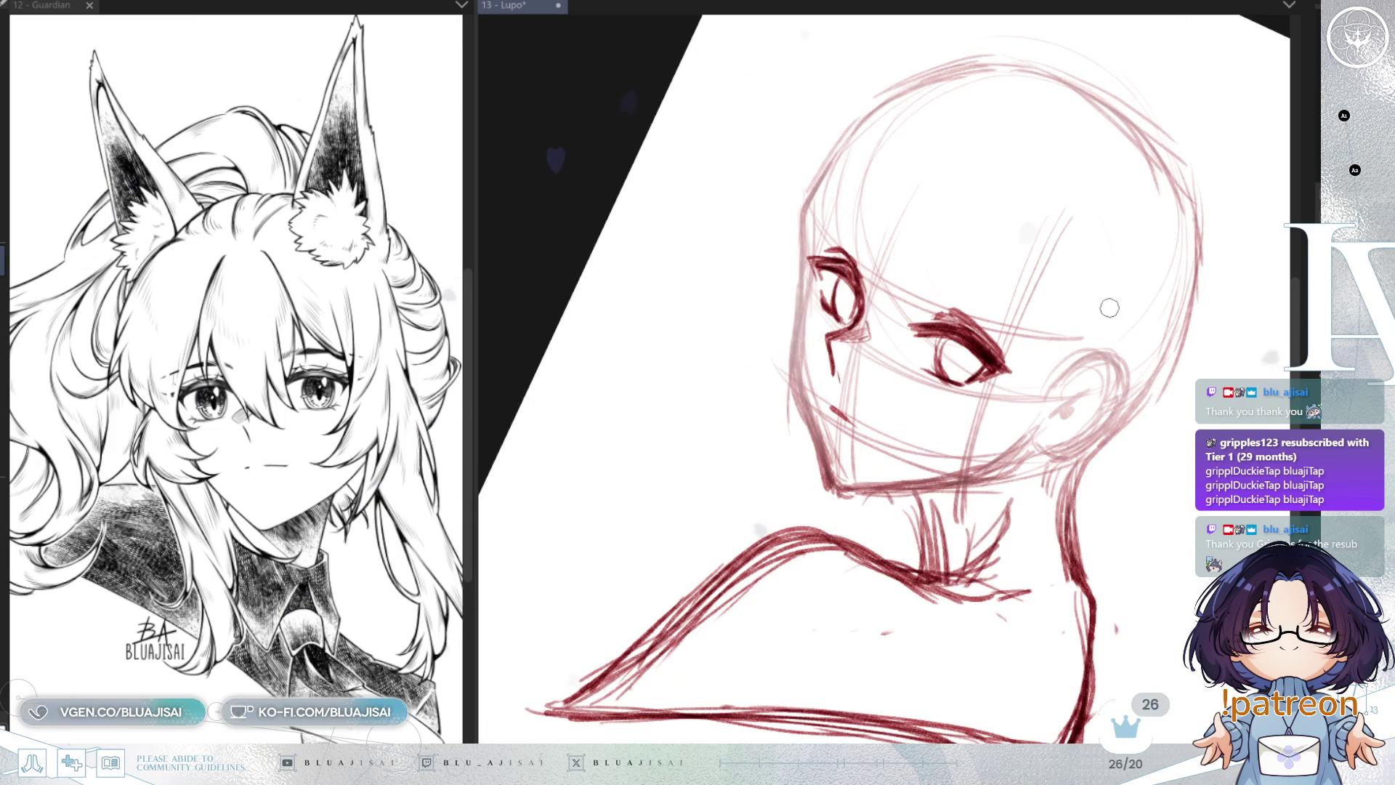
key(h)
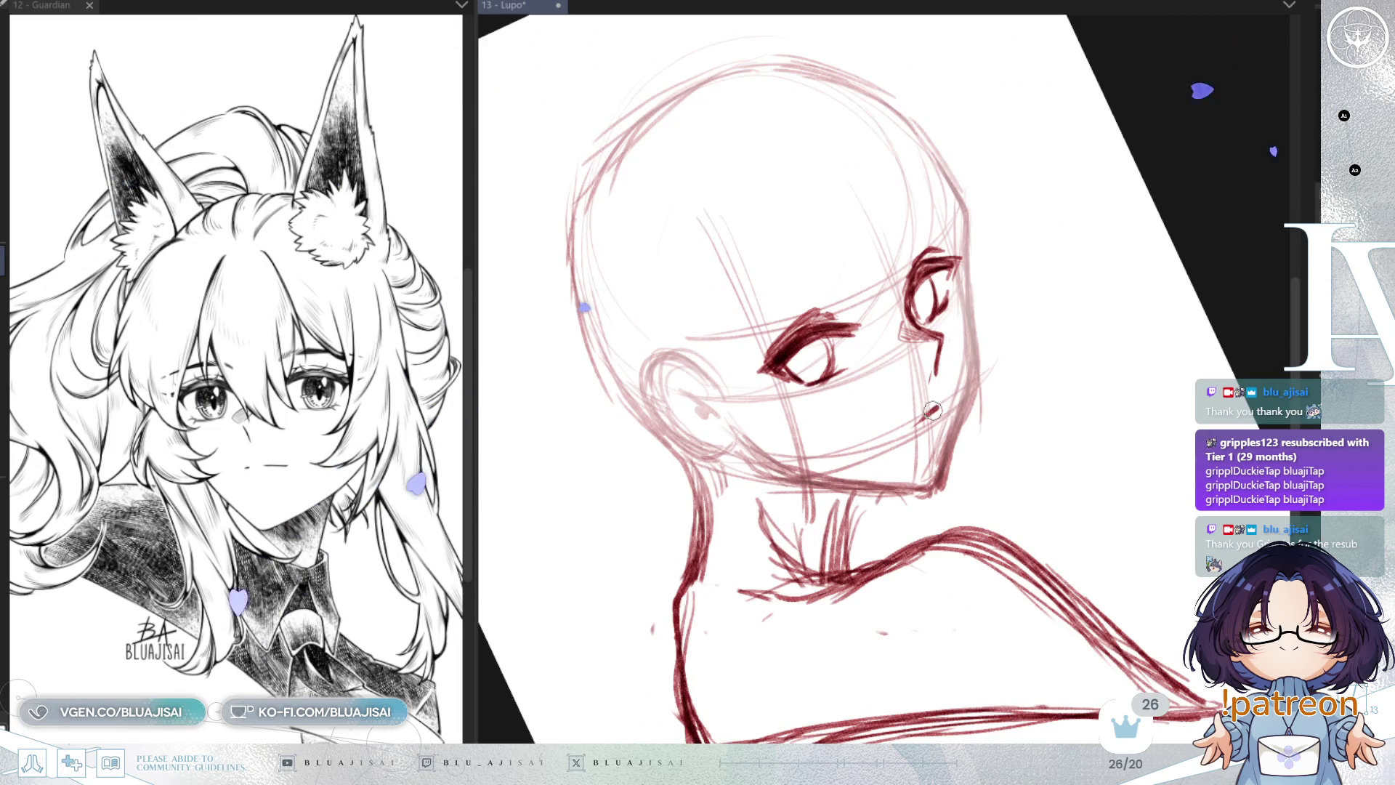
key(asciicircum)
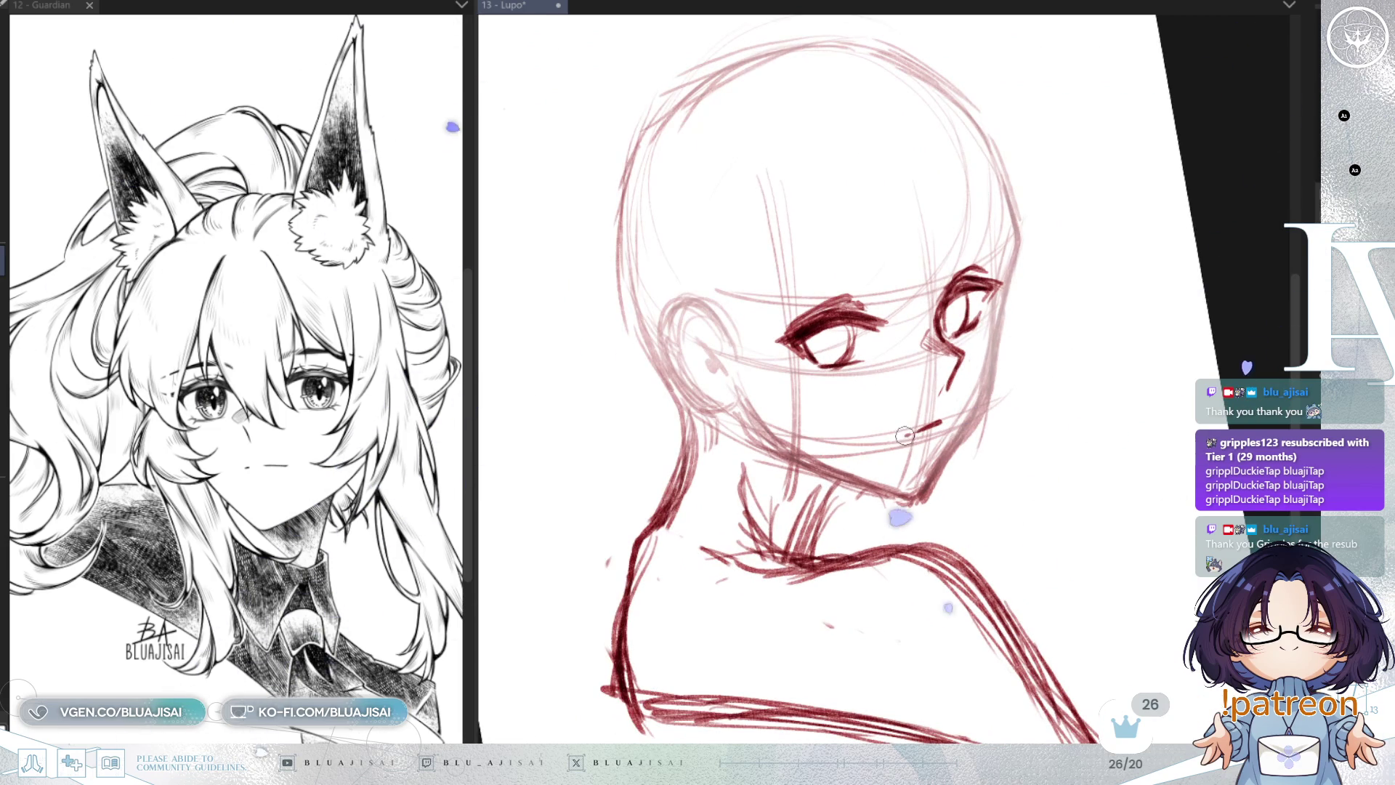
key(h)
key(h)
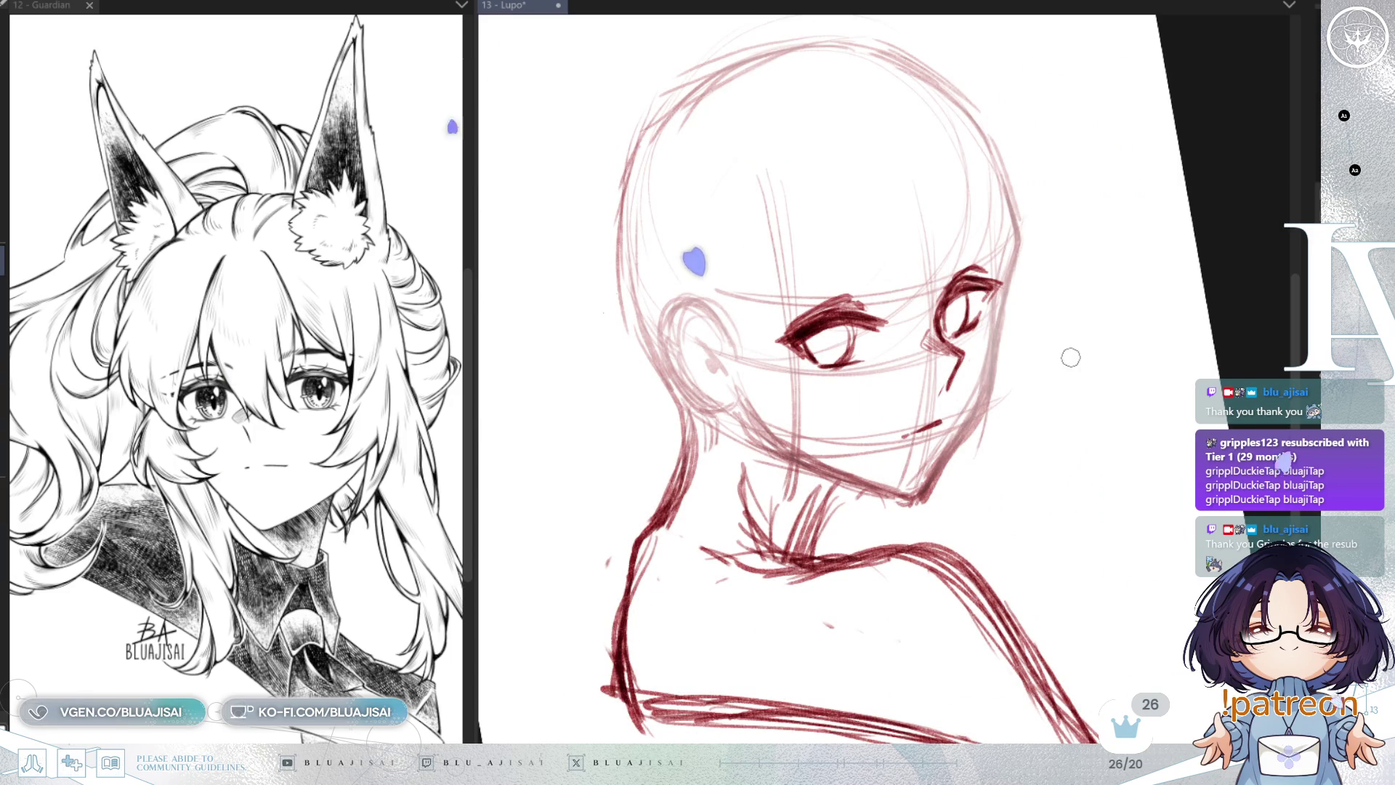
key(h)
key(minus)
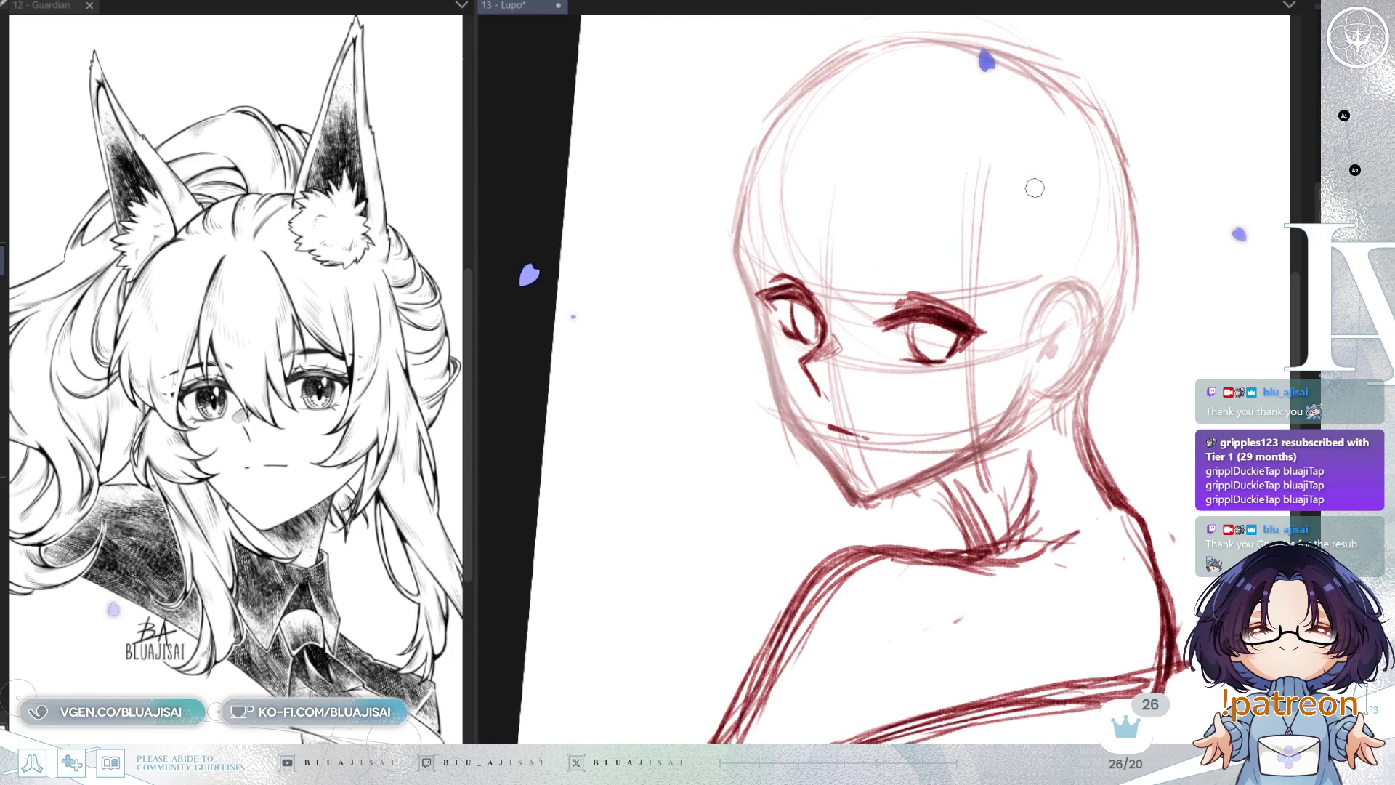
key(minus)
key(minus)
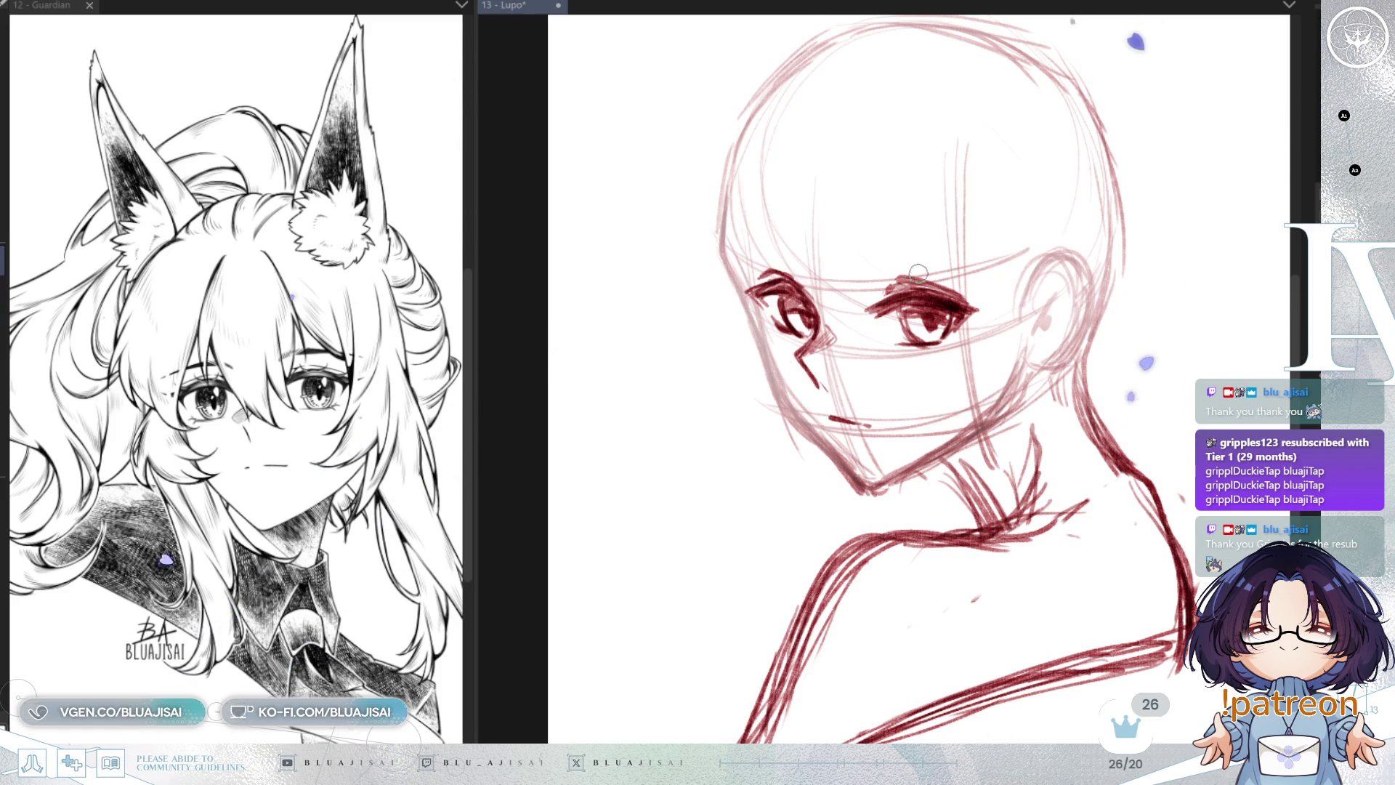
mouse_move(980, 280)
mouse_down()
mouse_move(897, 306)
mouse_move(857, 348)
mouse_move(809, 310)
mouse_up()
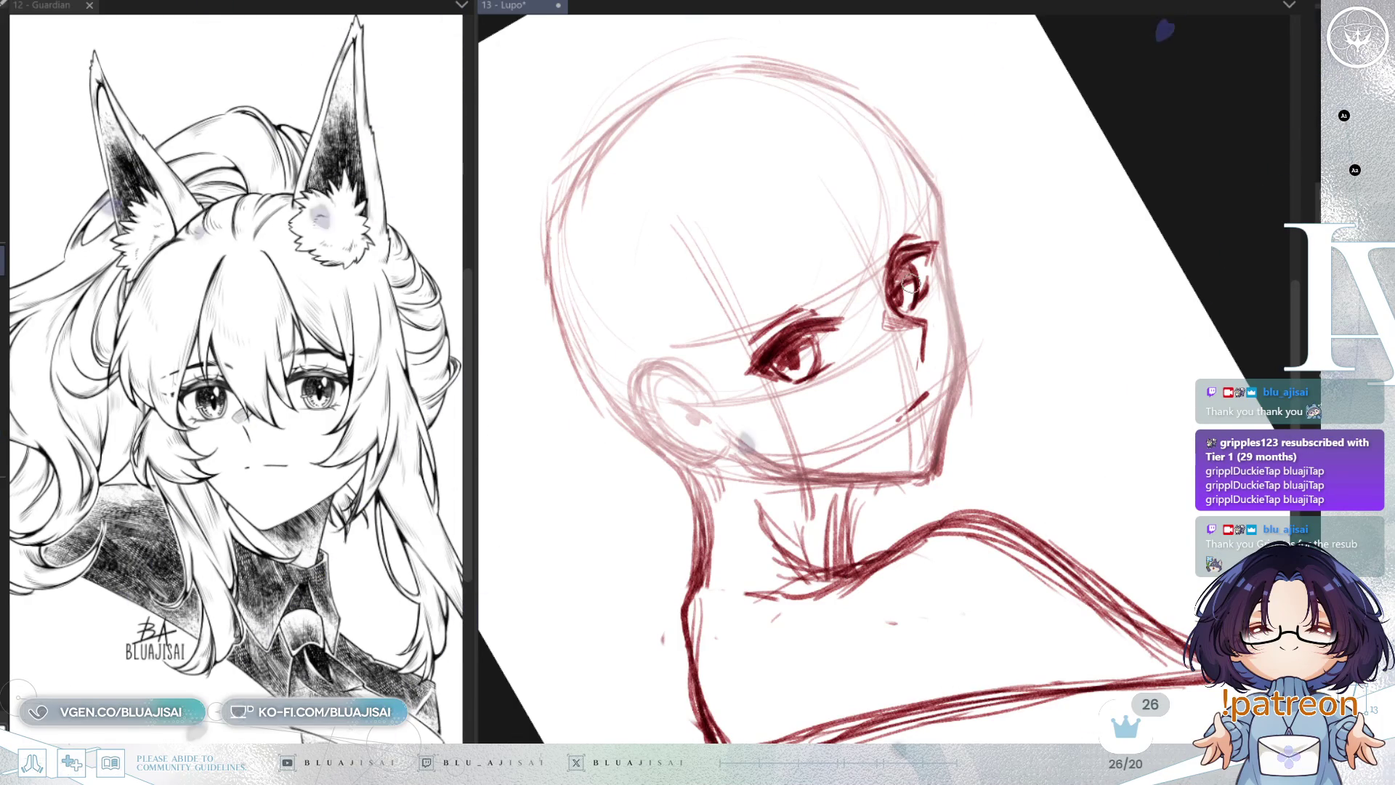
drag(799, 309, 1063, 223)
key(h)
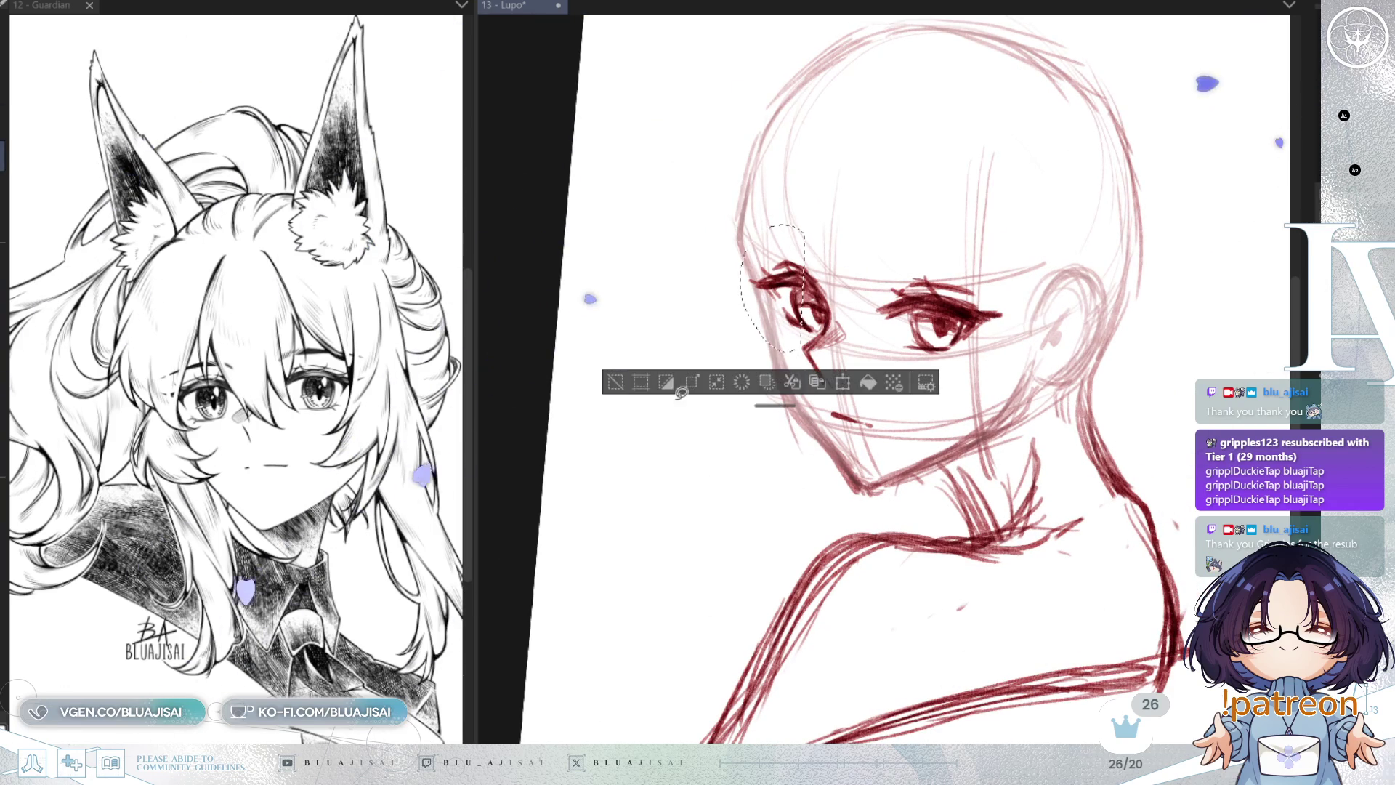
Step: Select the left eye and shear both its sides slightly downward, then deselect
mouse_move(774, 236)
mouse_down()
mouse_move(738, 291)
mouse_move(809, 340)
mouse_move(826, 326)
mouse_up()
key(ctrl+t)
drag(739, 293, 734, 288)
drag(834, 295, 834, 303)
click(706, 393)
click(632, 385)
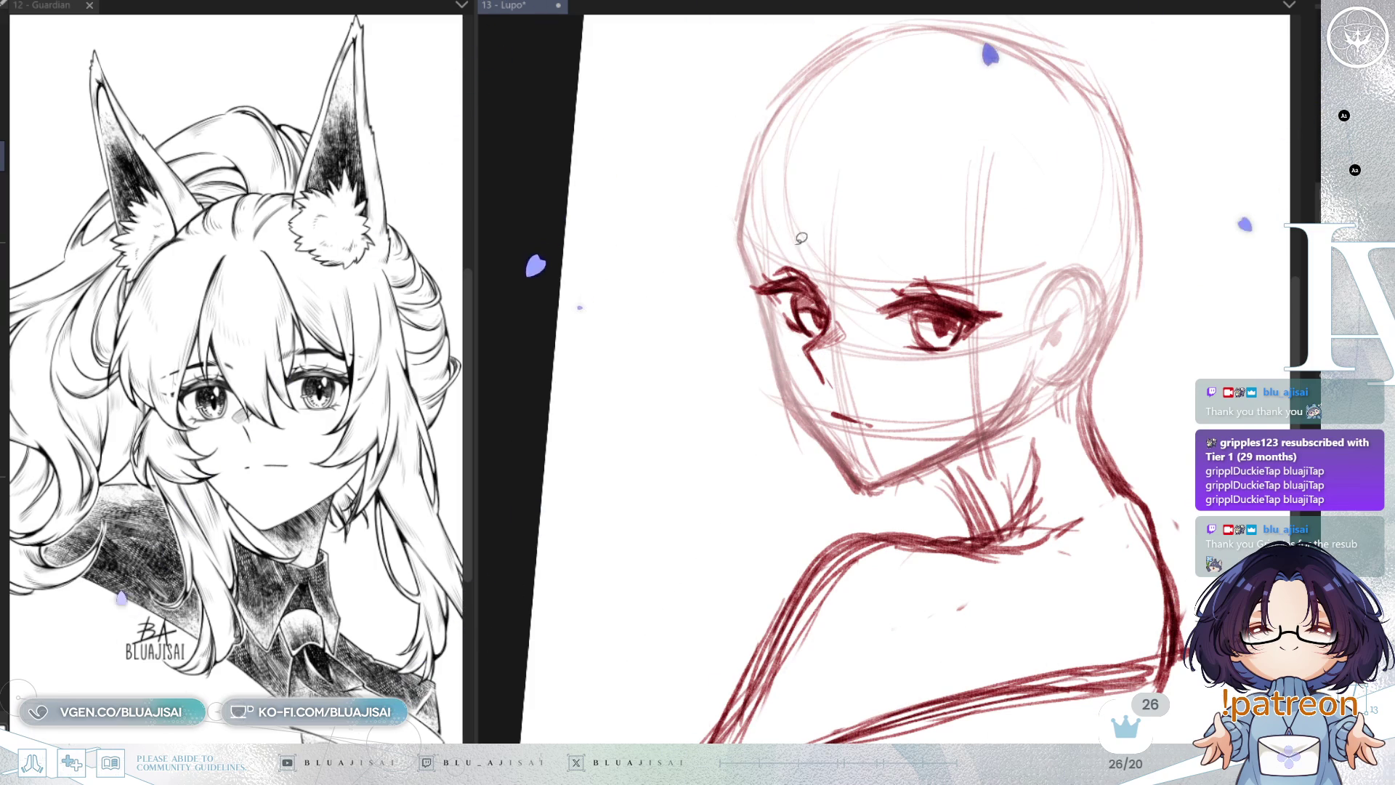
Step: Sketch an eyebrow above the right eye
key(h)
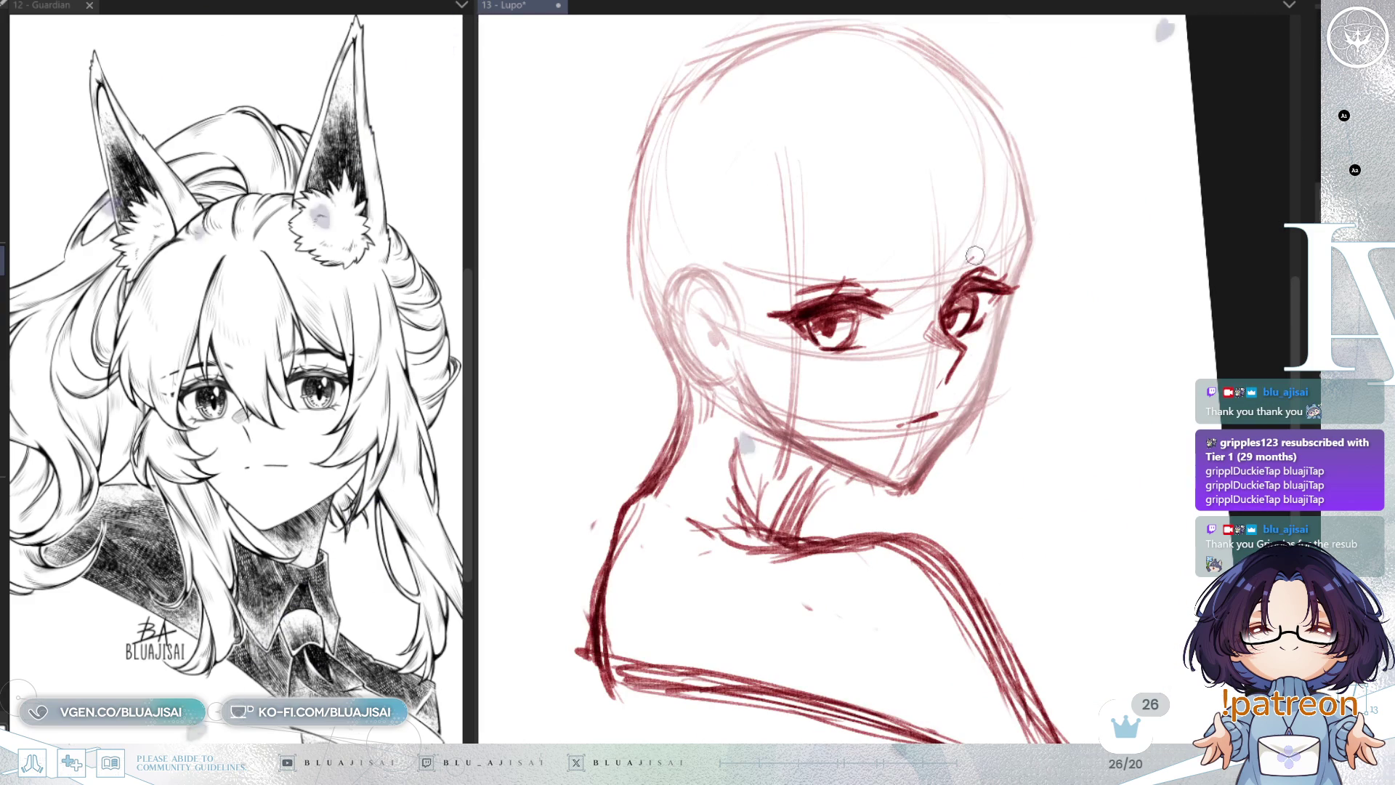
drag(967, 259, 1016, 232)
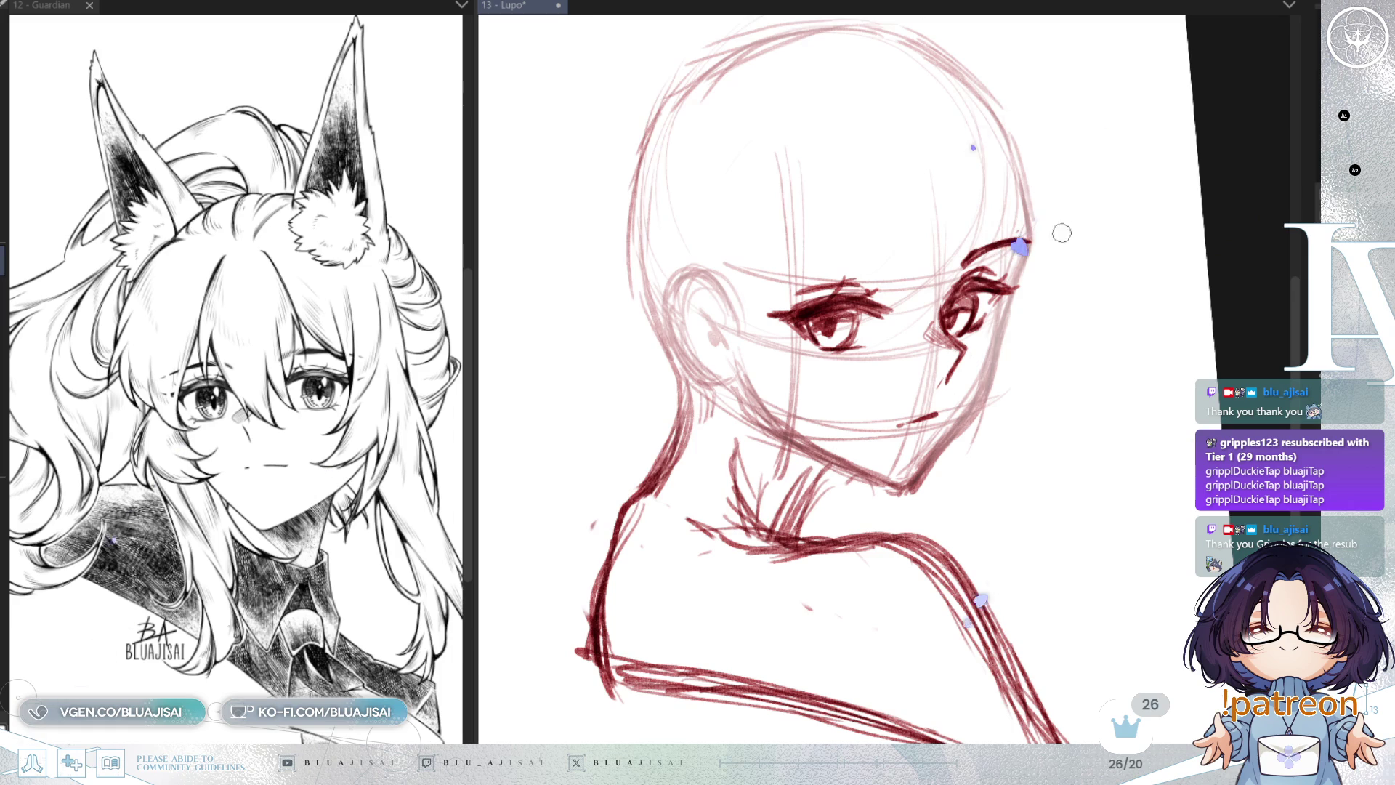
key(h)
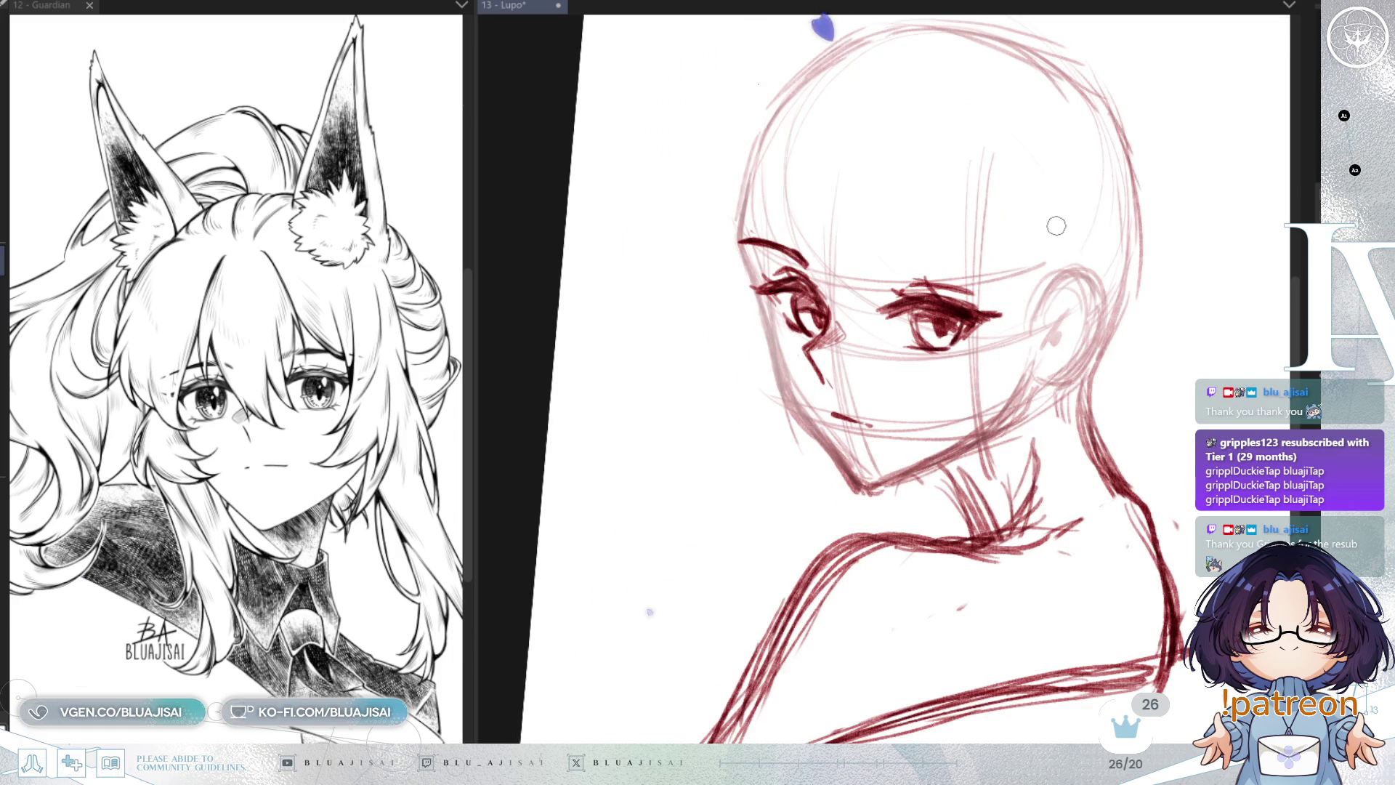
key(h)
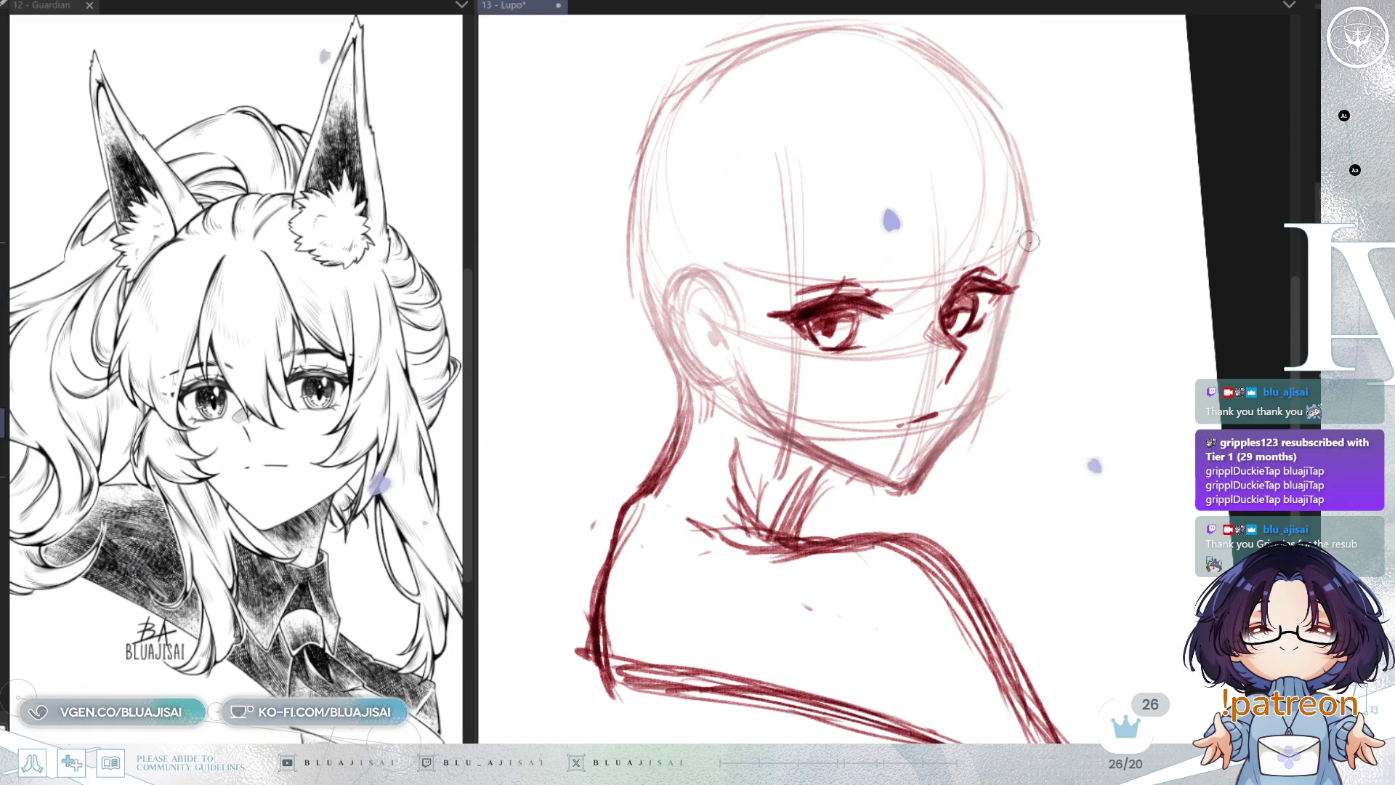
drag(1009, 243, 964, 262)
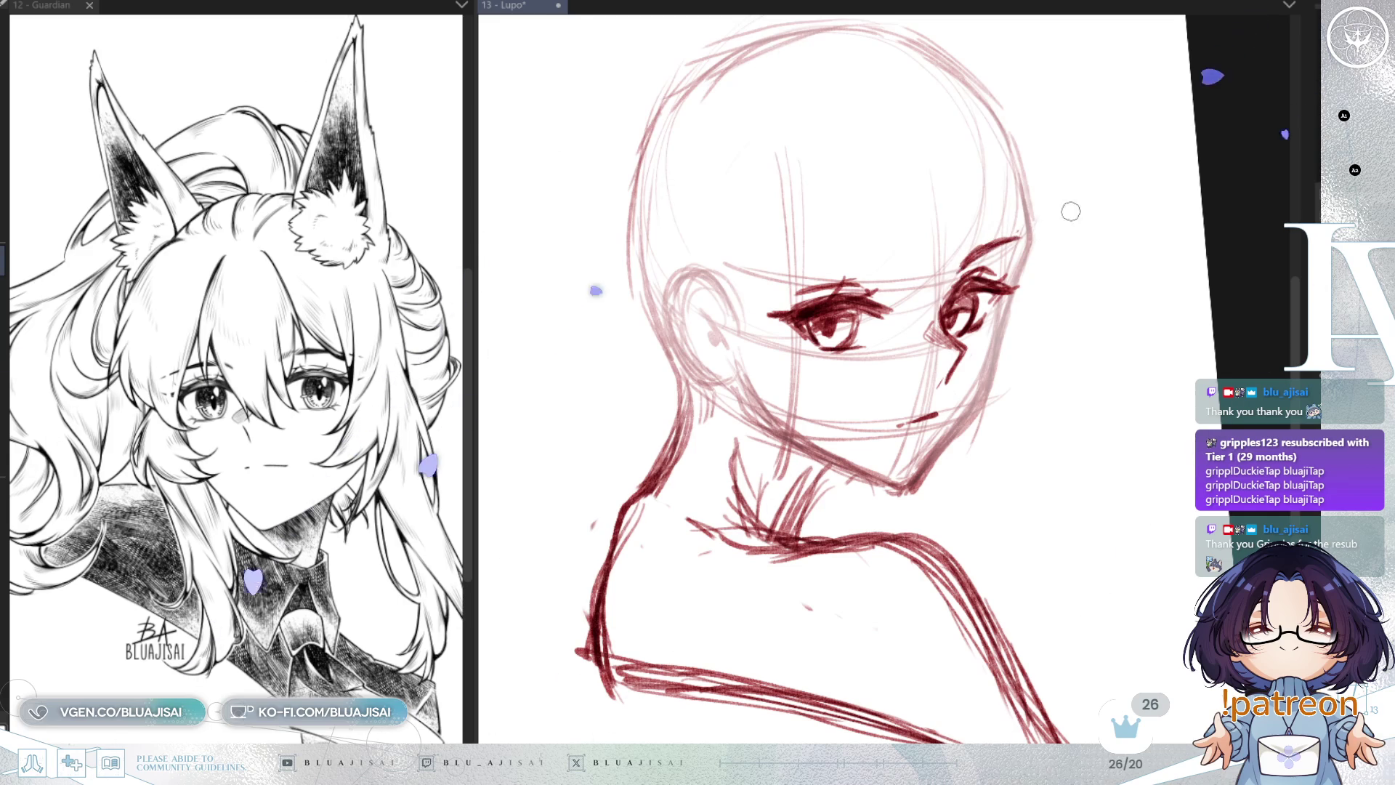
Step: Sketch the eyebrow above the left eye, then reset the view rotation upright
key(h)
key(minus)
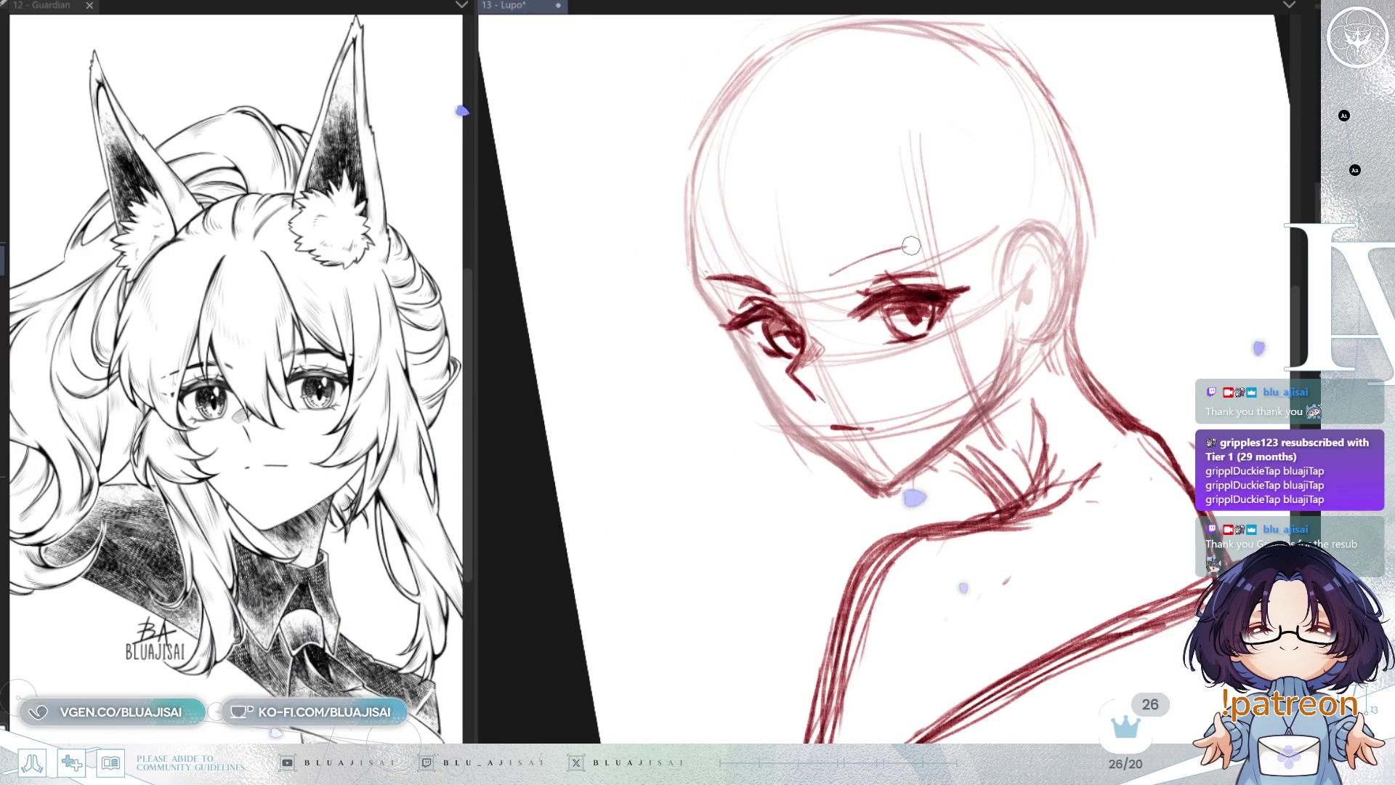
drag(919, 244, 832, 272)
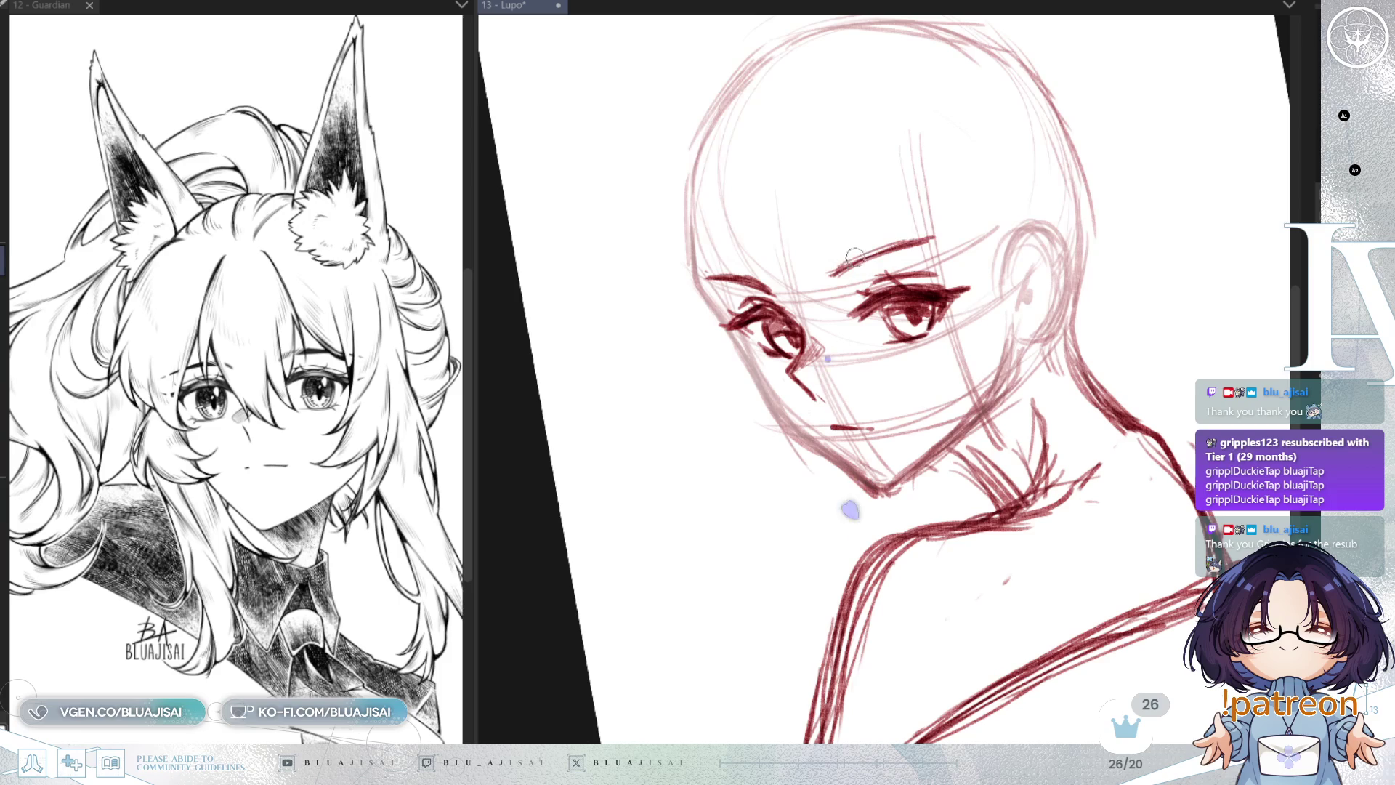
key(h)
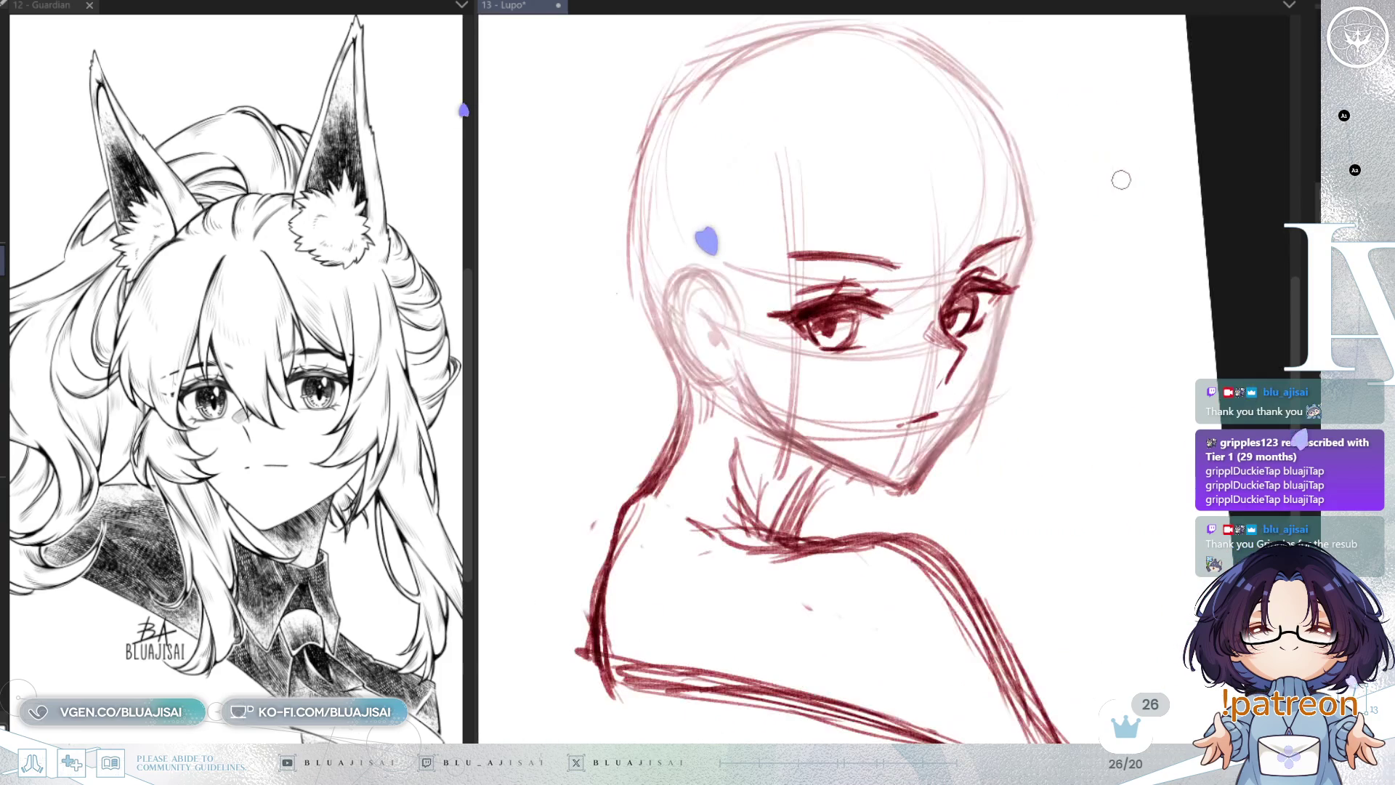
key(h)
key(h)
mouse_move(1102, 248)
mouse_down()
mouse_move(1062, 224)
mouse_move(825, 311)
mouse_move(945, 239)
mouse_move(1071, 199)
mouse_move(1111, 229)
mouse_up()
key(h)
key(h)
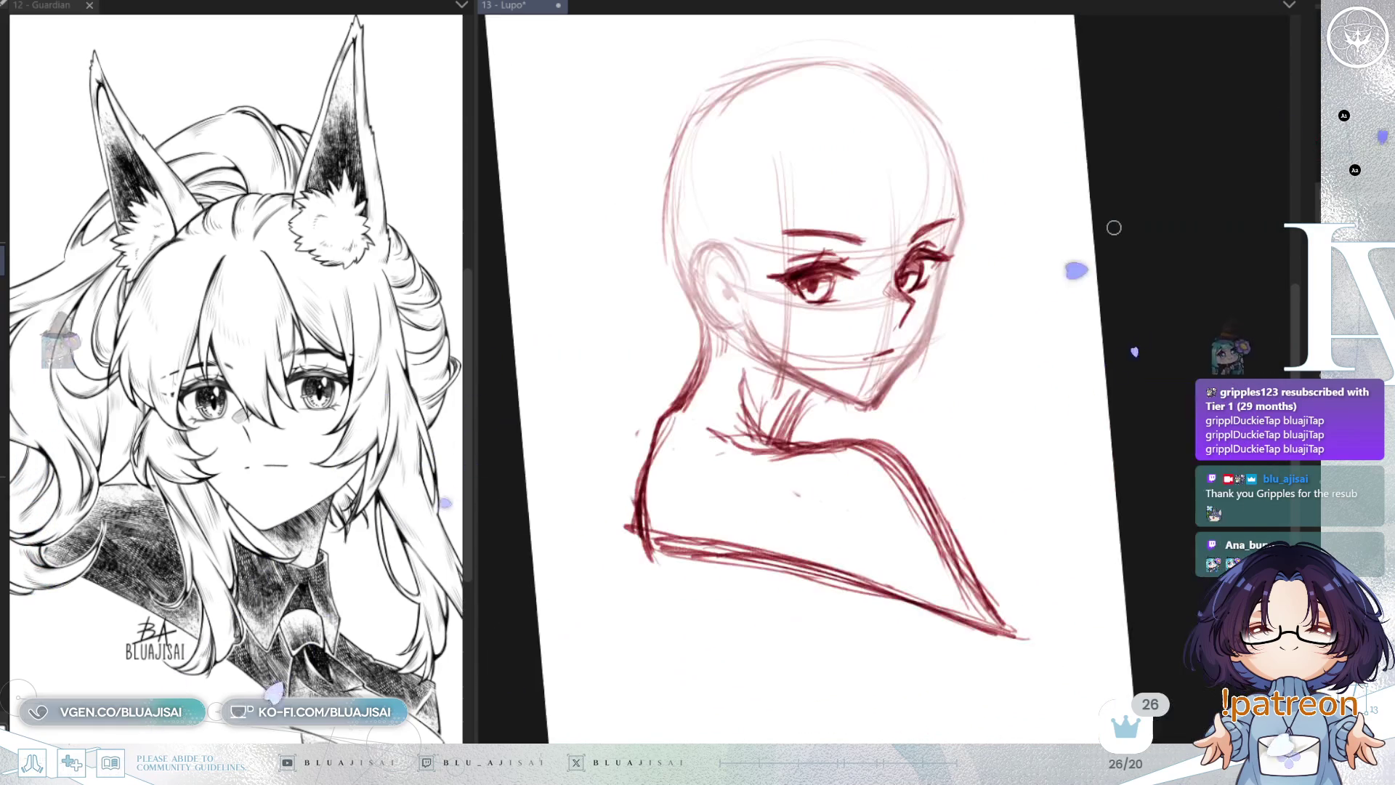
key(Delete)
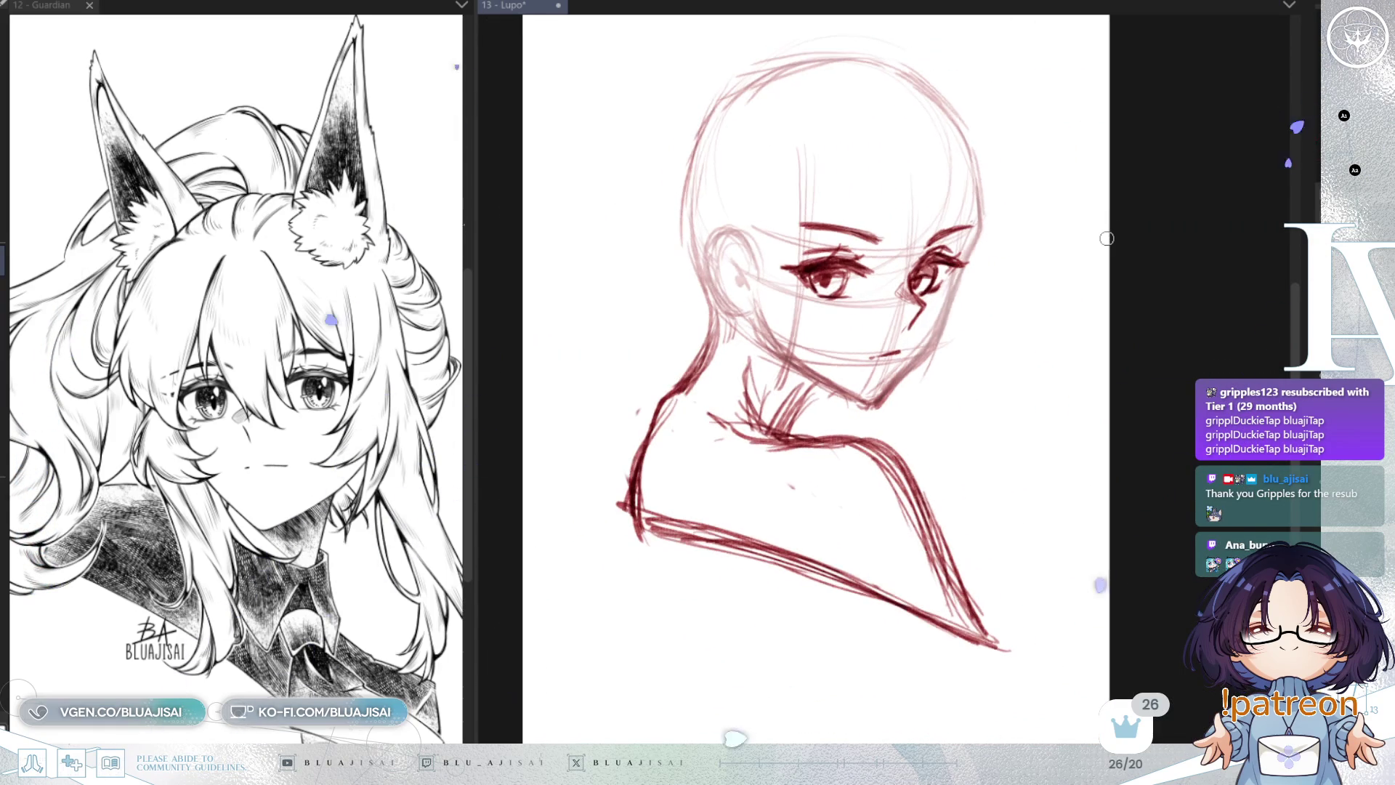
Step: Squash the eyes slightly from the top and stretch them a touch downward
key(ctrl+t)
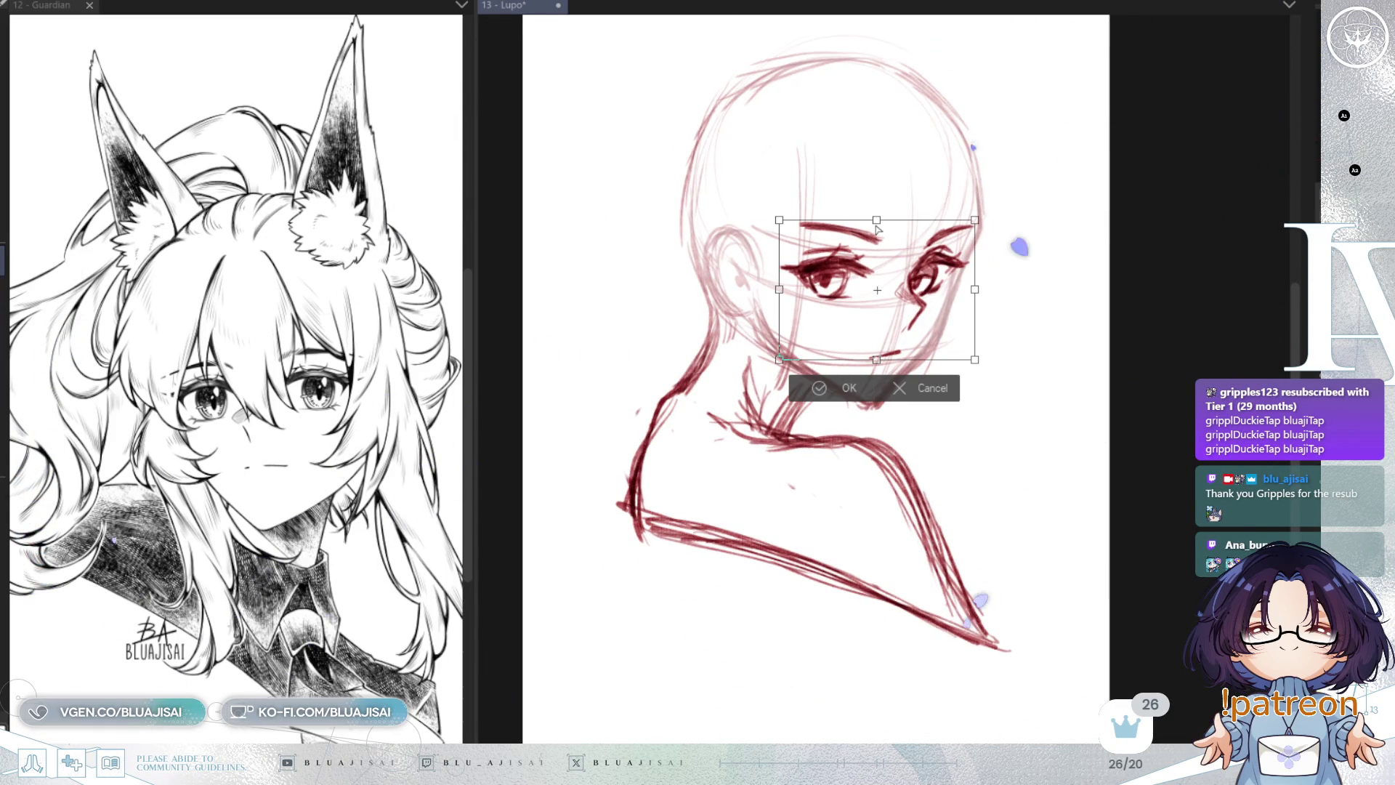
drag(875, 221, 875, 225)
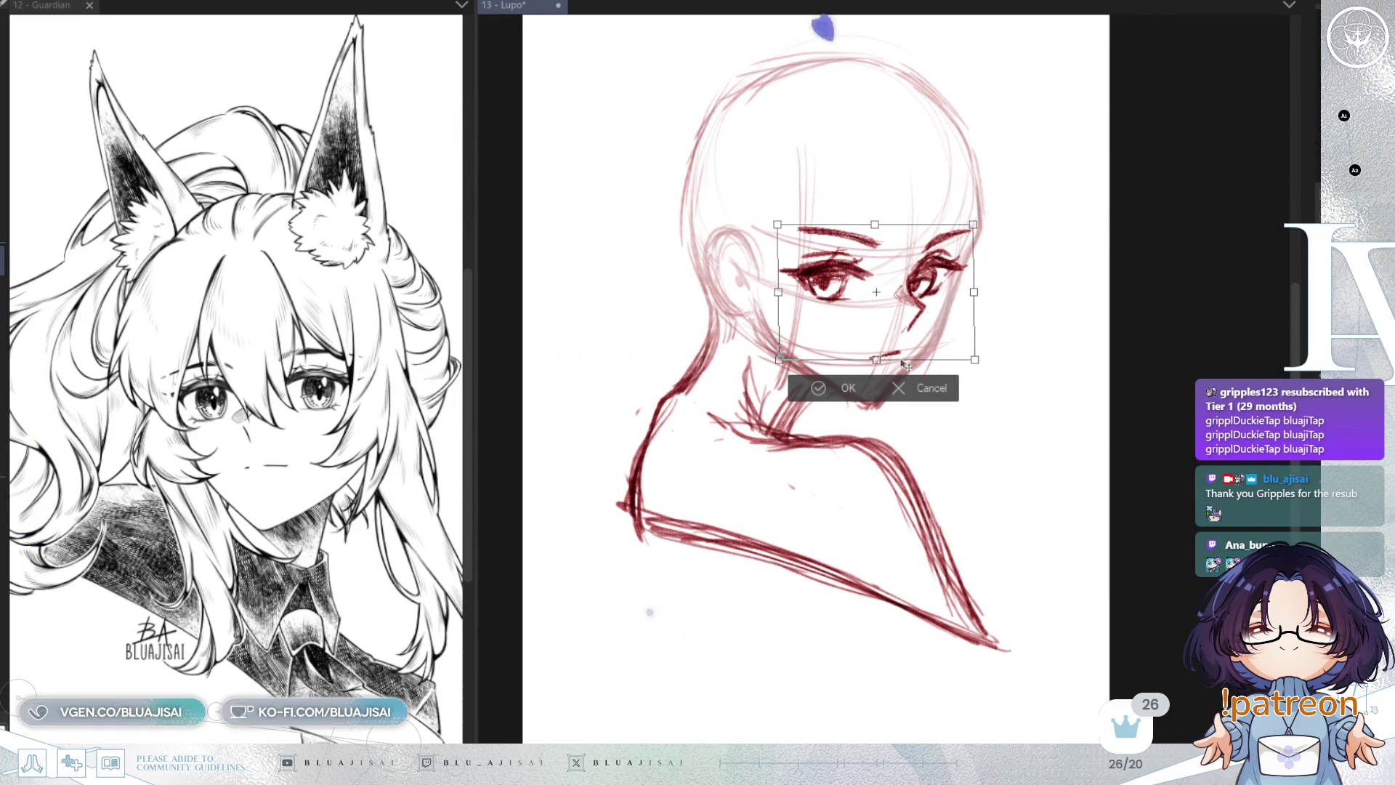
drag(876, 360, 877, 364)
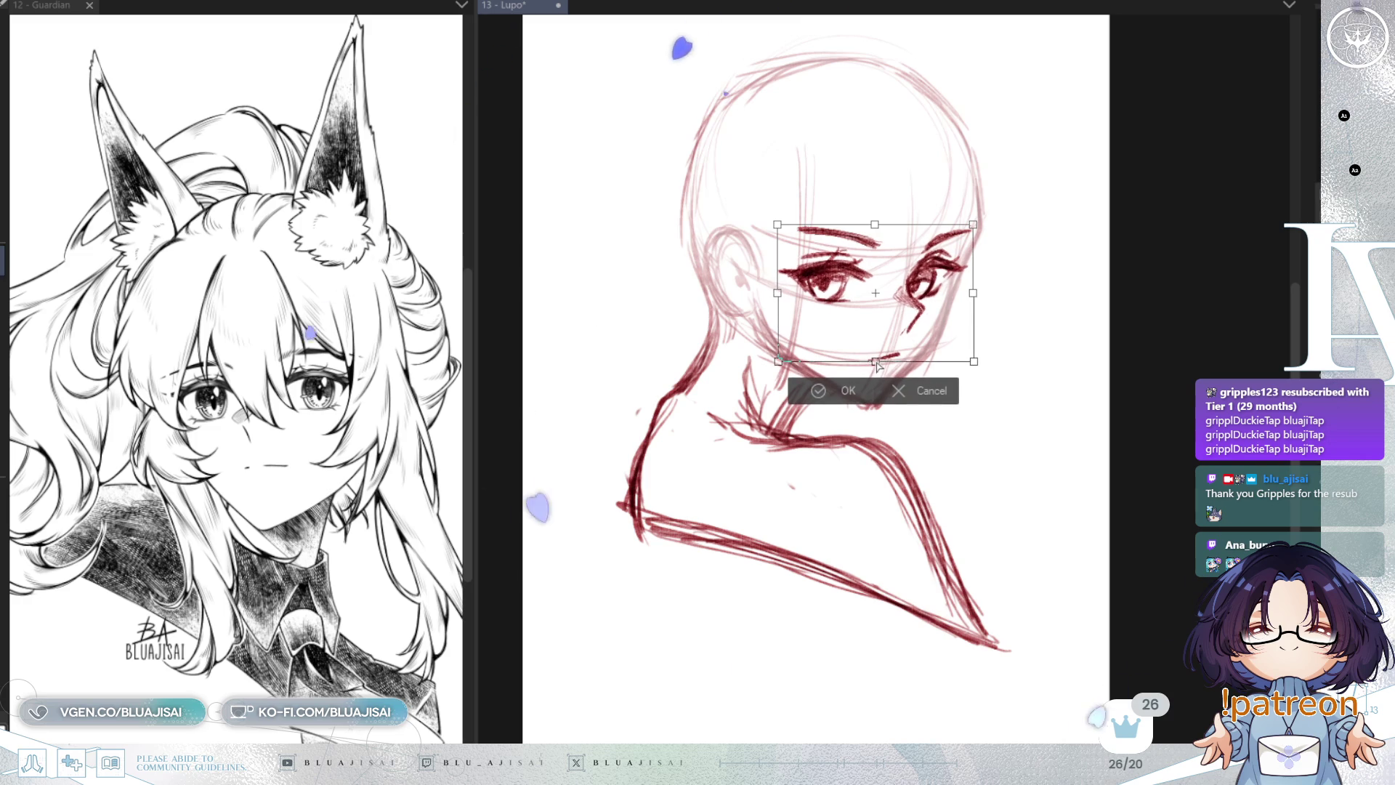
key(Return)
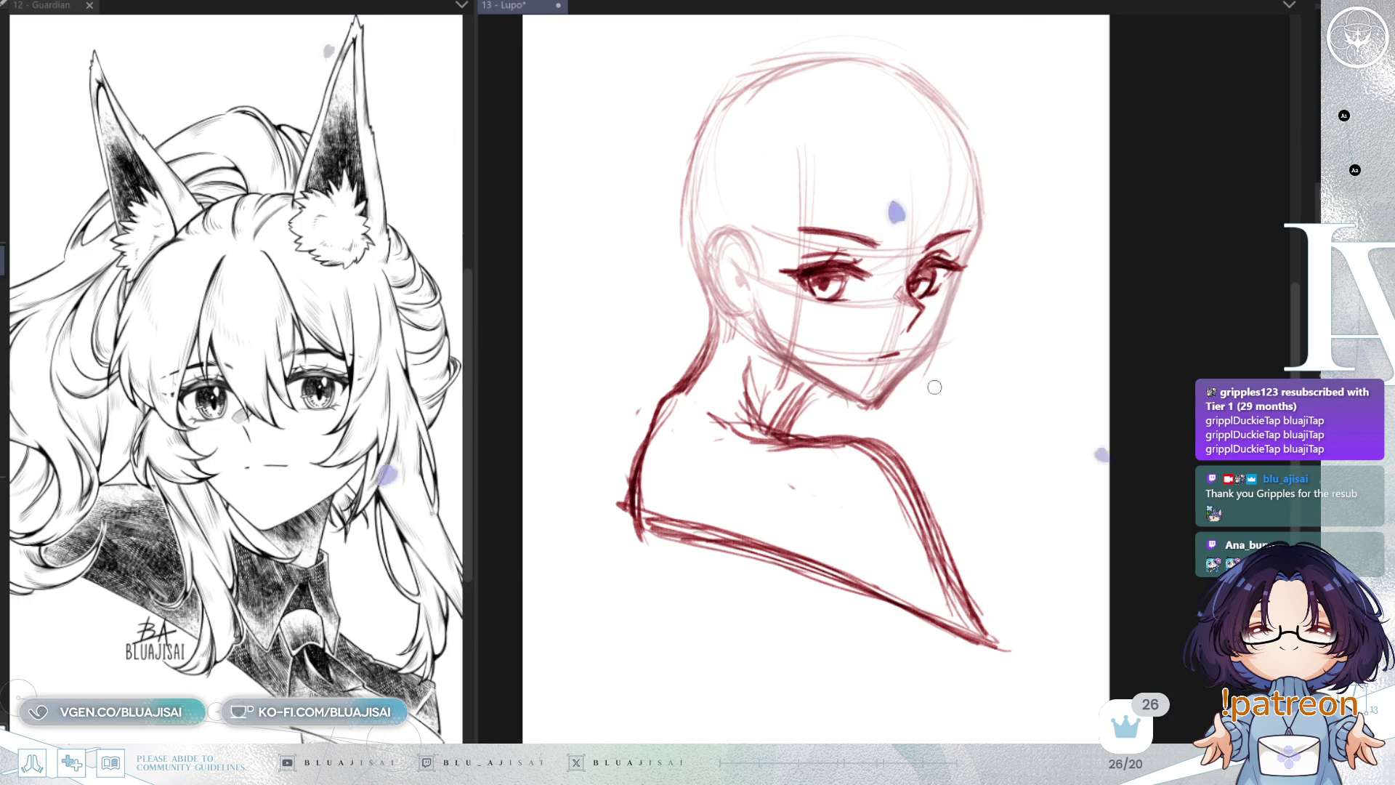
scroll(1042, 365, down, 2)
Step: Rotate the whole bust sketch slightly clockwise and skew its lower part leftward
key(h)
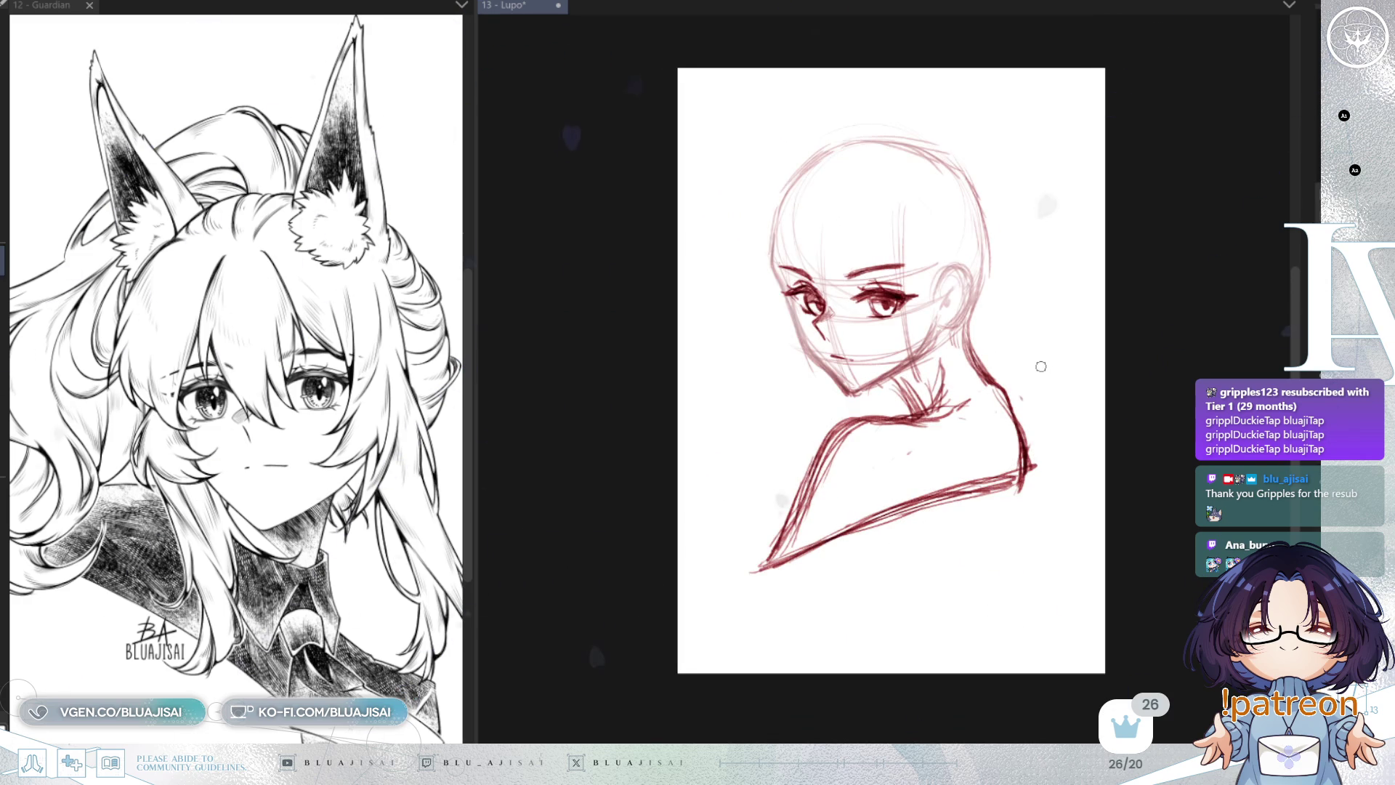
key(h)
key(h)
scroll(1034, 367, up, 2)
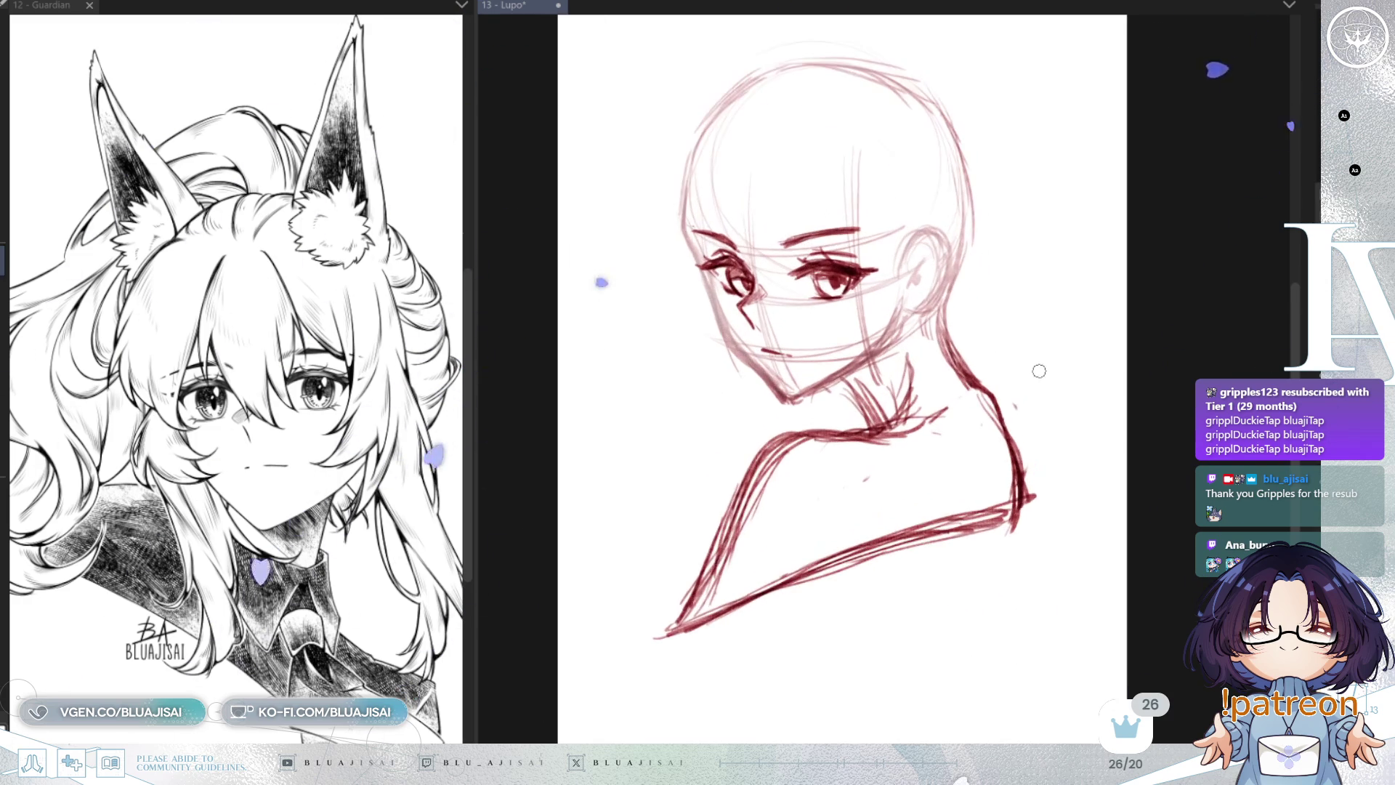
drag(1009, 361, 1024, 392)
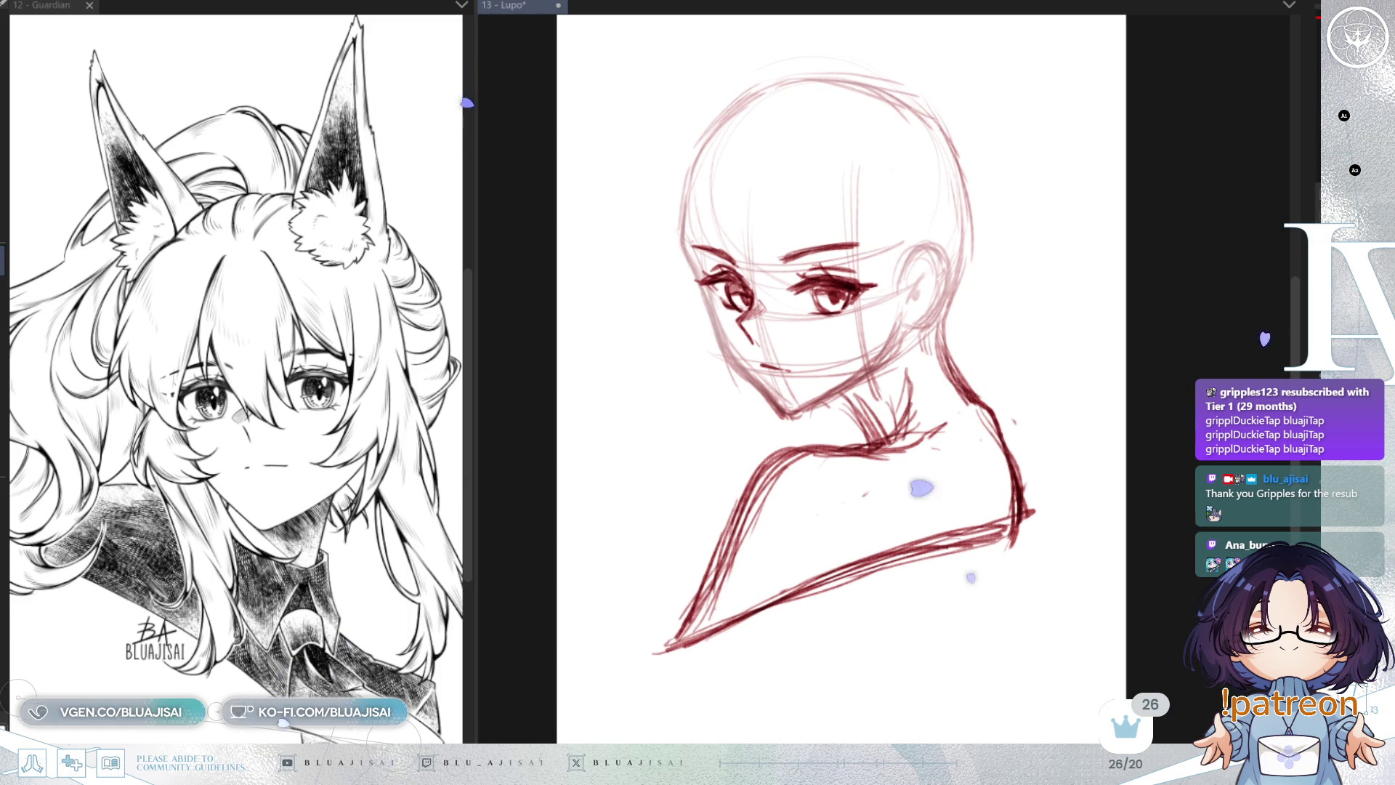
key(ctrl+t)
drag(999, 494, 985, 509)
drag(828, 656, 818, 660)
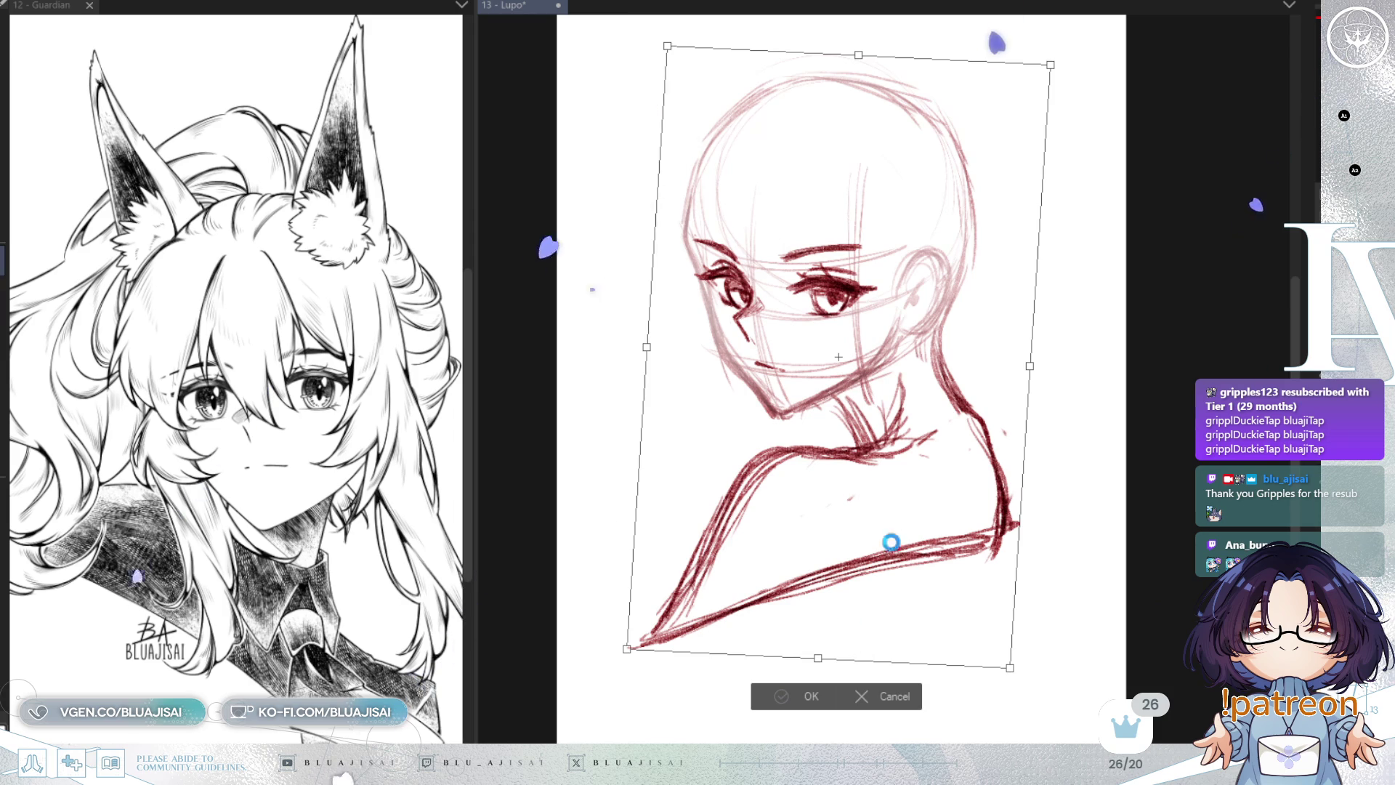
key(Return)
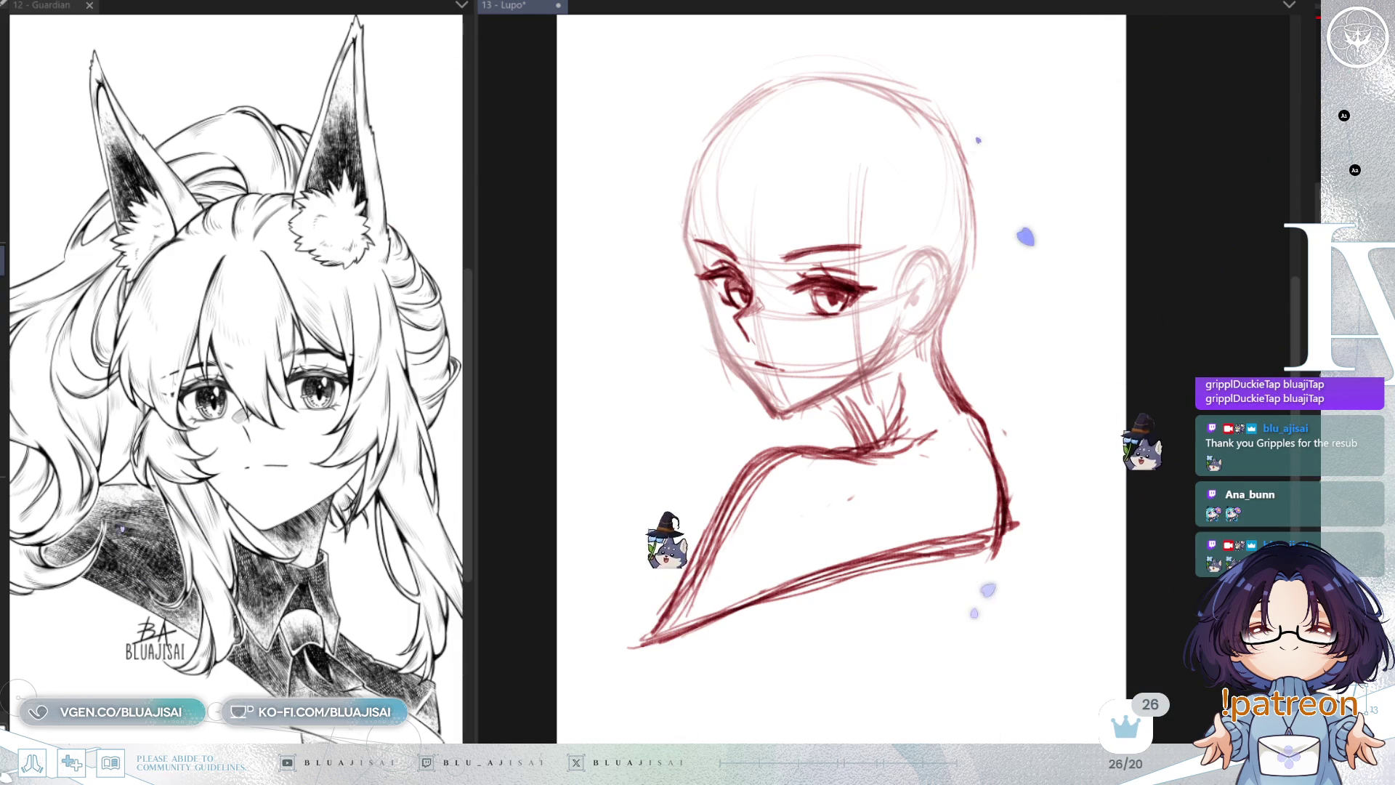
Step: Draw a light stroke along the face's cheek and jaw line
scroll(686, 226, up, 1)
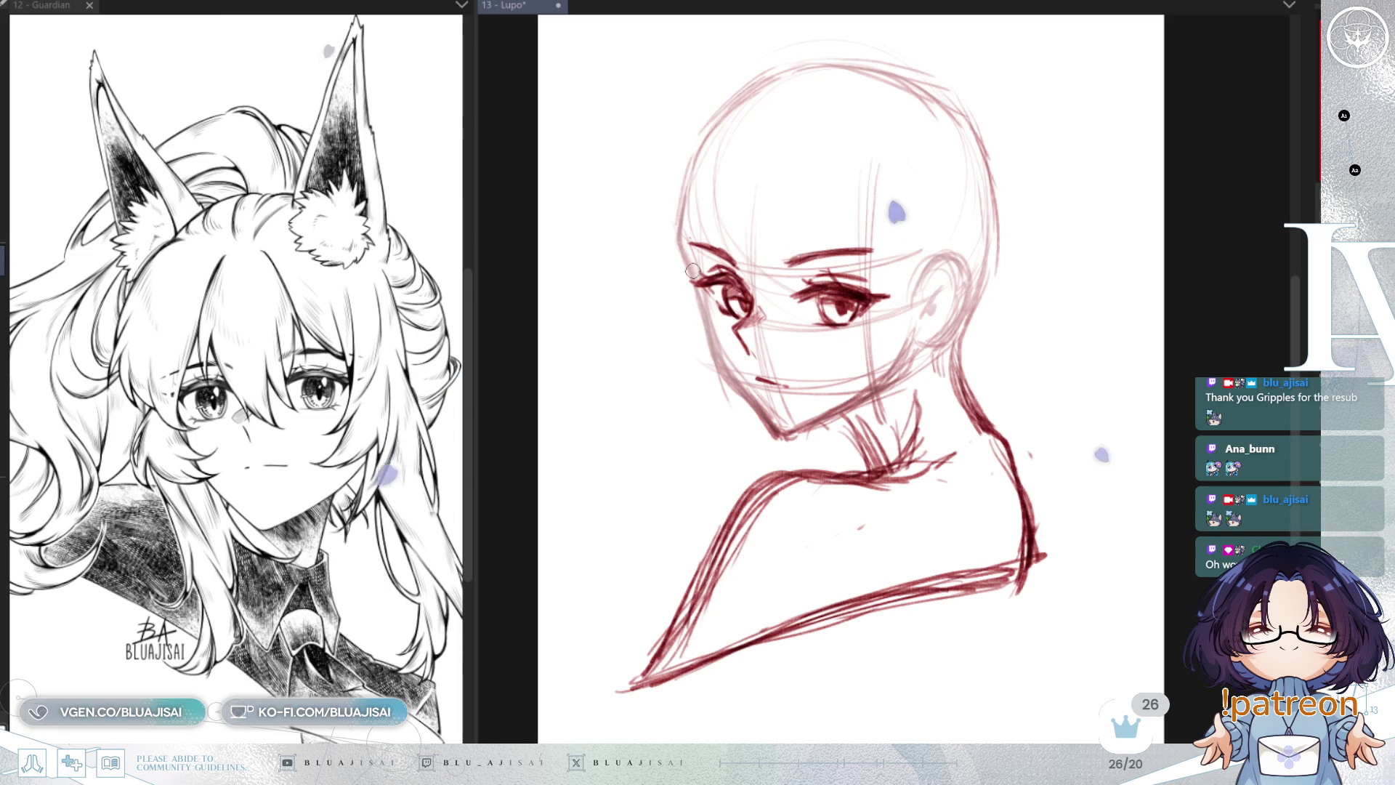
drag(709, 328, 733, 370)
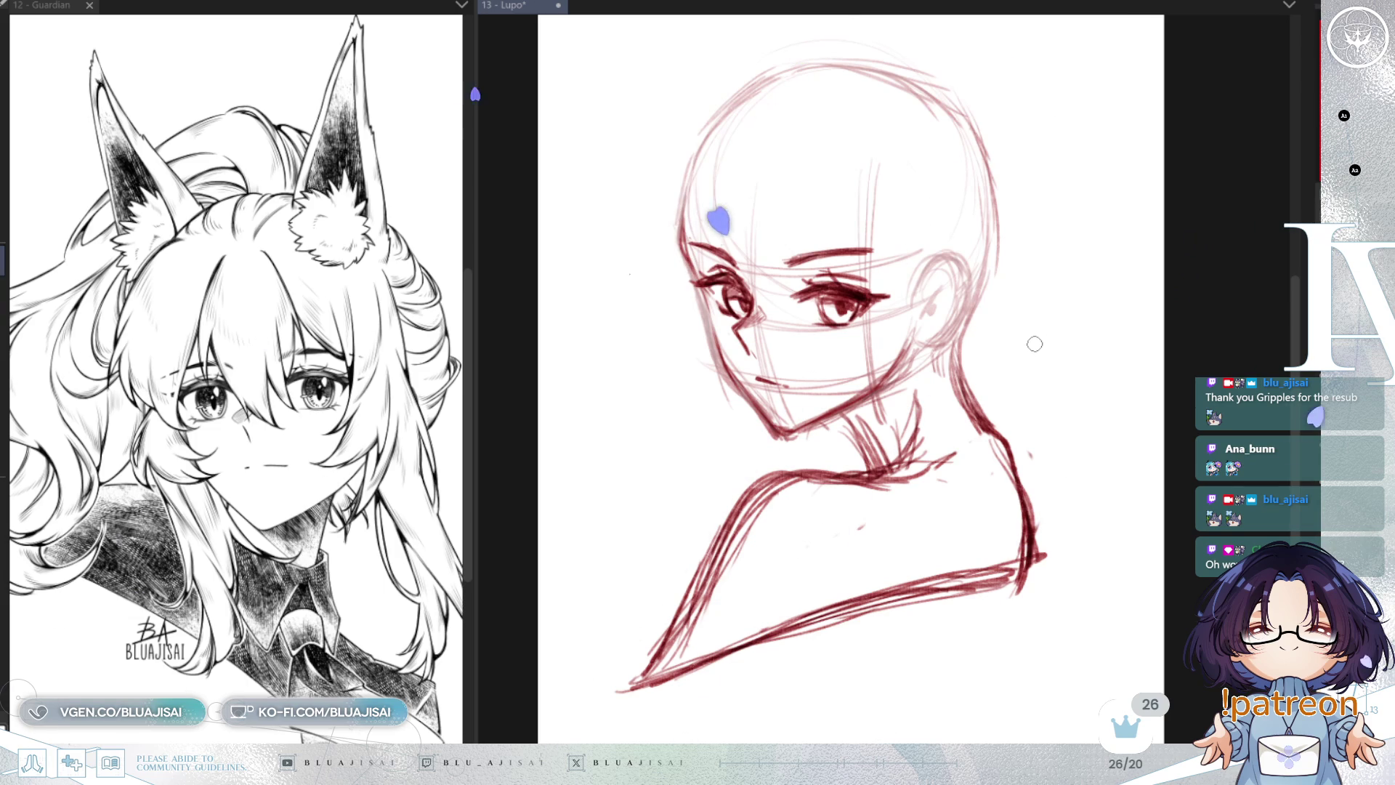
scroll(1092, 321, up, 1)
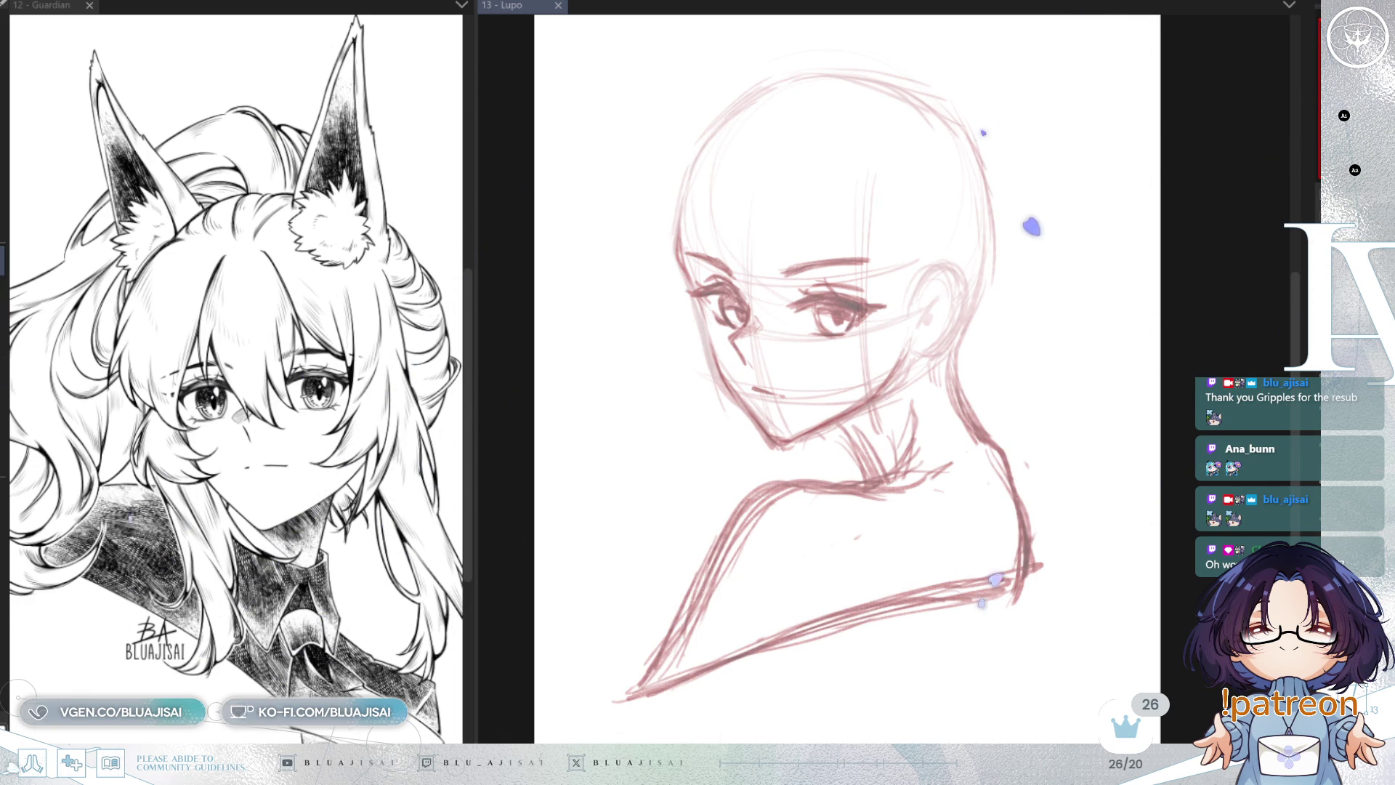
Step: Move the whole sketch lower, mirror it so the face looks right, and save Lupo
scroll(850, 377, down, 1)
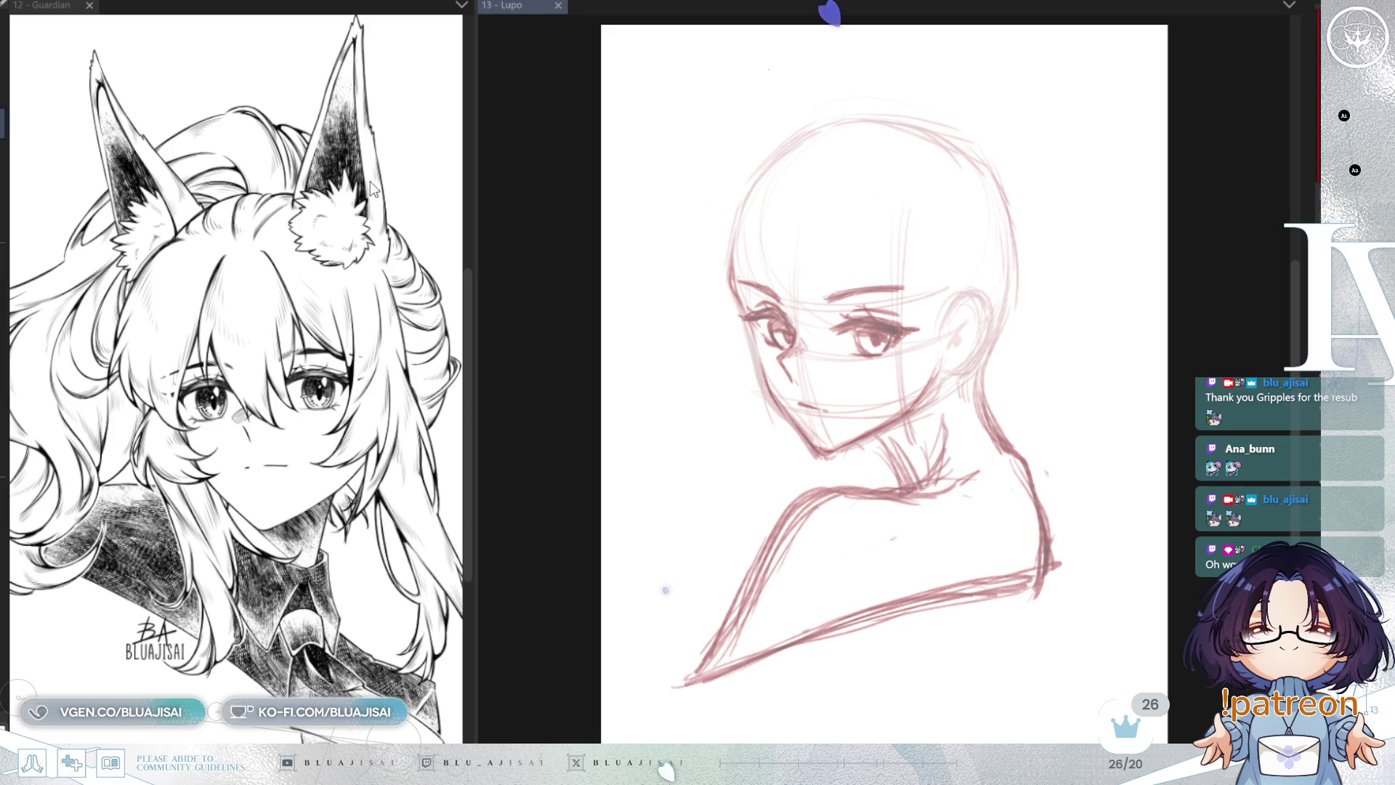
drag(1118, 512, 1119, 576)
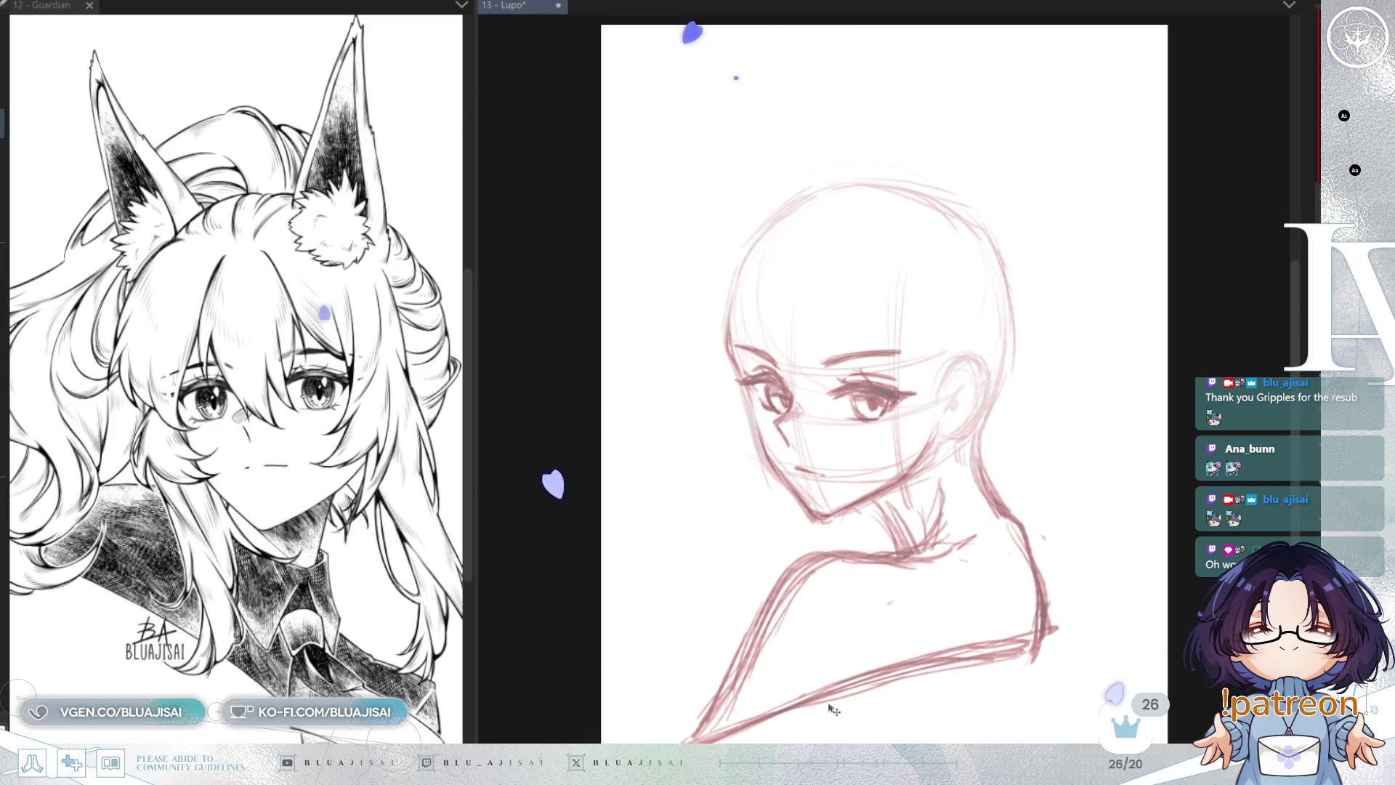
key(h)
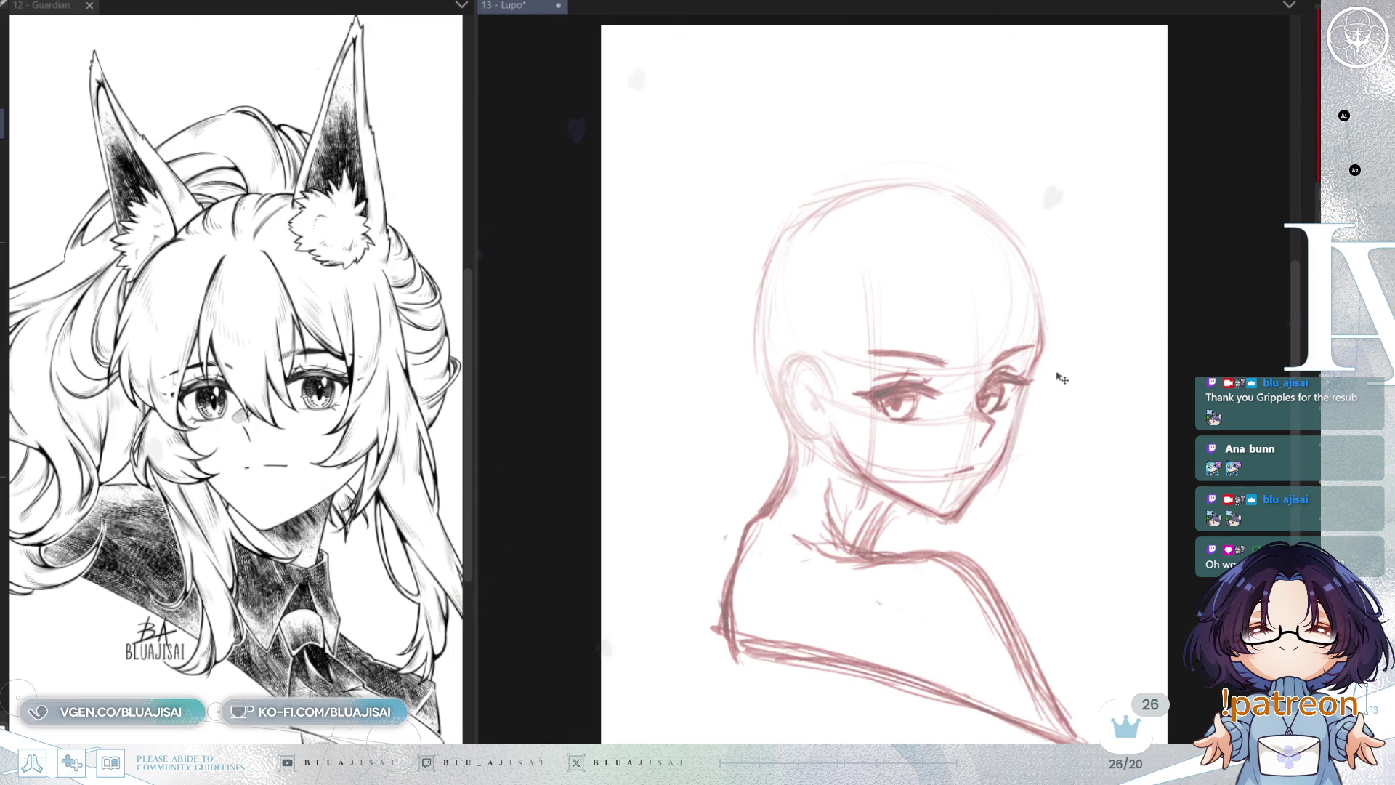
key(ctrl+s)
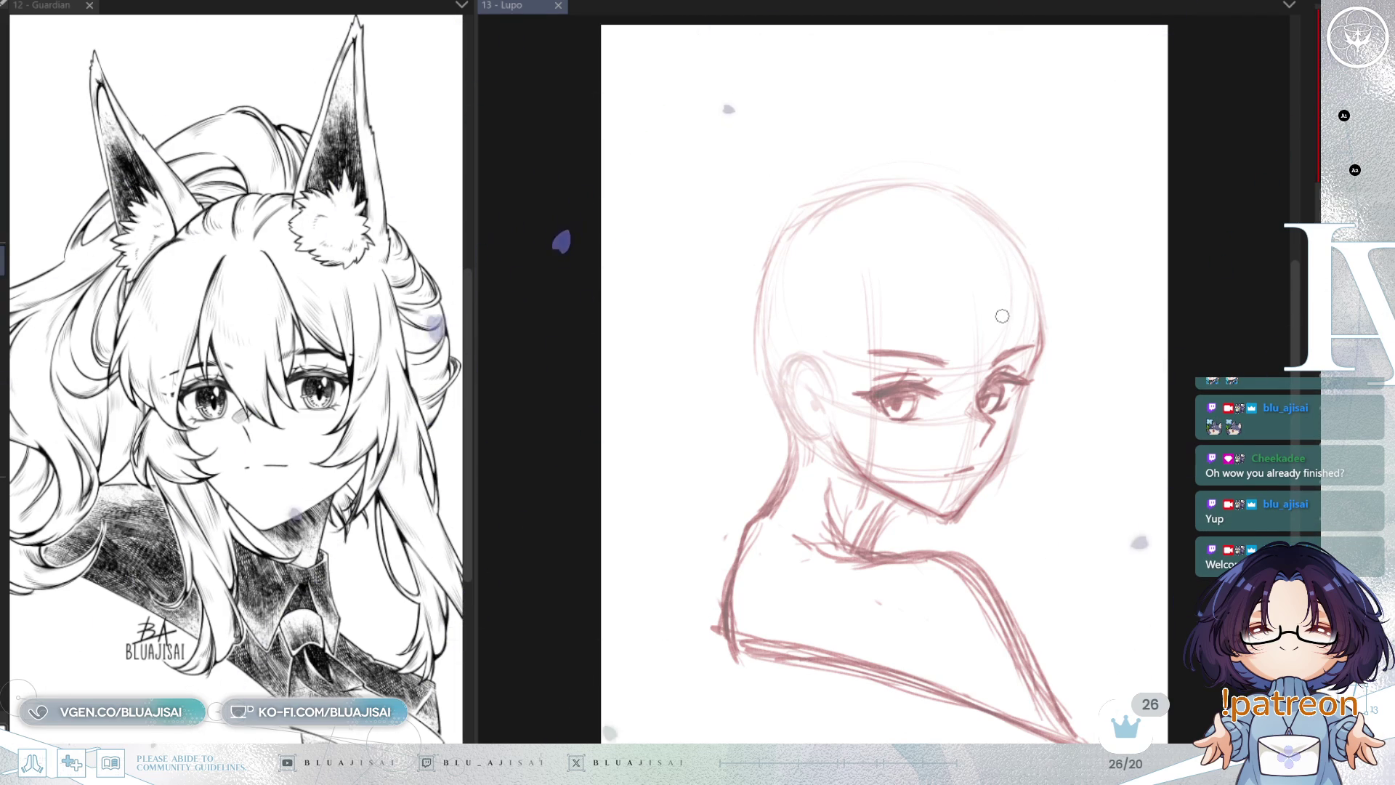
Step: Draw a curved vertical guide stroke beside the right eye, then check it at different zooms
drag(970, 289, 982, 421)
scroll(1016, 371, up, 2)
scroll(992, 243, down, 2)
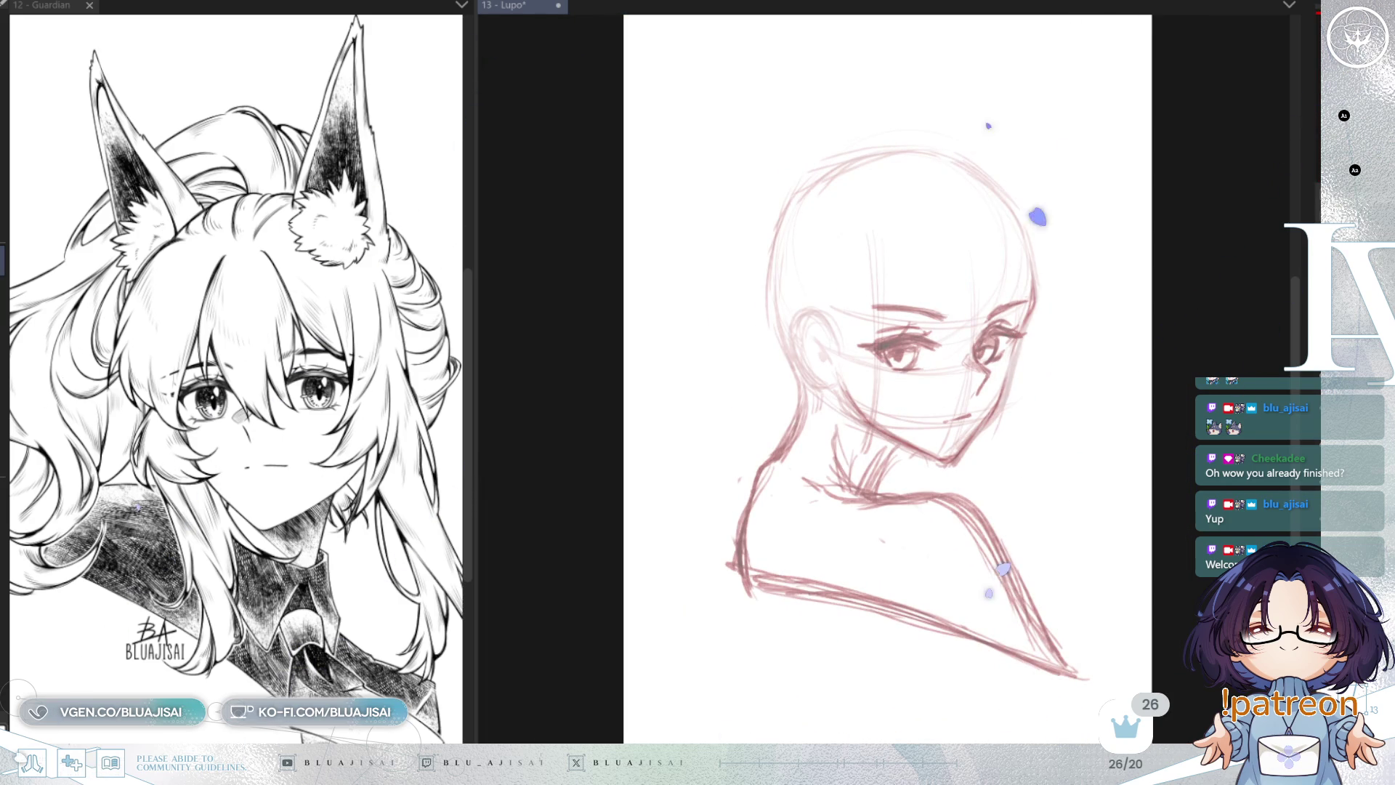
scroll(923, 219, up, 1)
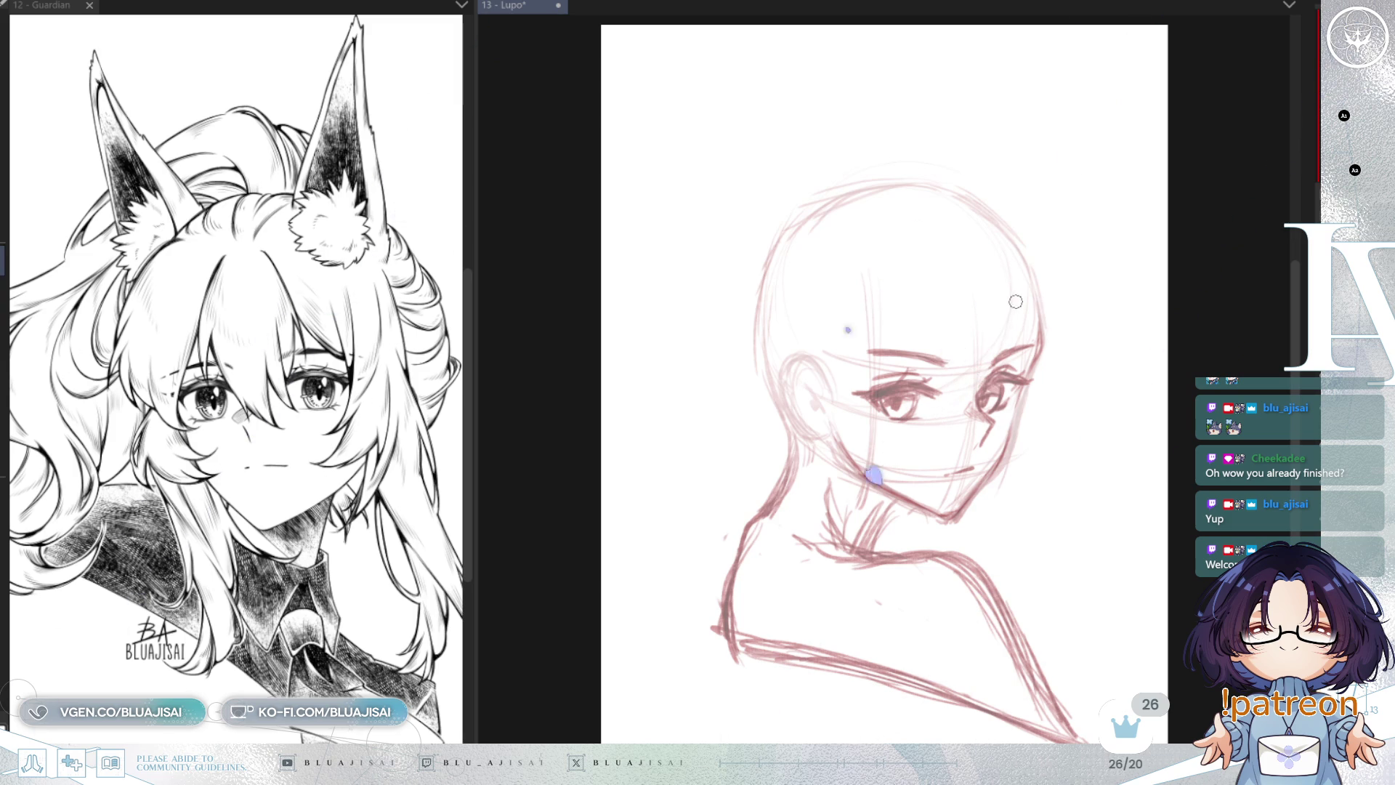
Step: Sketch two diagonal hair strands across the face and eye, checking them on a flipped canvas
drag(970, 287, 908, 429)
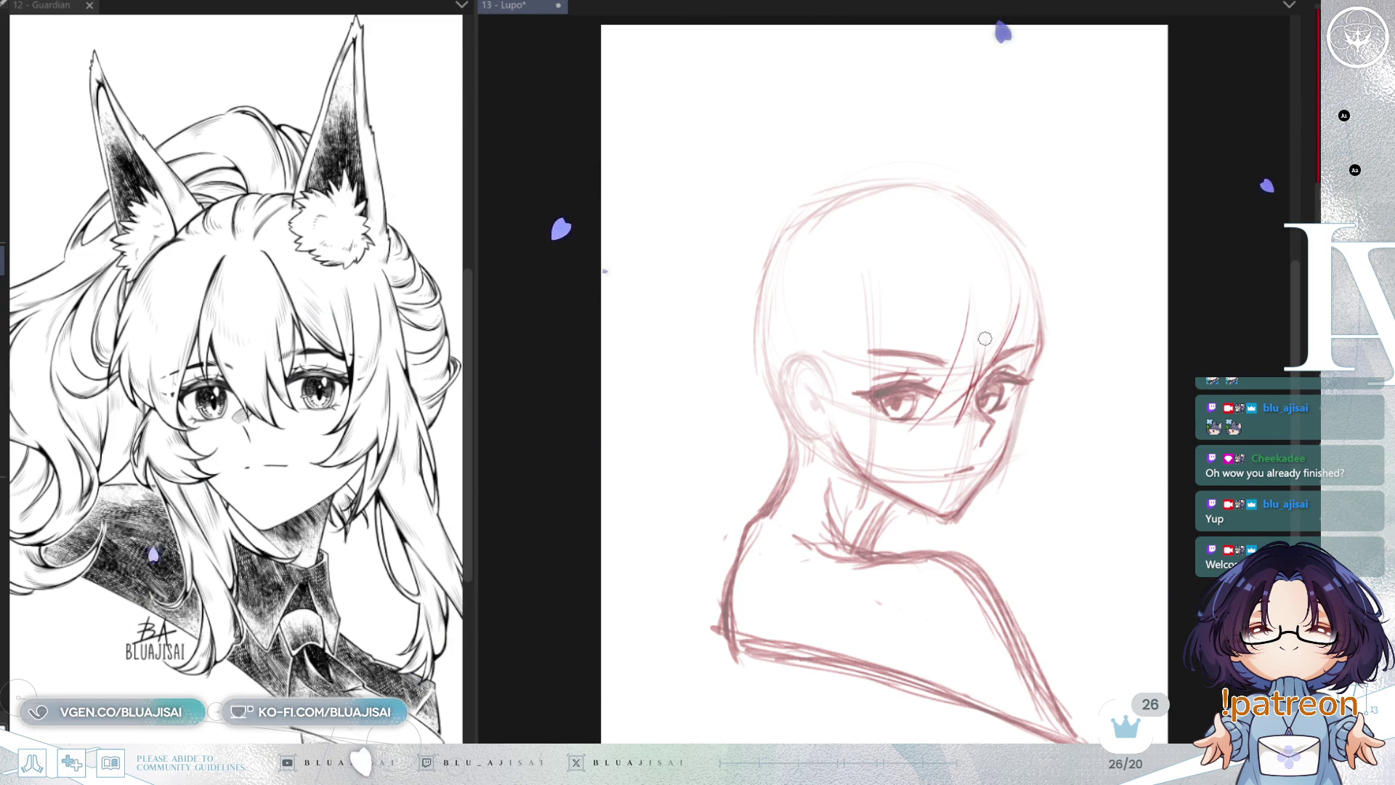
drag(947, 341, 849, 404)
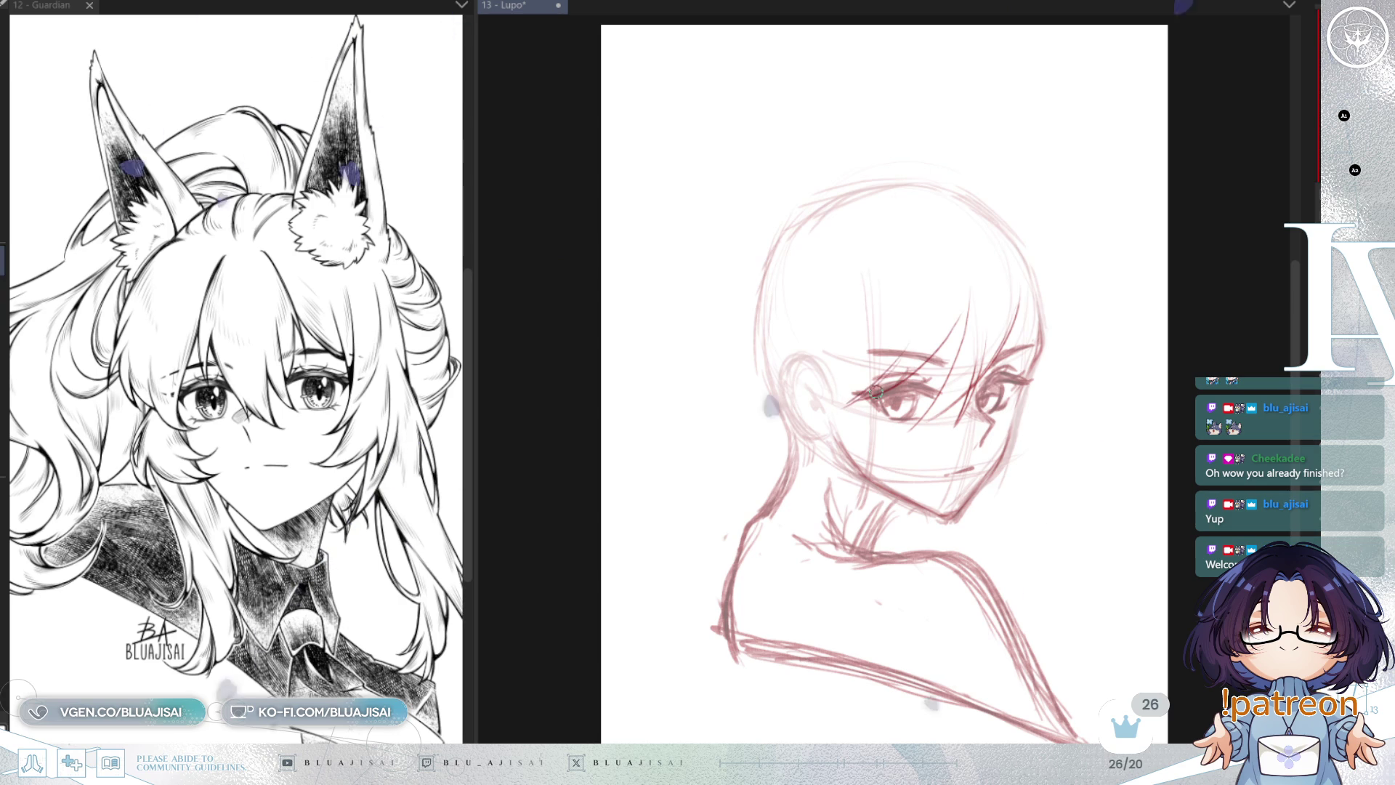
key(h)
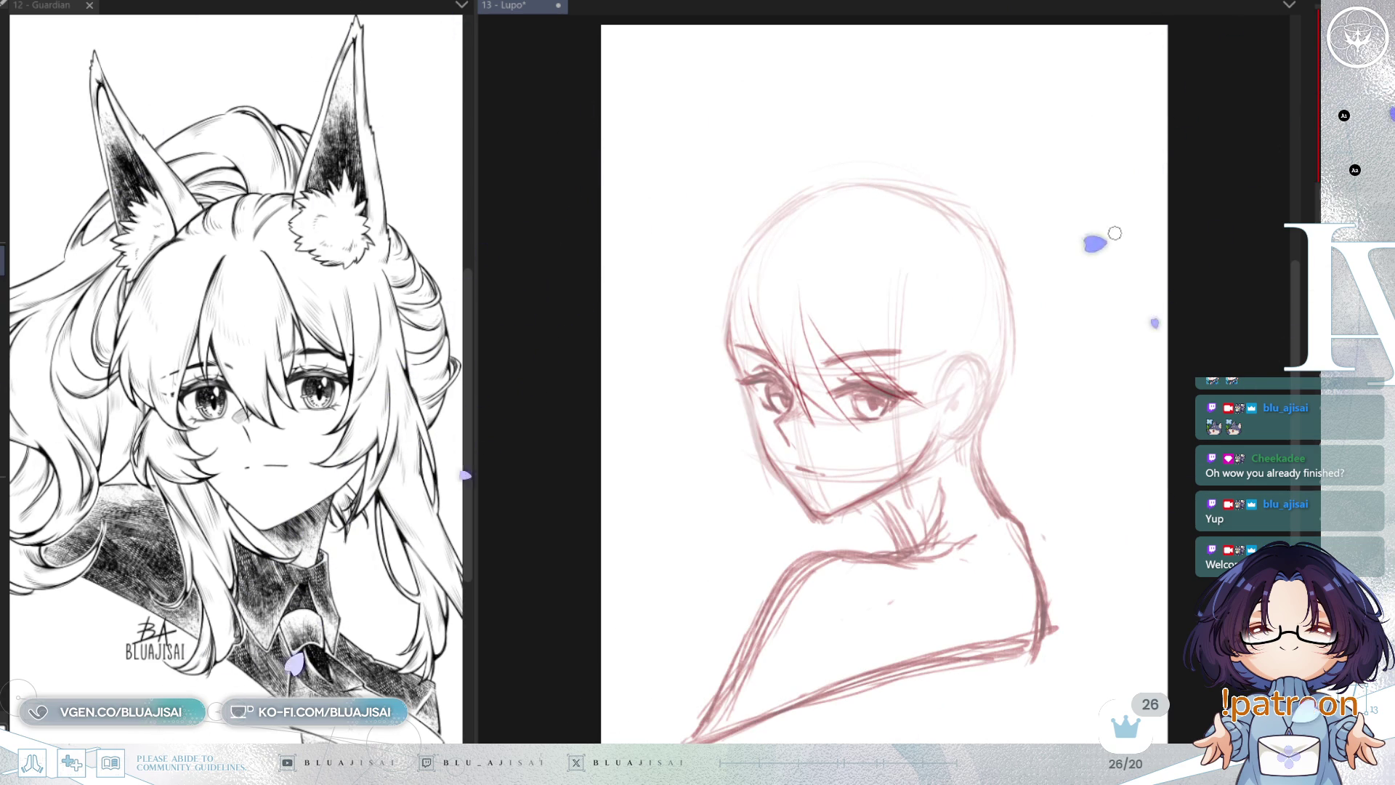
key(h)
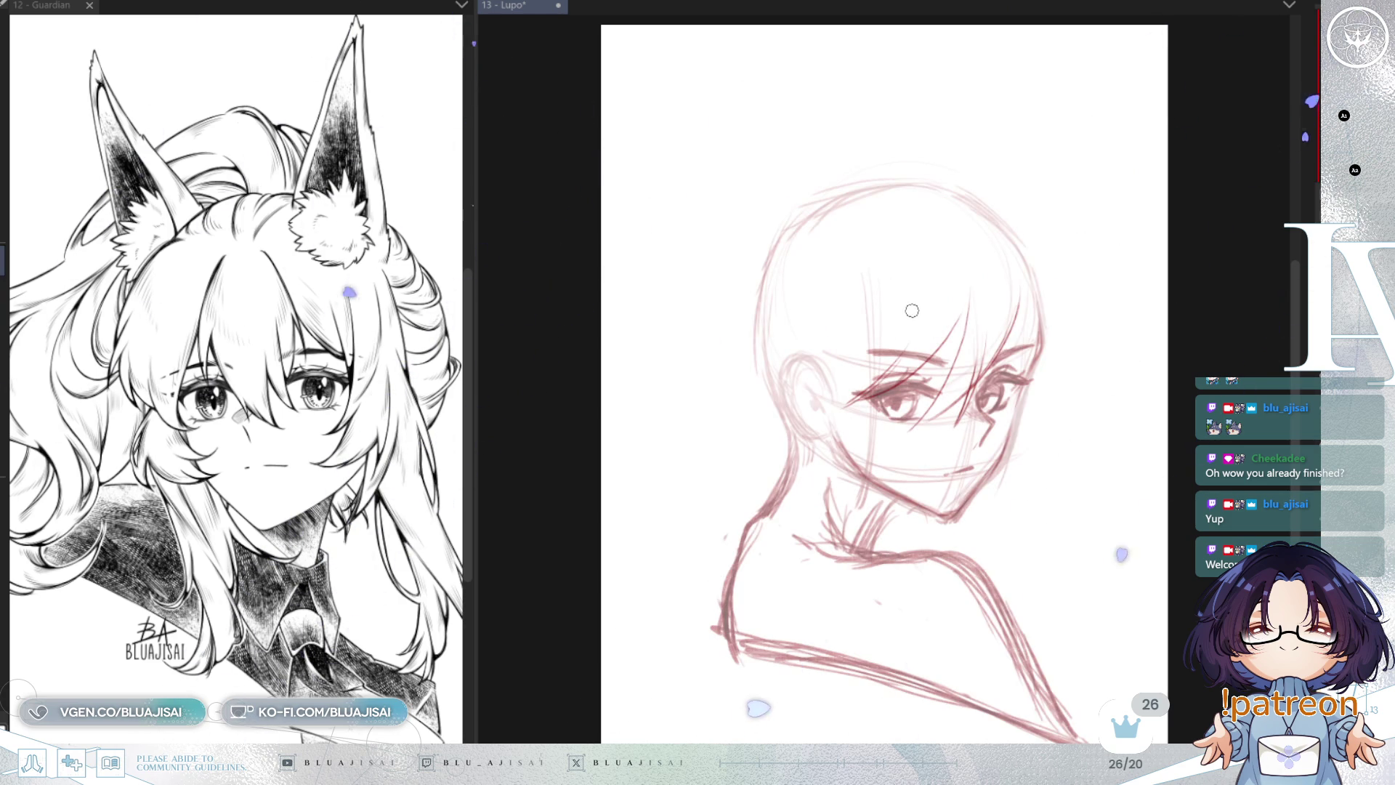
Step: Add a cheek stroke and a darkened oval atop the head for the left ear
drag(854, 458, 879, 391)
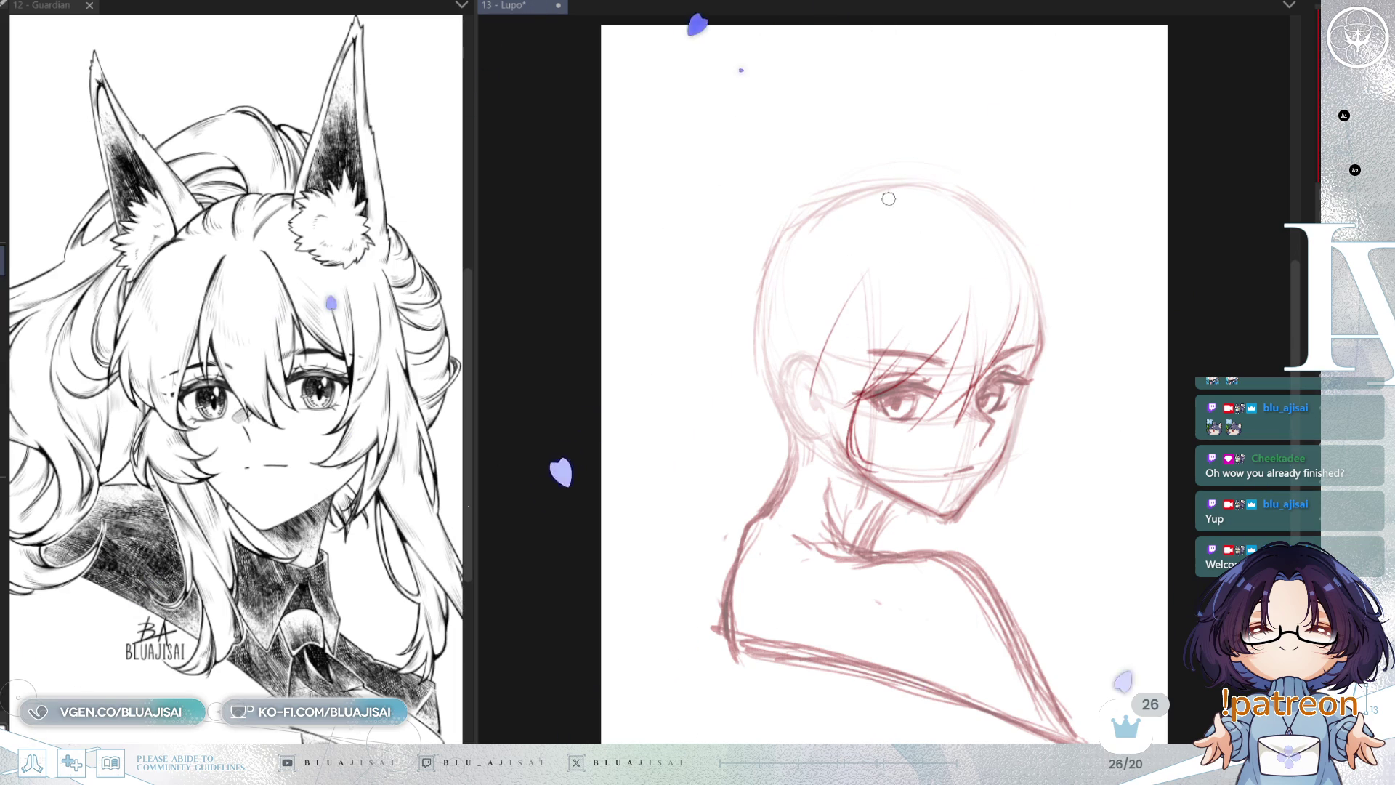
mouse_move(842, 254)
mouse_down()
mouse_move(886, 227)
mouse_move(814, 265)
mouse_up()
mouse_move(881, 222)
mouse_down()
mouse_move(812, 234)
mouse_move(809, 249)
mouse_move(845, 136)
mouse_move(863, 147)
mouse_move(798, 259)
mouse_up()
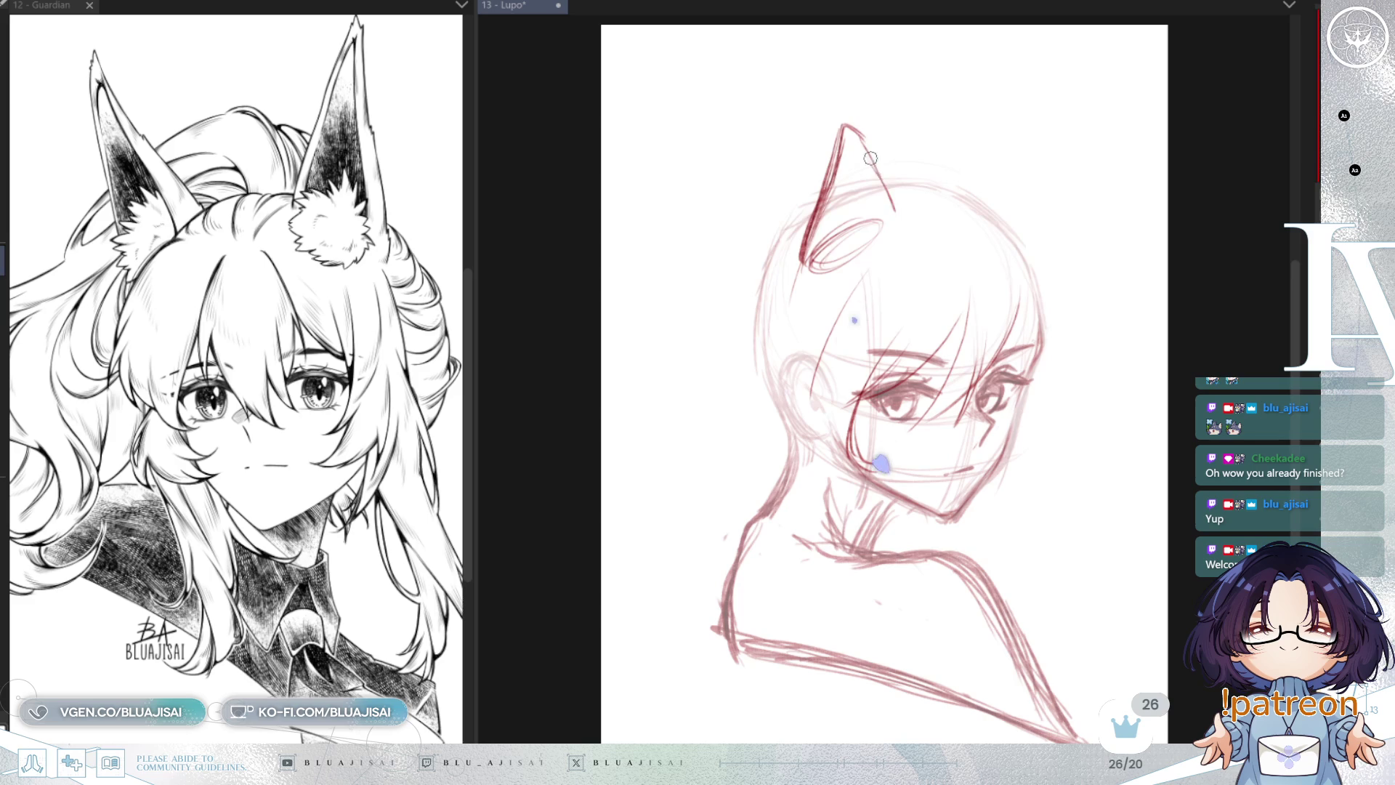
Step: Outline the right cat ear with a darker outer edge and add two hair strands from the forehead
mouse_move(1006, 200)
mouse_down()
mouse_move(1072, 171)
mouse_move(1048, 241)
mouse_up()
drag(1074, 167, 1033, 255)
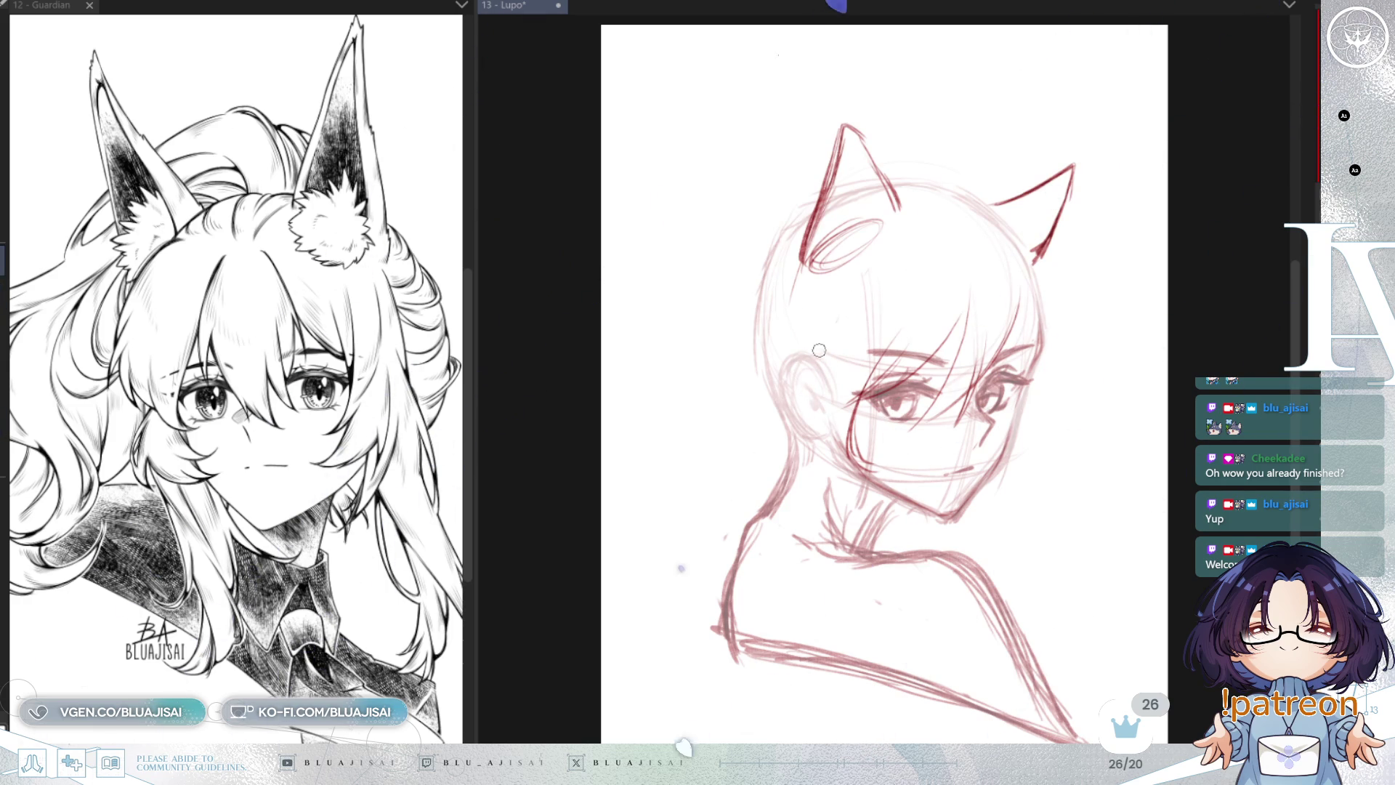
drag(859, 280, 790, 382)
key(ctrl+z)
mouse_move(850, 285)
mouse_down()
mouse_move(767, 398)
mouse_move(812, 485)
mouse_up()
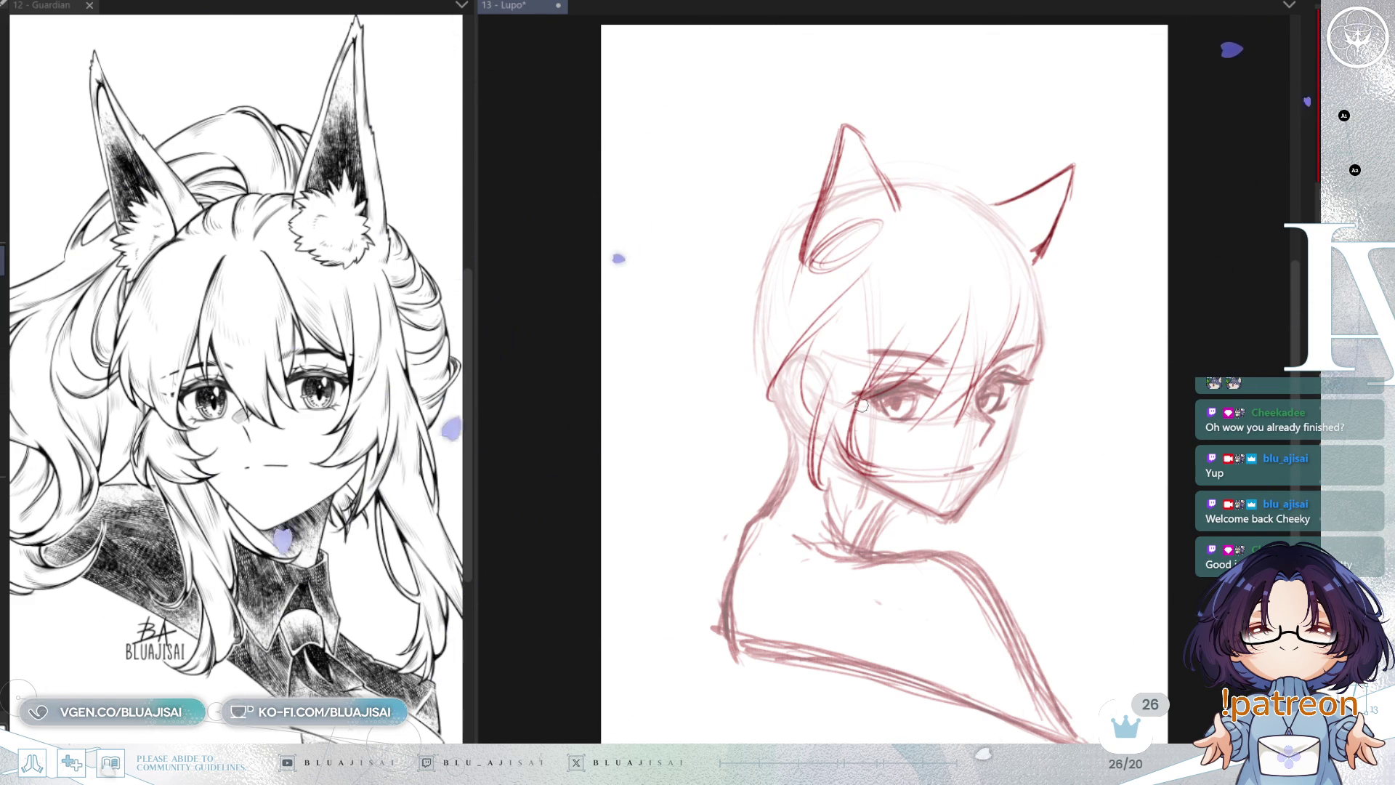
drag(898, 322, 858, 468)
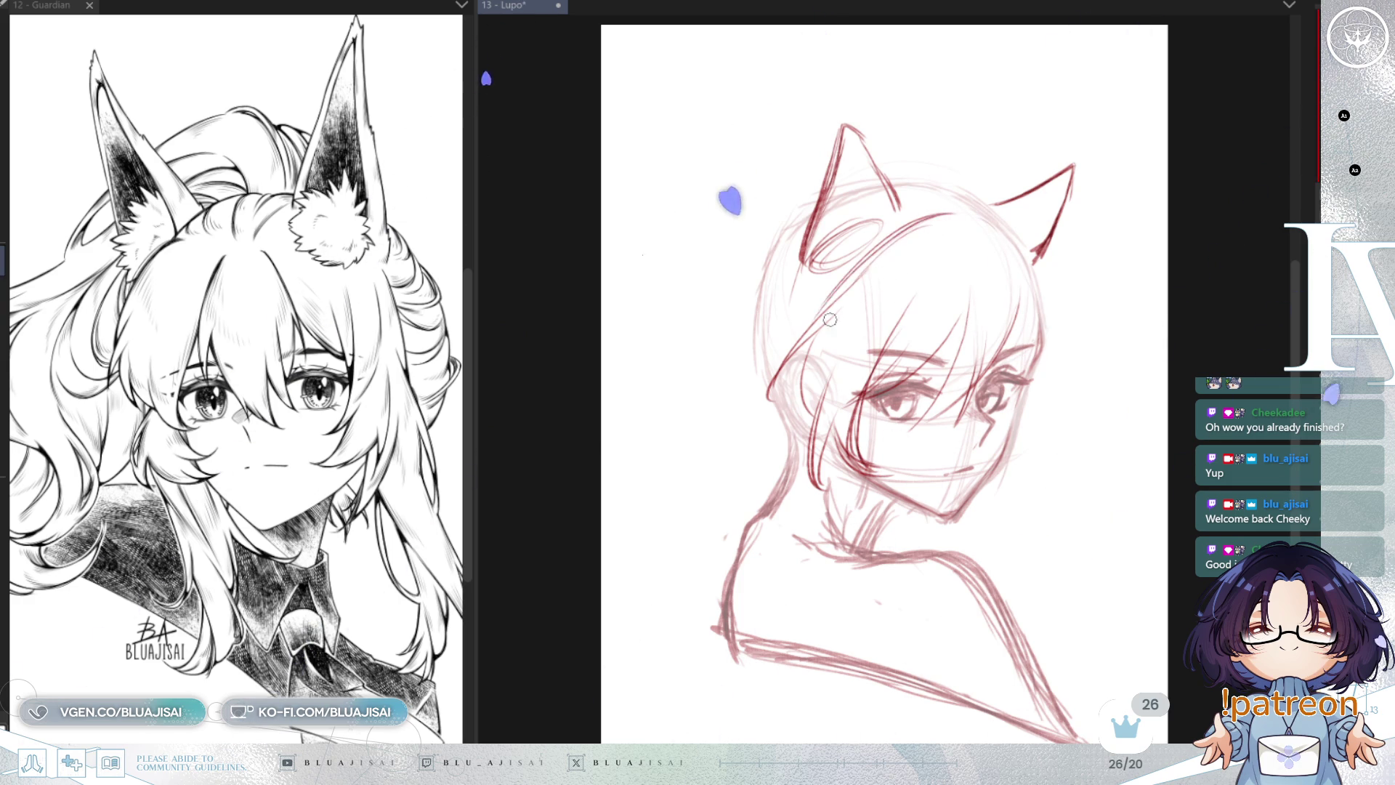
key(e)
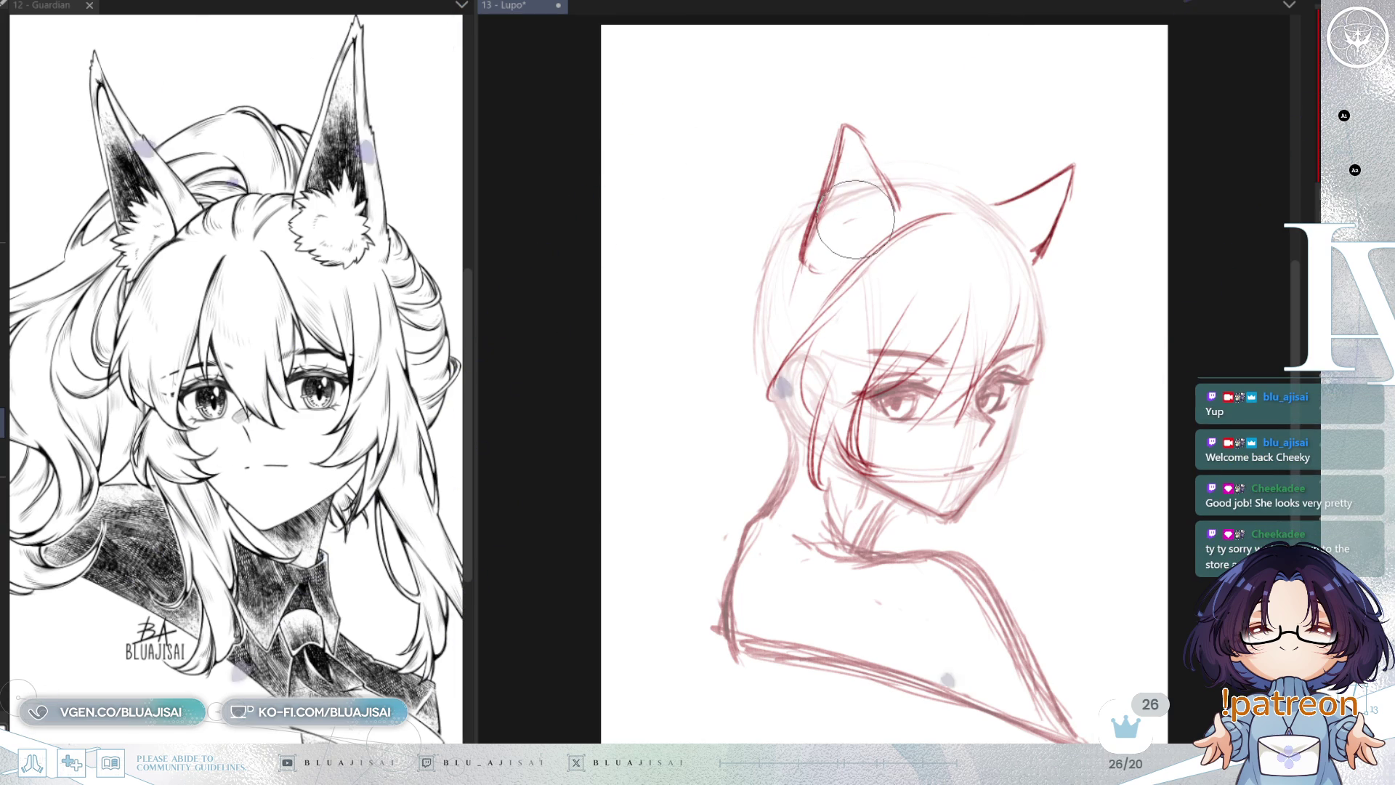
key(p)
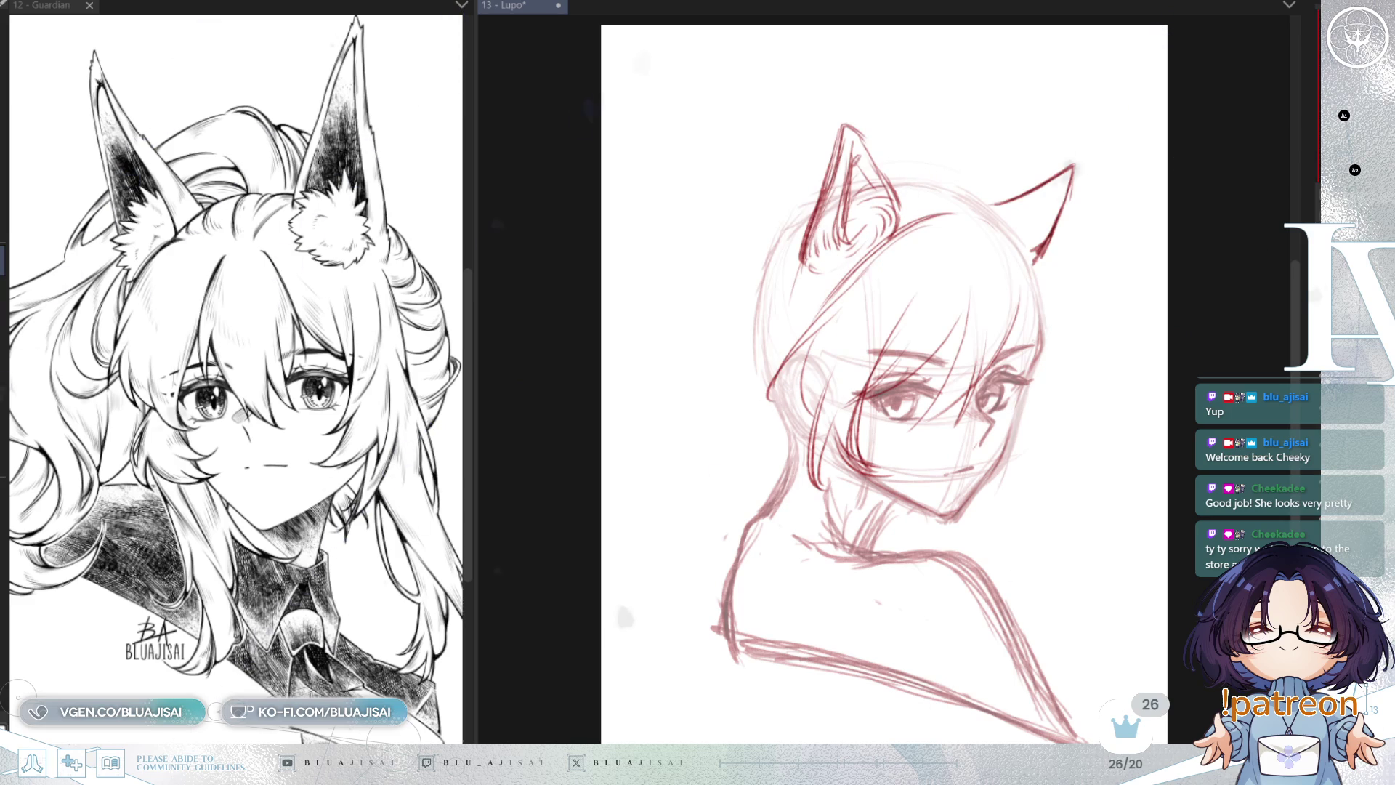
Step: Save the Lupo file and undo the stray stroke running down to the nose
key(ctrl+s)
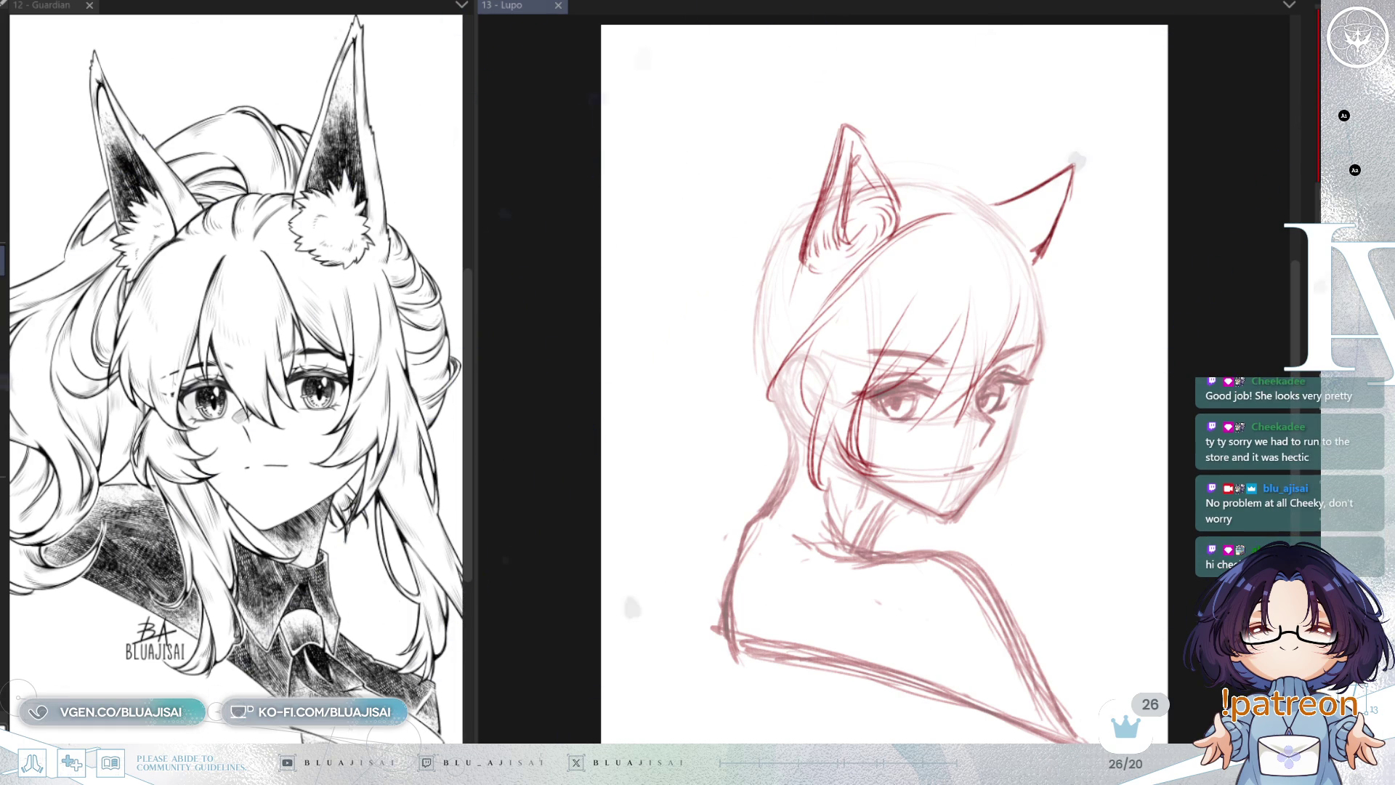
click(937, 48)
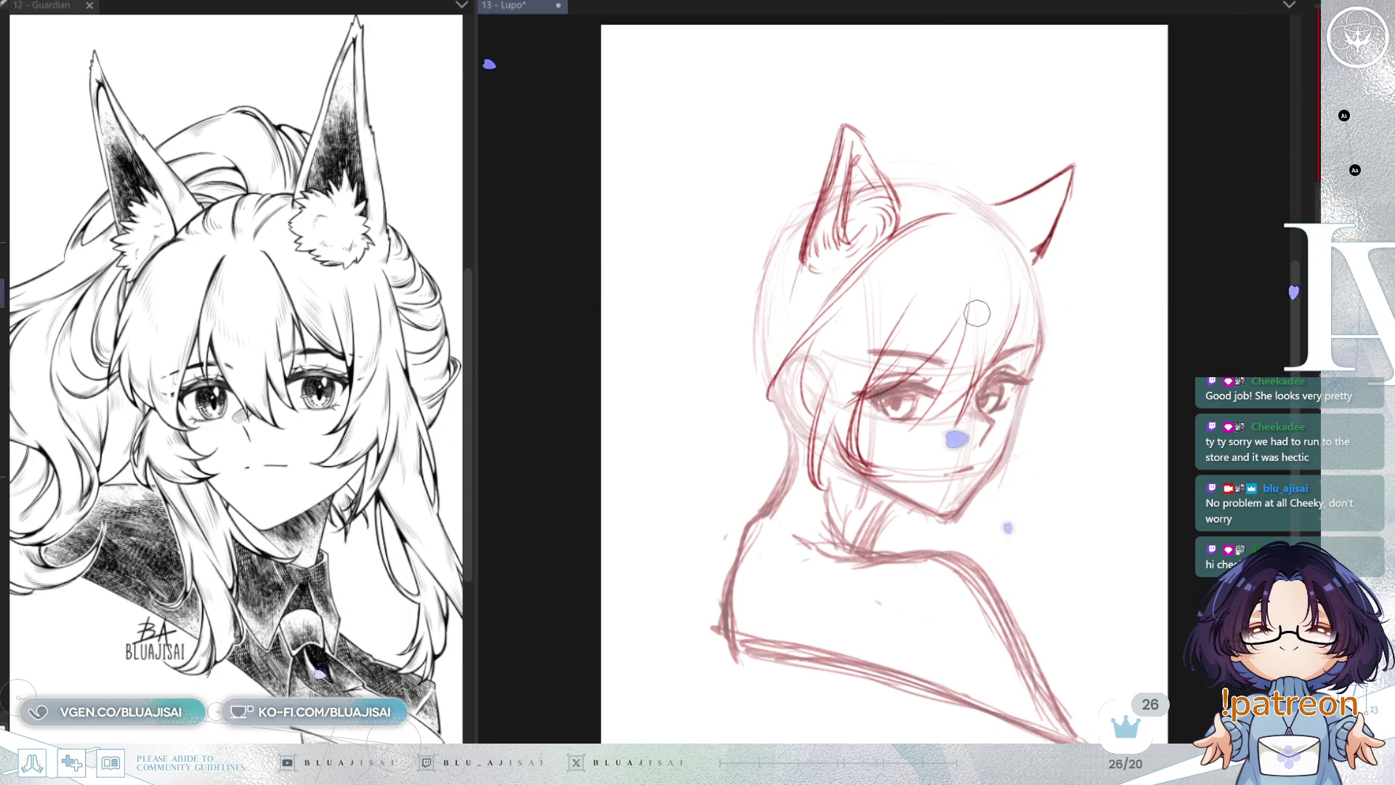
key(ctrl+z)
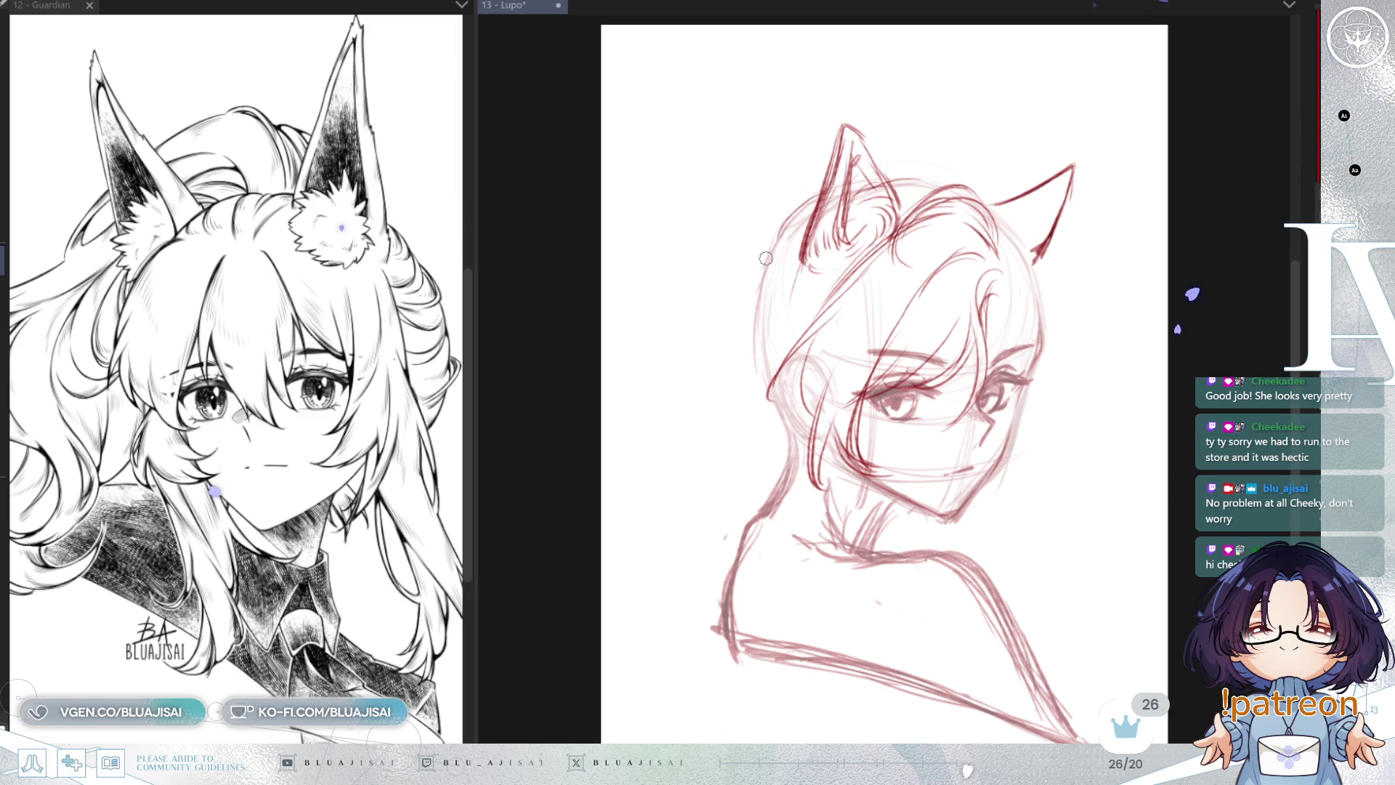
Step: Replace the curved stroke left of the head with a longer curved hair line
key(ctrl+z)
drag(724, 362, 749, 298)
drag(720, 363, 773, 240)
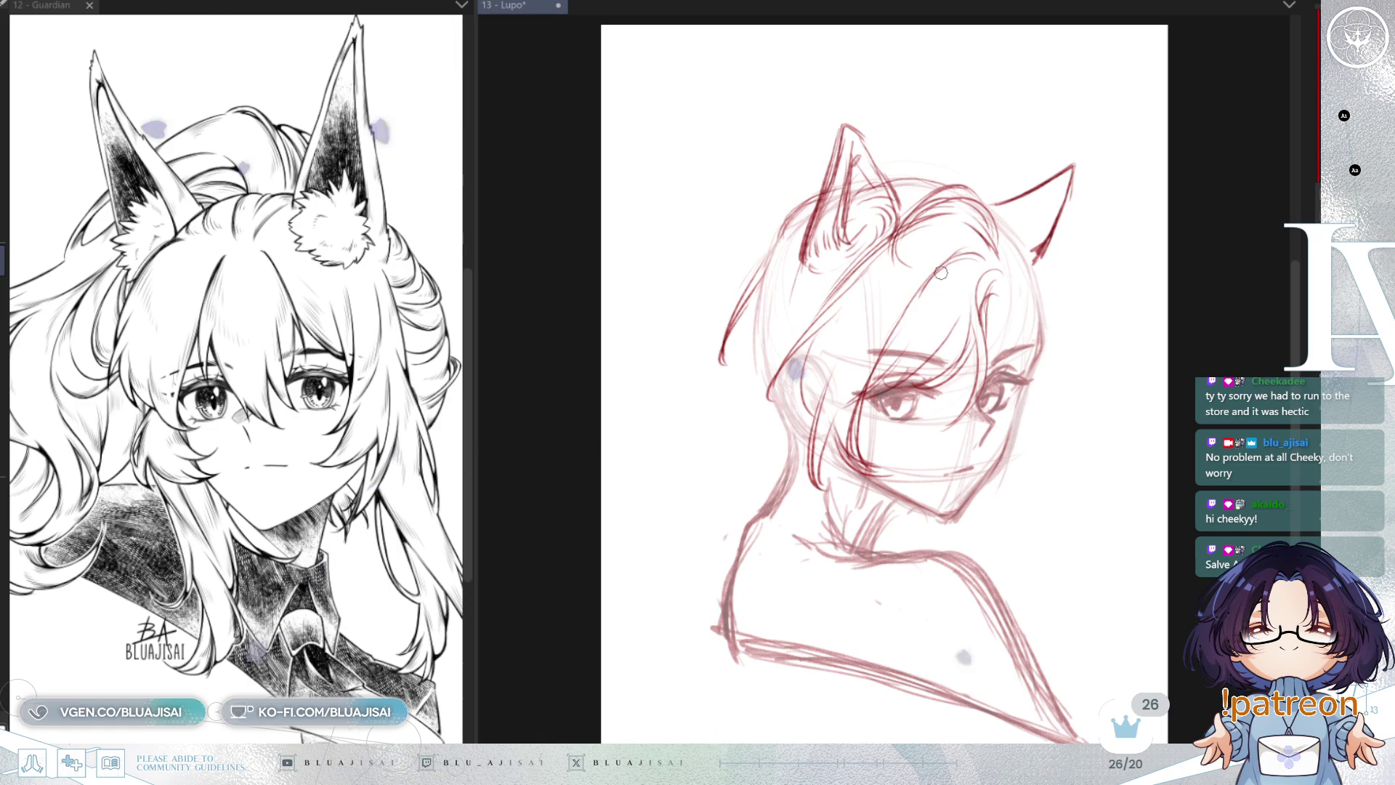
Step: Erase and rework the cheek and jaw line, then add hair strands on the left side
key(e)
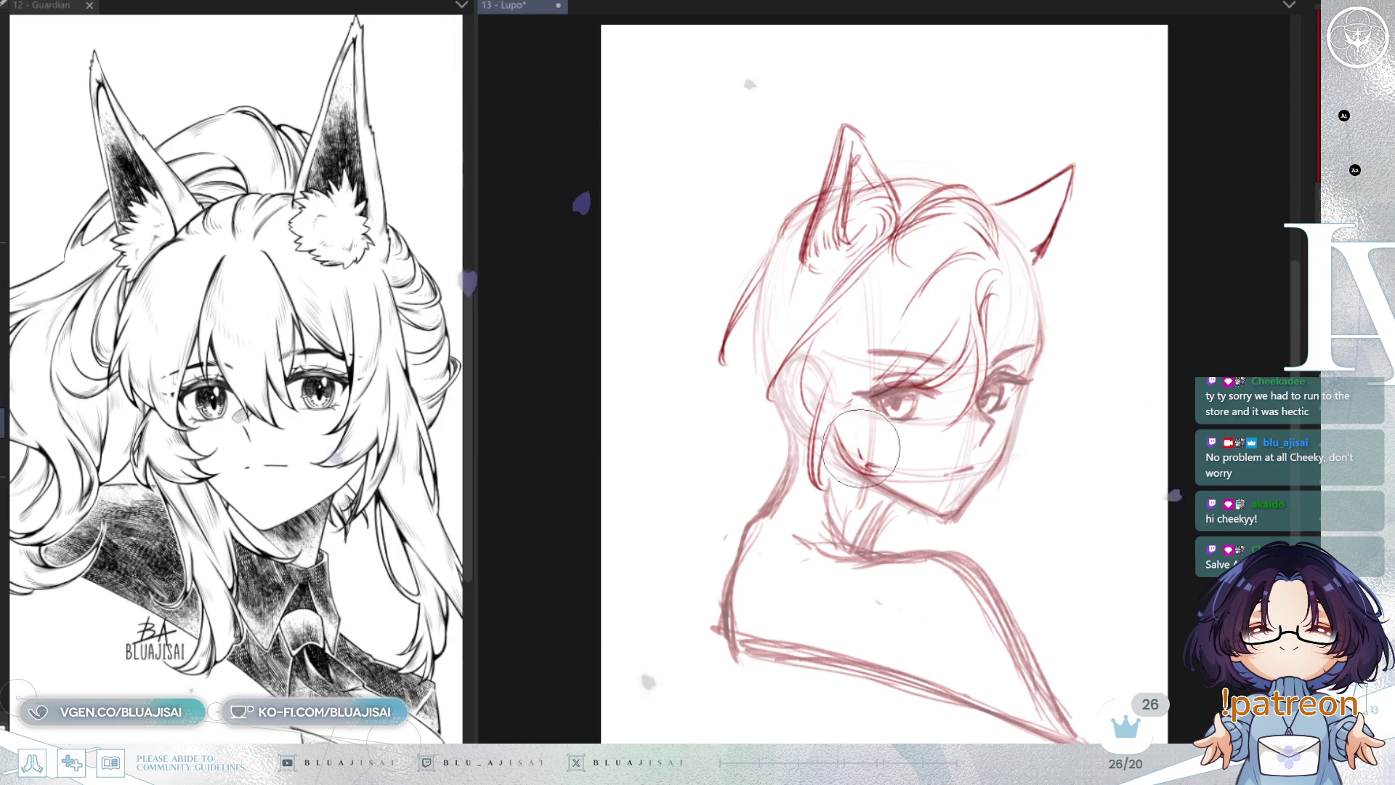
mouse_move(901, 341)
mouse_down()
mouse_move(860, 451)
mouse_move(814, 476)
mouse_up()
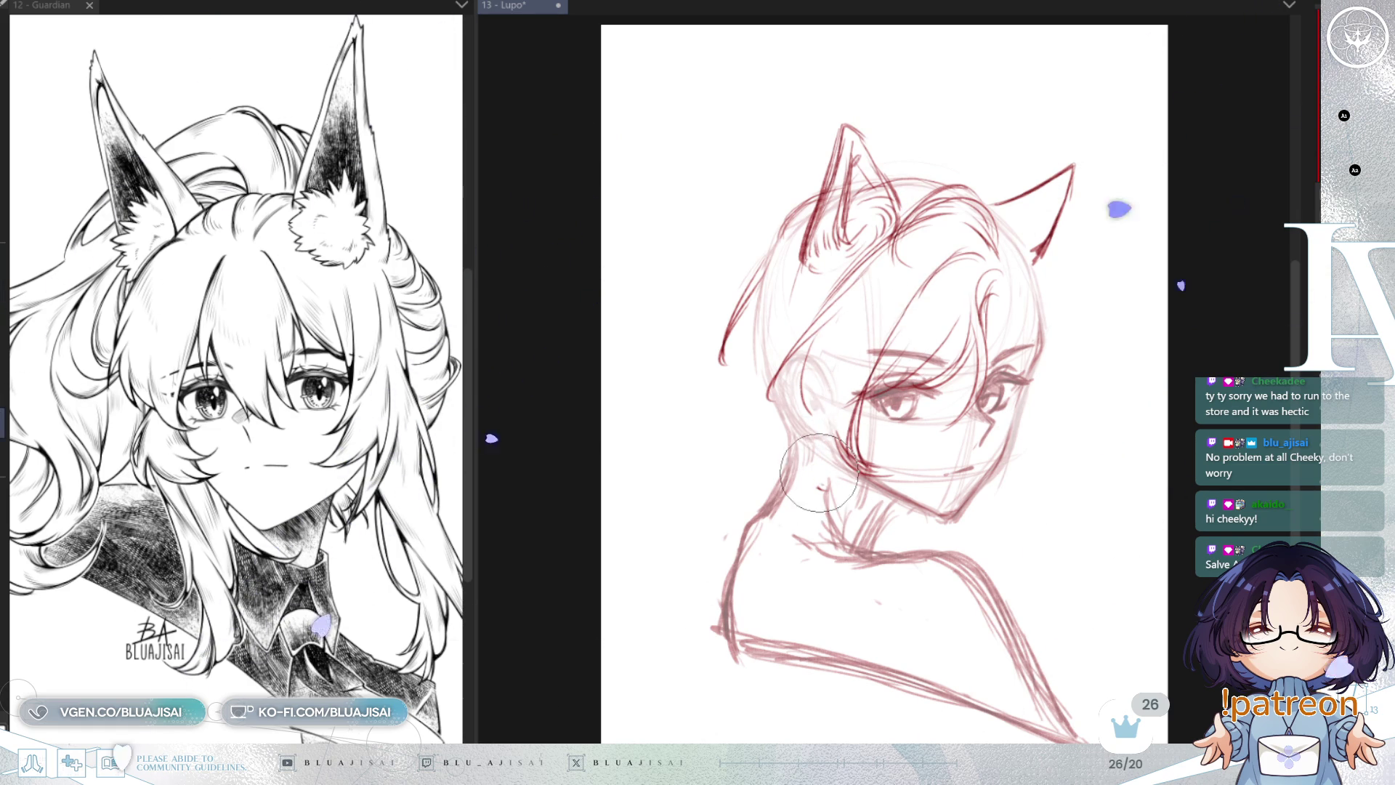
key(e)
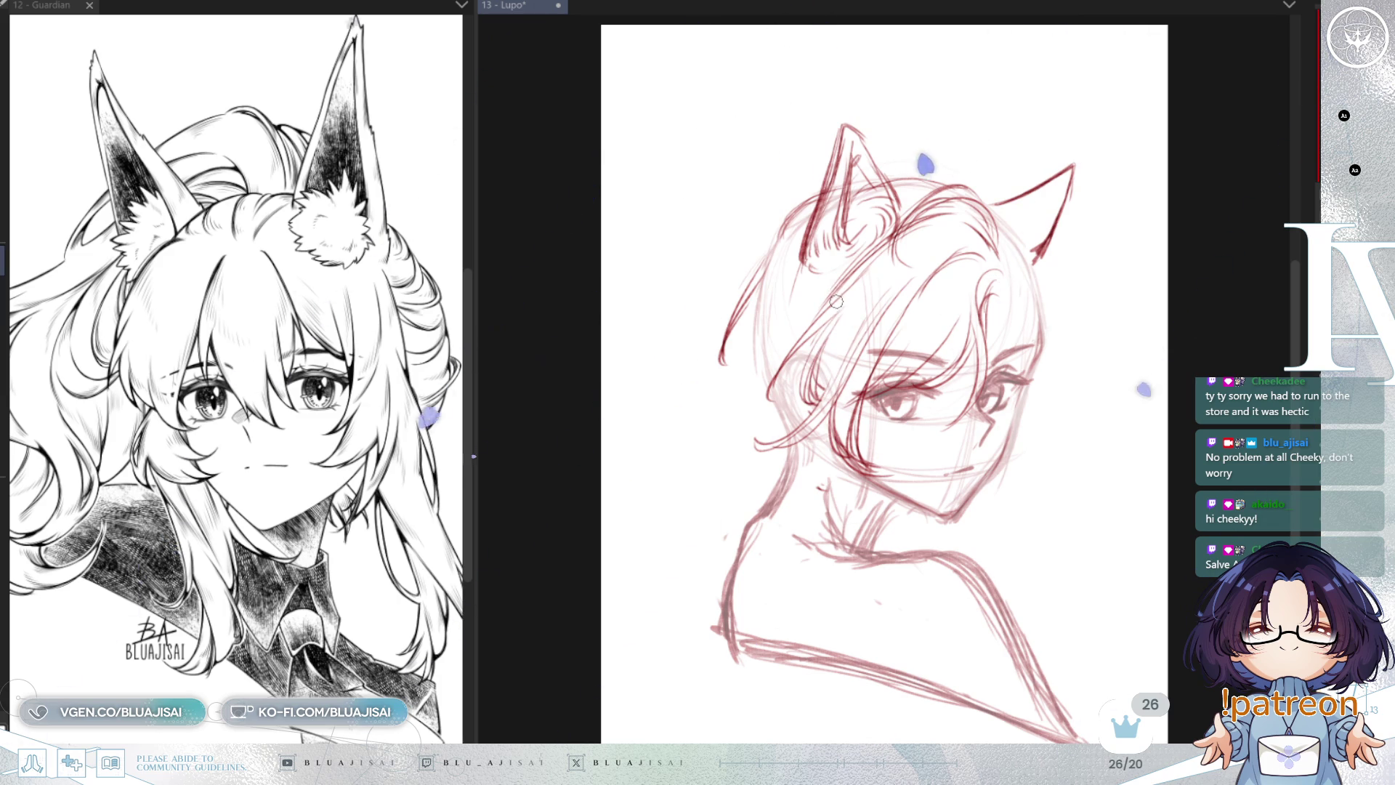
drag(806, 313, 759, 392)
drag(796, 341, 752, 403)
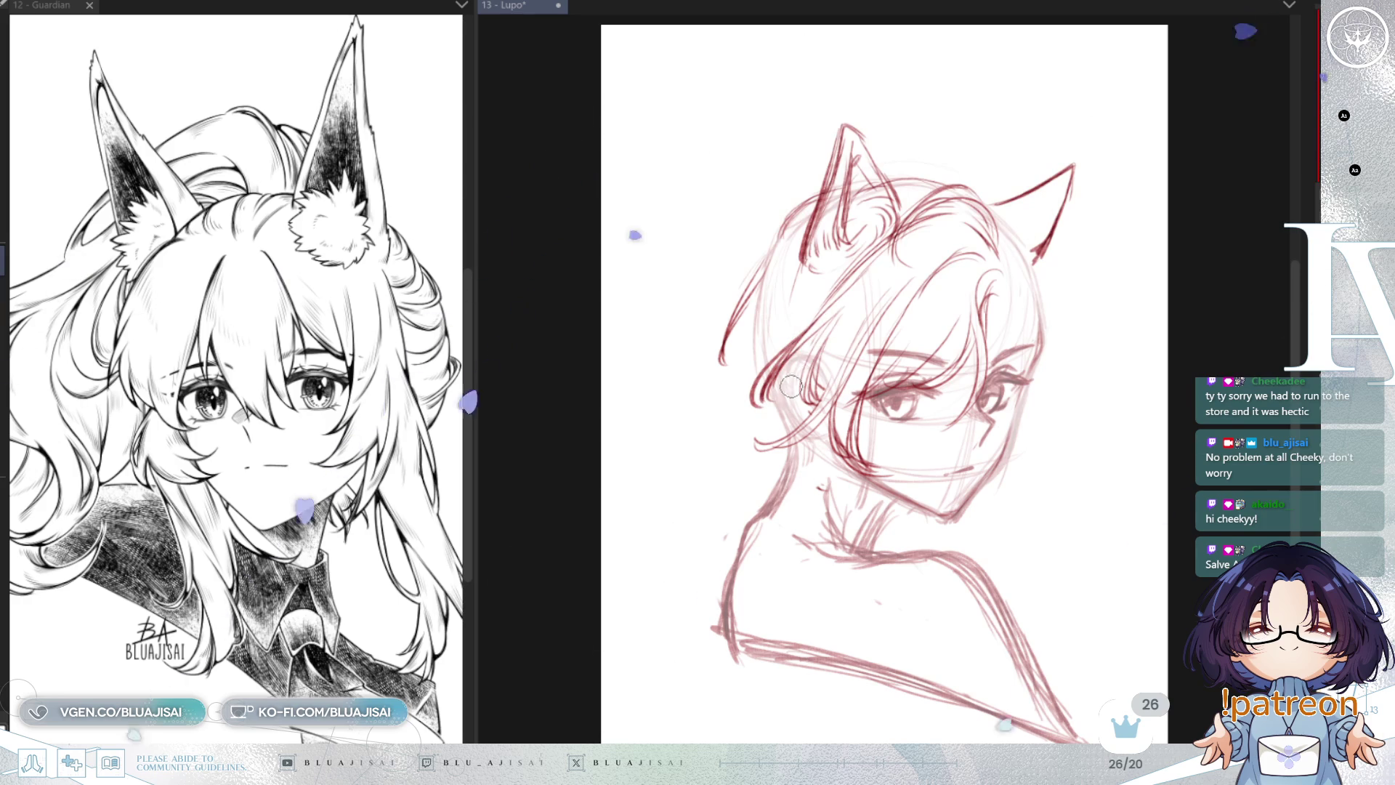
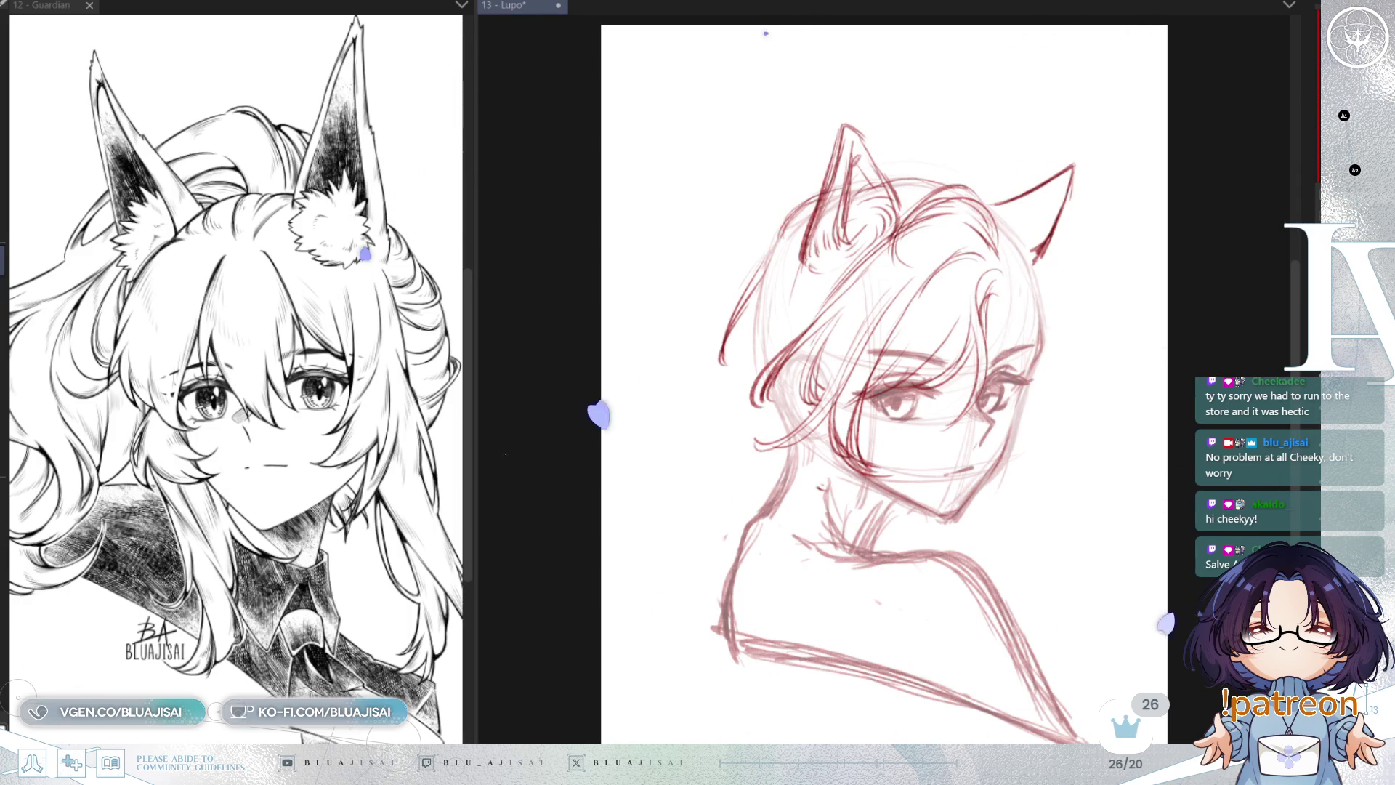
Step: Draw a short forehead strand, then redo the long strand curving down toward the eye until it looks right
drag(812, 347, 803, 400)
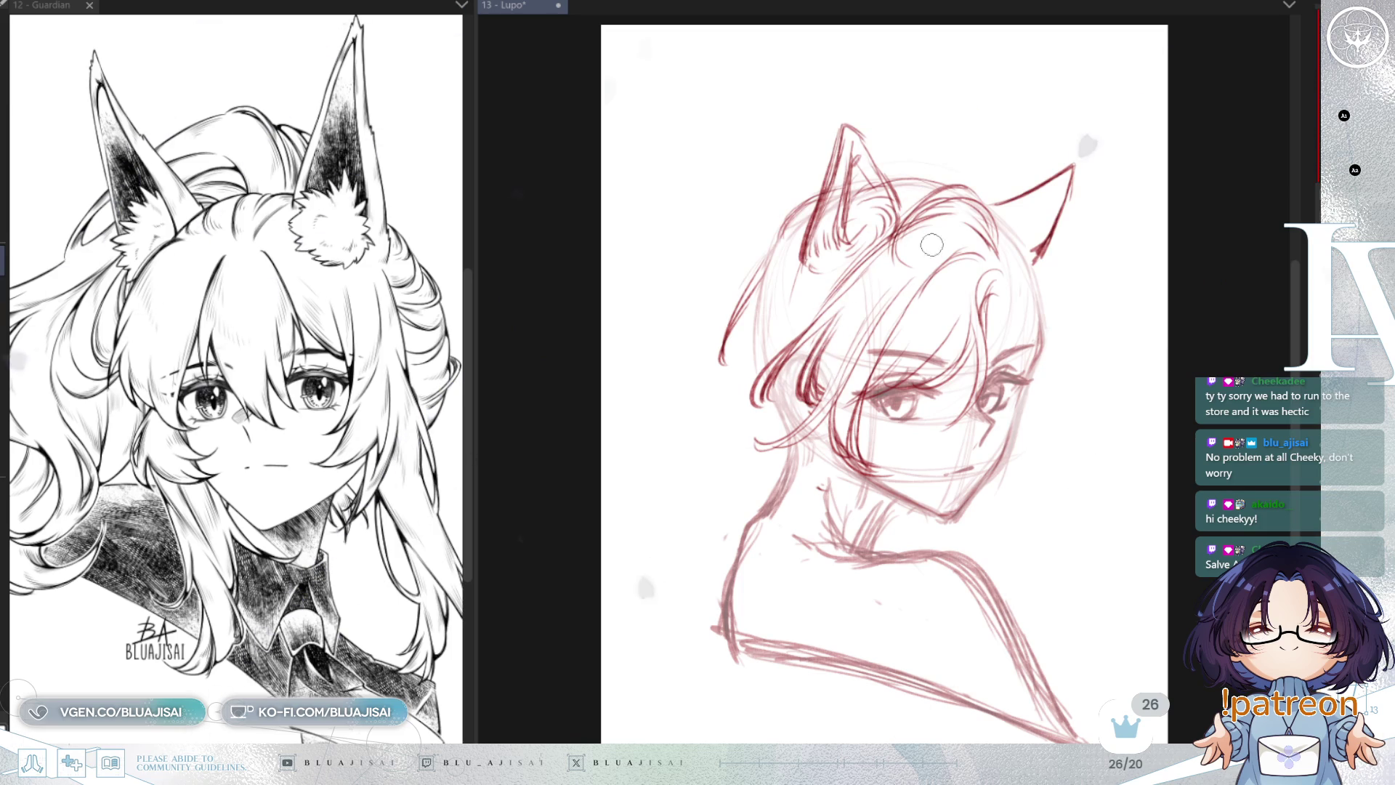
drag(946, 260, 902, 403)
key(ctrl+z)
drag(947, 261, 919, 396)
key(ctrl+z)
drag(945, 305, 910, 378)
key(ctrl+z)
drag(952, 256, 917, 404)
key(ctrl+z)
drag(958, 254, 920, 404)
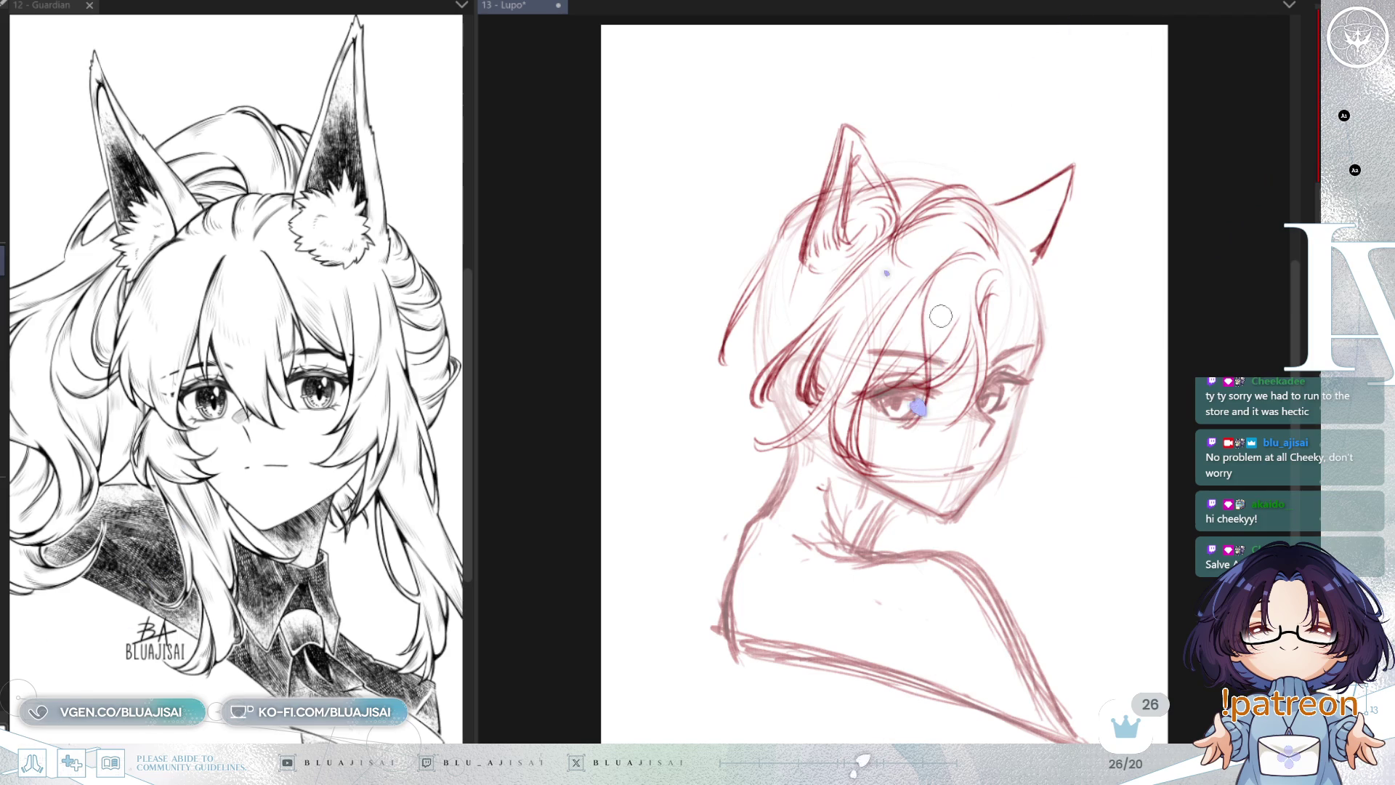